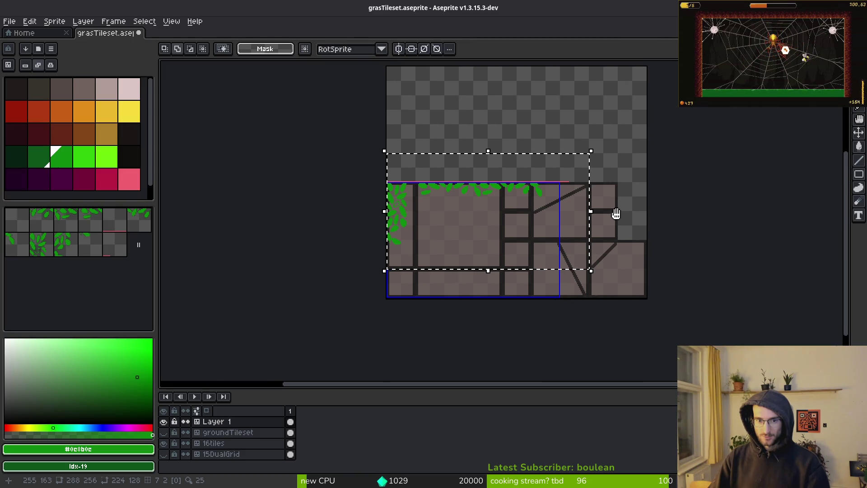
# Undo the last erase and save the tileset
pyautogui.scroll(5, 394, 260)
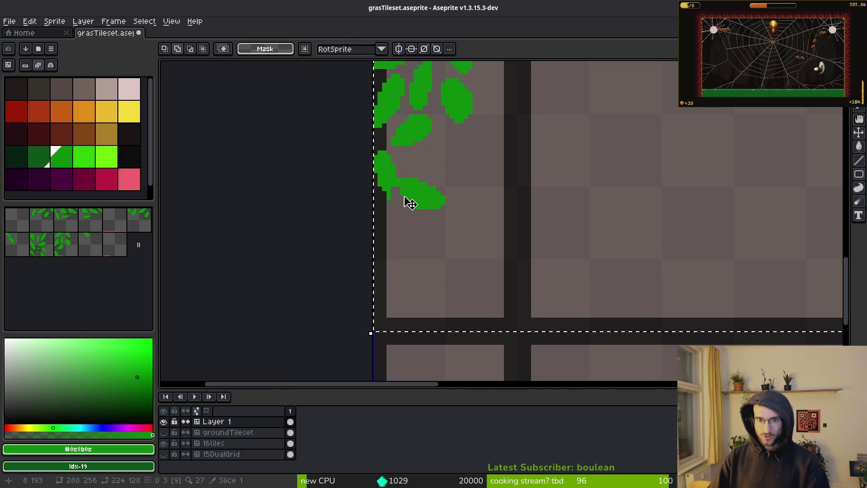
pyautogui.scroll(-5, 433, 203)
pyautogui.hotkey('ctrl', 'z')
pyautogui.hotkey('ctrl', 'z')
pyautogui.hotkey('ctrl', 'z')
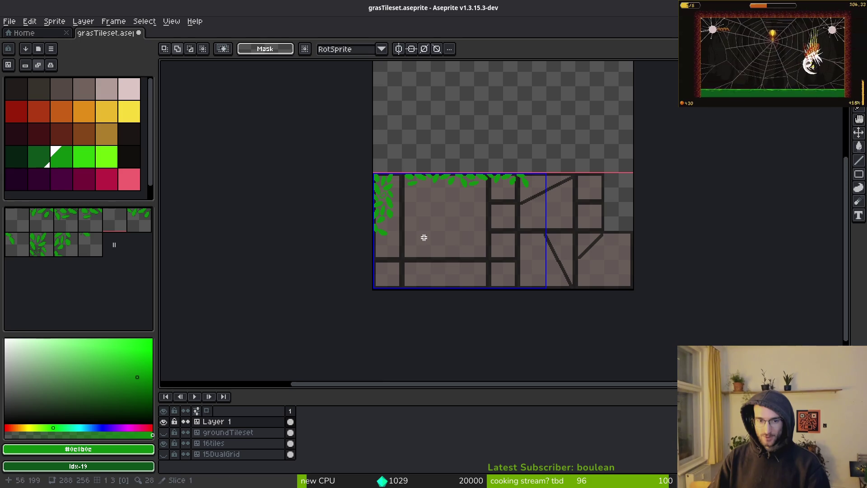
pyautogui.hotkey('ctrl', 's')
pyautogui.scroll(4, 455, 205)
pyautogui.scroll(-1, 575, 255)
# Fill the grey gap inside the leaf with green pixels
pyautogui.press('i')
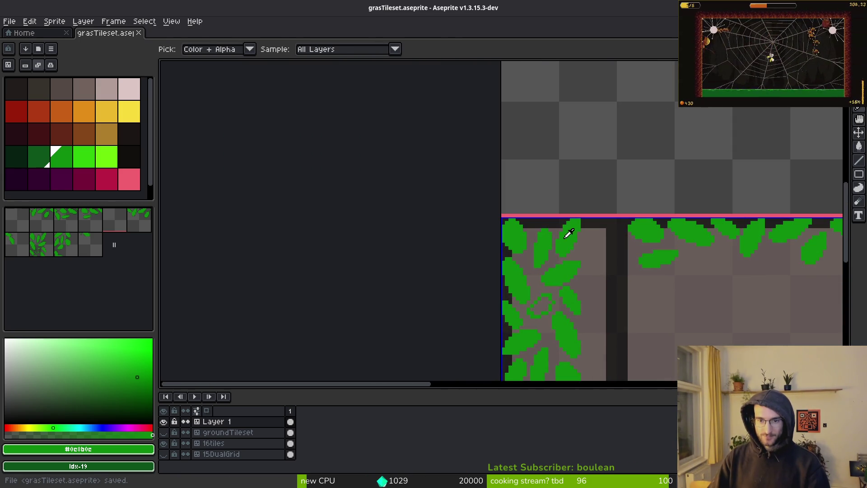
pyautogui.press('g')
pyautogui.scroll(2, 545, 310)
pyautogui.scroll(2, 546, 322)
pyautogui.press('e')
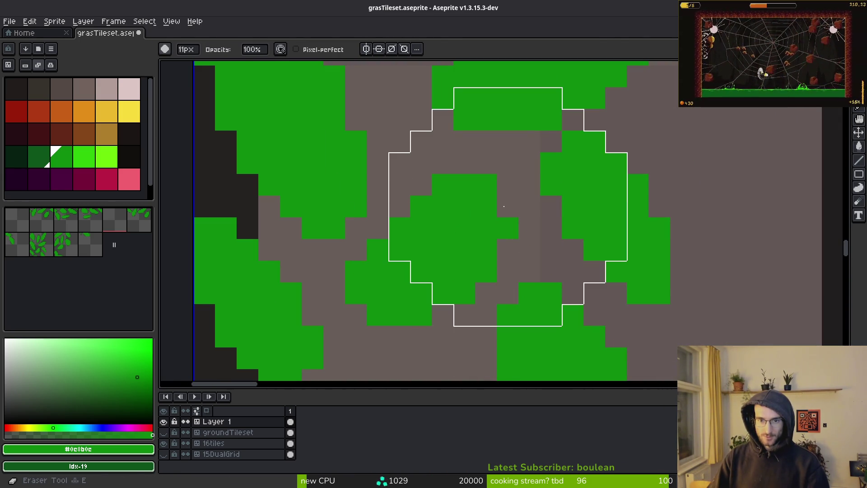
pyautogui.press('-')
pyautogui.press('-')
pyautogui.press('-')
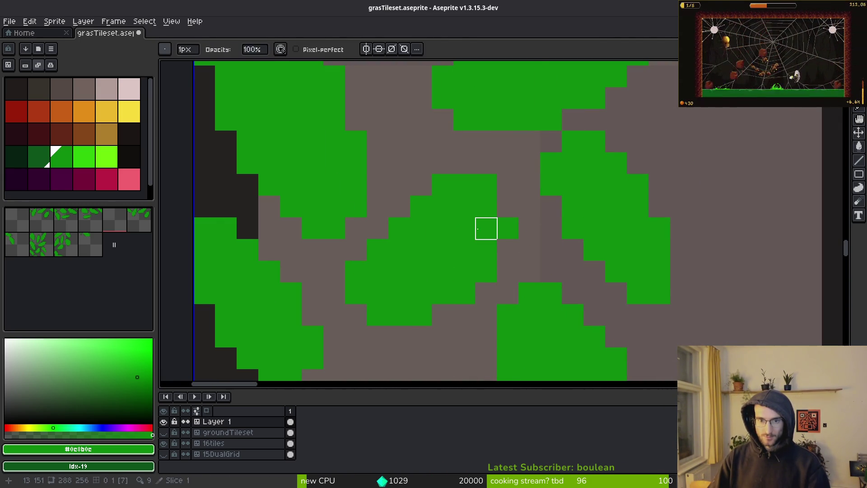
pyautogui.press('f')
pyautogui.press('g')
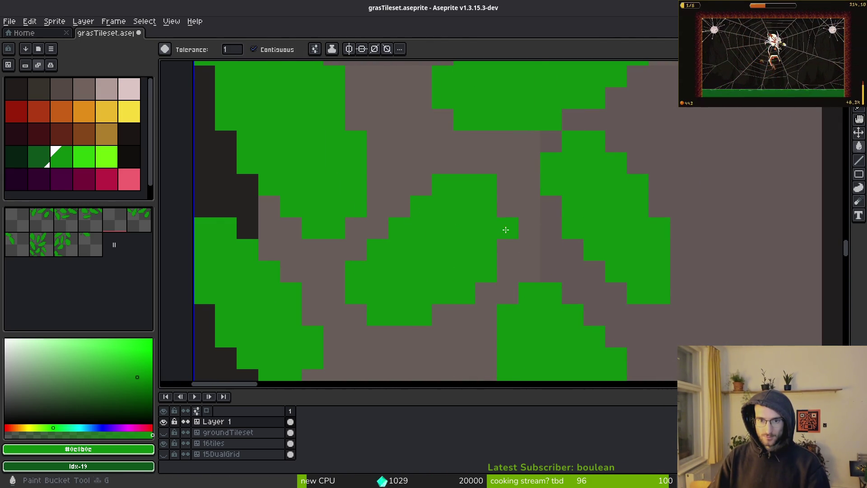
pyautogui.press('e')
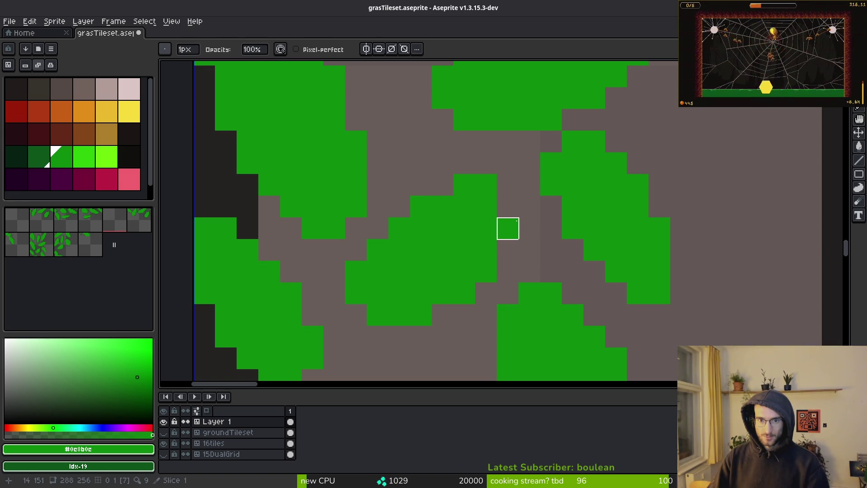
pyautogui.press('f')
pyautogui.moveTo(513, 185); pyautogui.dragTo(513, 219)
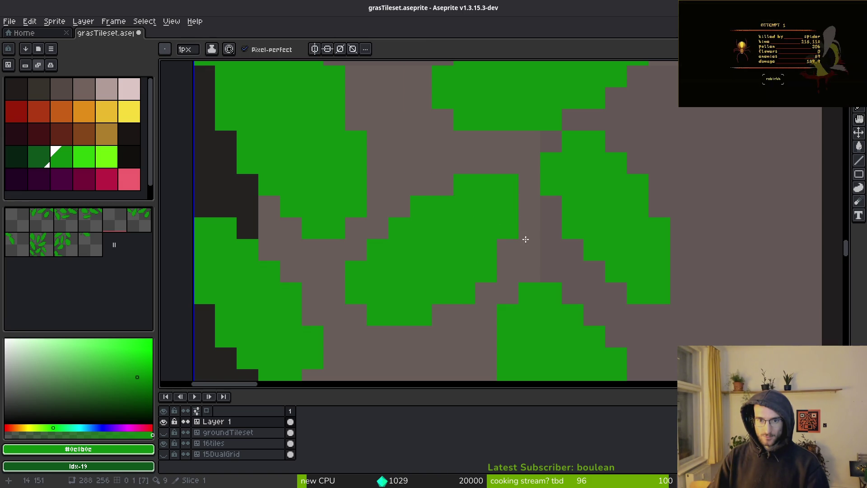
# Draw a green arc shaping a new leaf and extend it into the grey patch
pyautogui.scroll(-3, 521, 274)
pyautogui.scroll(2, 492, 330)
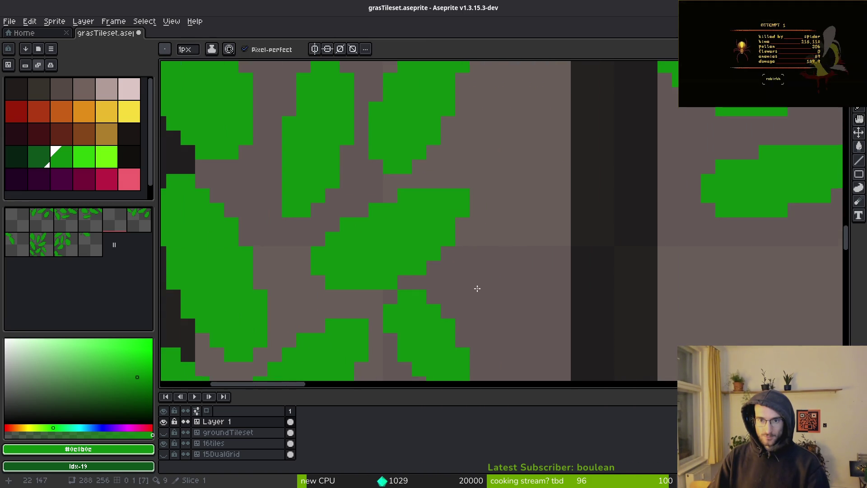
pyautogui.moveTo(452, 166)
pyautogui.mouseDown()
pyautogui.moveTo(517, 130)
pyautogui.moveTo(569, 136)
pyautogui.moveTo(482, 216)
pyautogui.moveTo(435, 191)
pyautogui.mouseUp()
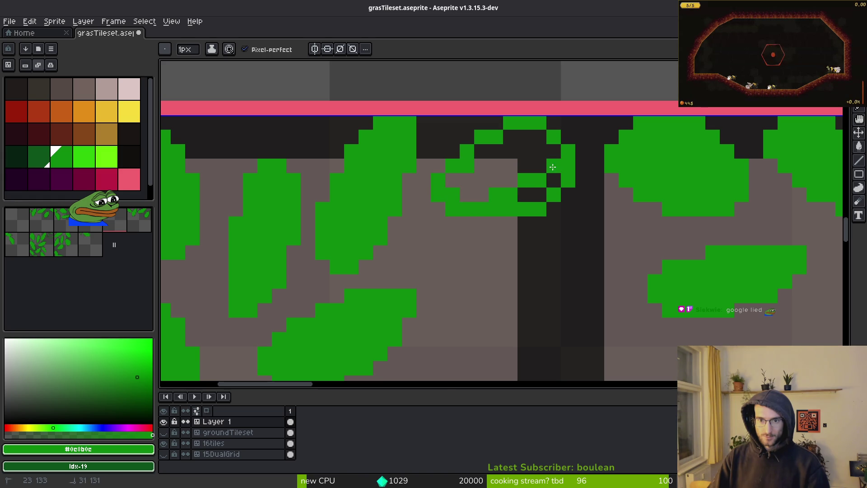
pyautogui.moveTo(518, 197)
pyautogui.mouseDown()
pyautogui.moveTo(445, 195)
pyautogui.moveTo(526, 142)
pyautogui.mouseUp()
# Erase stray green pixels from the leaf edge
pyautogui.press('e')
pyautogui.moveTo(545, 212); pyautogui.dragTo(554, 238)
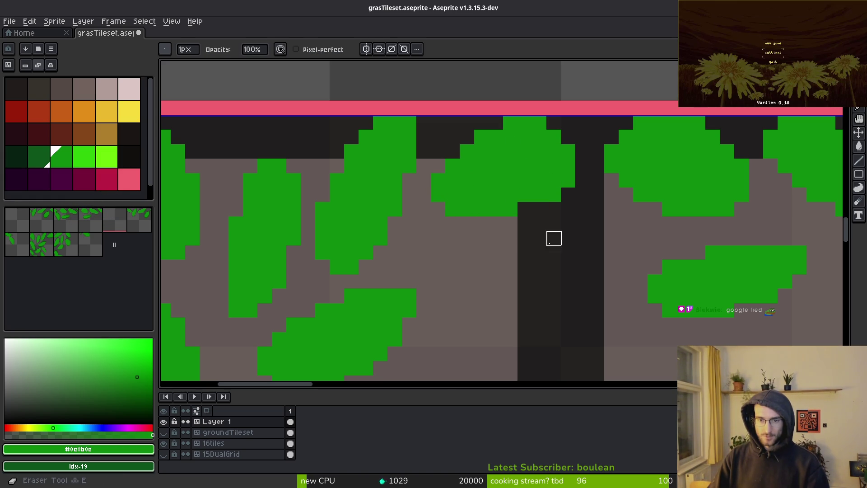
pyautogui.scroll(-2, 522, 194)
pyautogui.scroll(2, 552, 204)
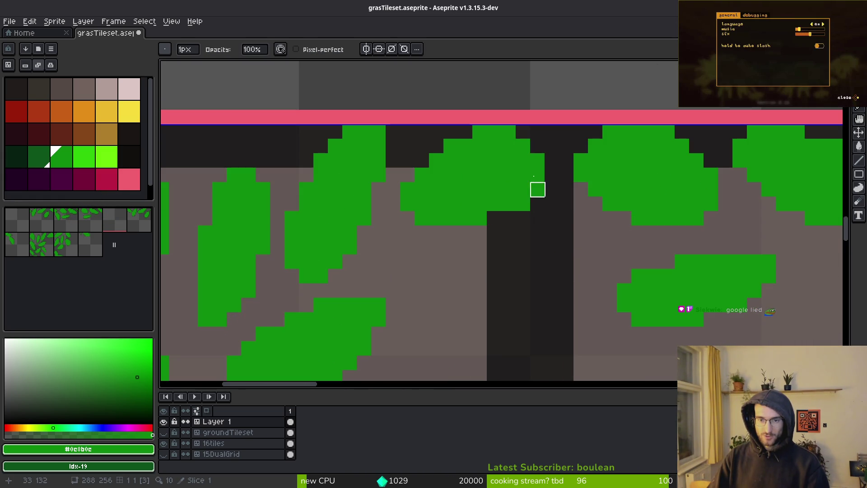
pyautogui.click(537, 146)
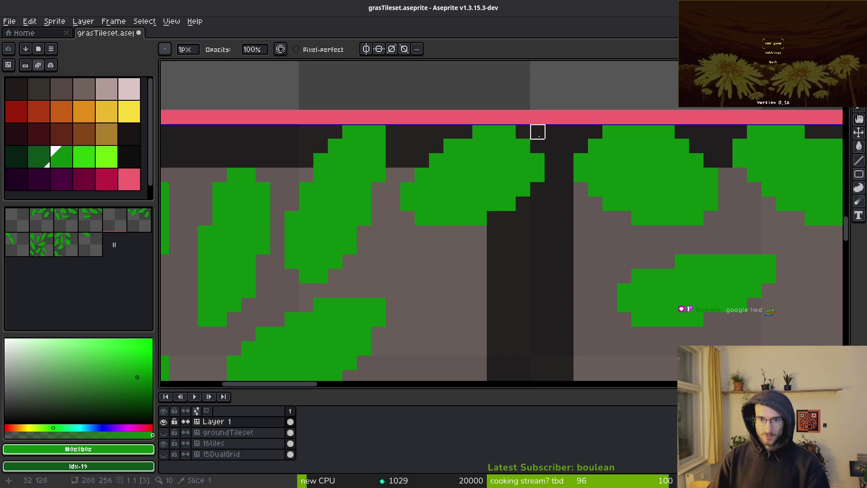
pyautogui.press('b')
pyautogui.hotkey('ctrl', 'z')
pyautogui.press('e')
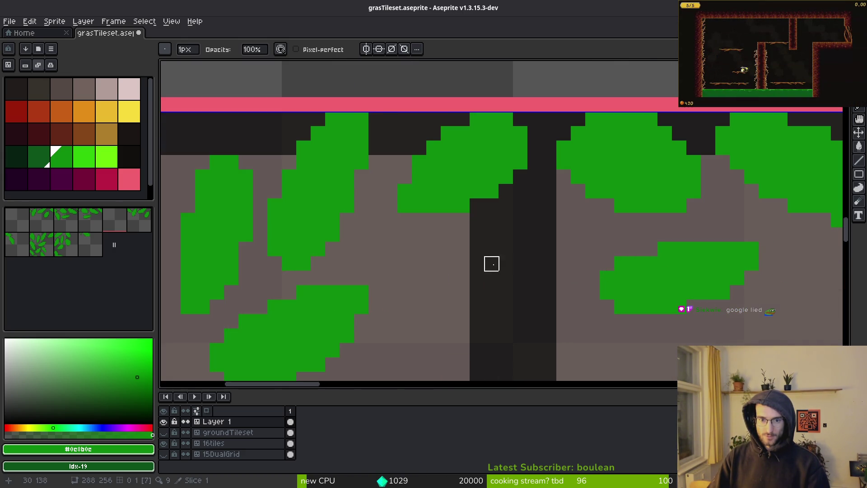
# Move the green leaf blob one pixel to the right
pyautogui.press('w')
pyautogui.click(486, 184)
pyautogui.scroll(1, 456, 186)
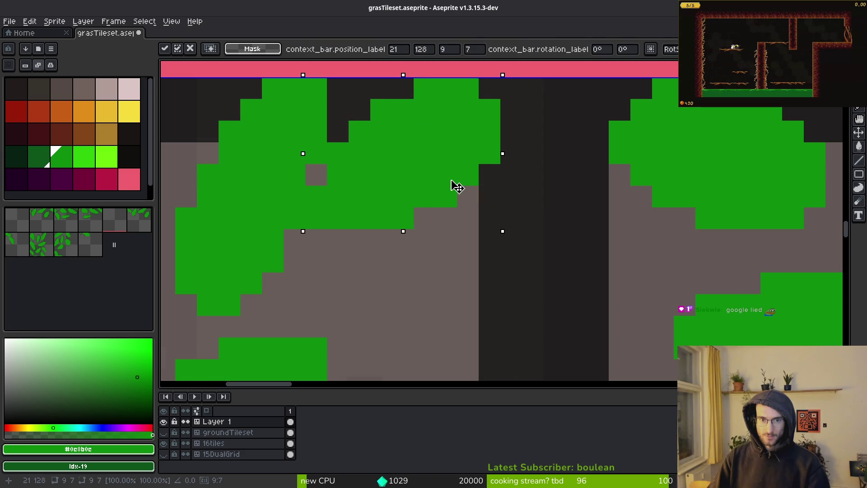
pyautogui.press('Right')
pyautogui.hotkey('ctrl', 'd')
# Draw a solid green leaf hanging into the dark column
pyautogui.press('b')
pyautogui.moveTo(539, 177)
pyautogui.mouseDown()
pyautogui.moveTo(596, 226)
pyautogui.moveTo(555, 131)
pyautogui.moveTo(545, 188)
pyautogui.mouseUp()
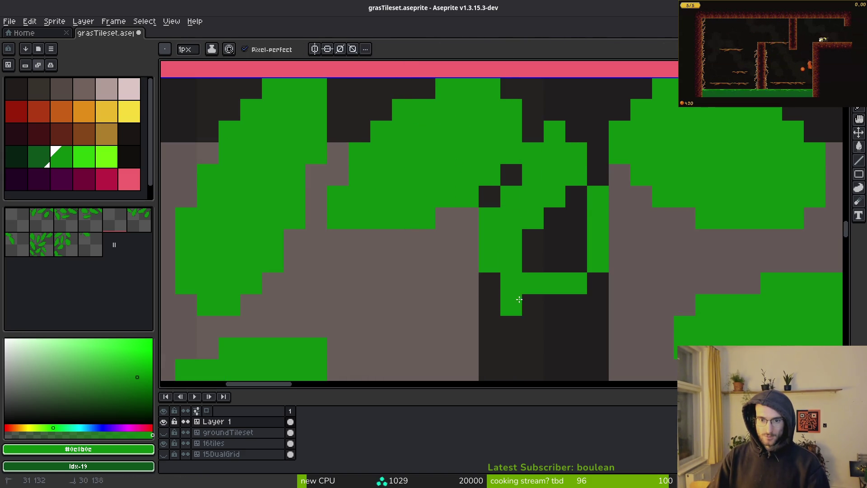
pyautogui.moveTo(517, 299); pyautogui.dragTo(559, 318)
pyautogui.moveTo(519, 299)
pyautogui.mouseDown()
pyautogui.moveTo(574, 222)
pyautogui.moveTo(549, 205)
pyautogui.moveTo(576, 196)
pyautogui.mouseUp()
pyautogui.scroll(-3, 537, 280)
pyautogui.scroll(2, 535, 277)
pyautogui.scroll(2, 567, 202)
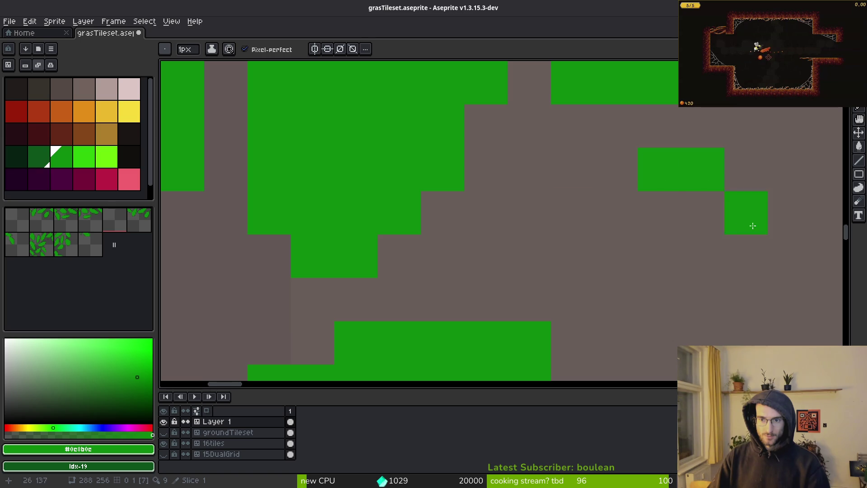
pyautogui.scroll(-2, 635, 229)
pyautogui.scroll(-2, 574, 249)
pyautogui.scroll(2, 533, 219)
pyautogui.scroll(-1, 507, 174)
# Pick the bright green colour and check the pixel-art tutorial reference
pyautogui.click(87, 166)
pyautogui.scroll(2, 492, 164)
pyautogui.hotkey('alt', 'Tab')
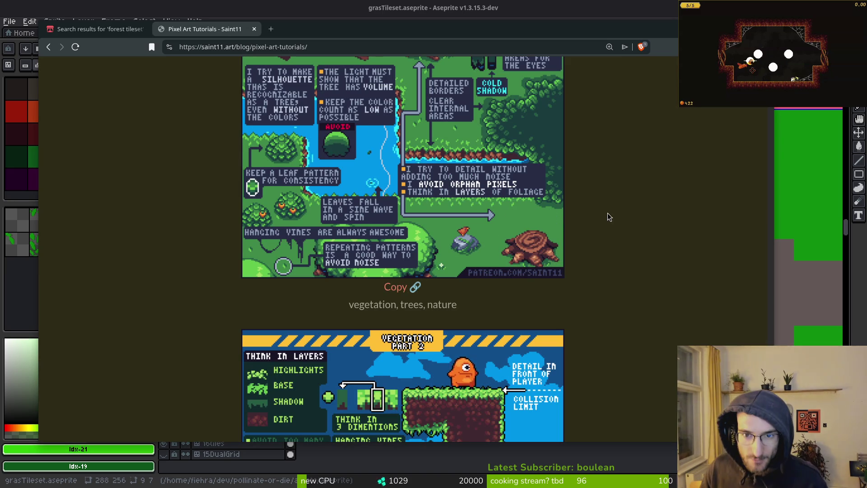
pyautogui.hotkey('alt', 'Tab')
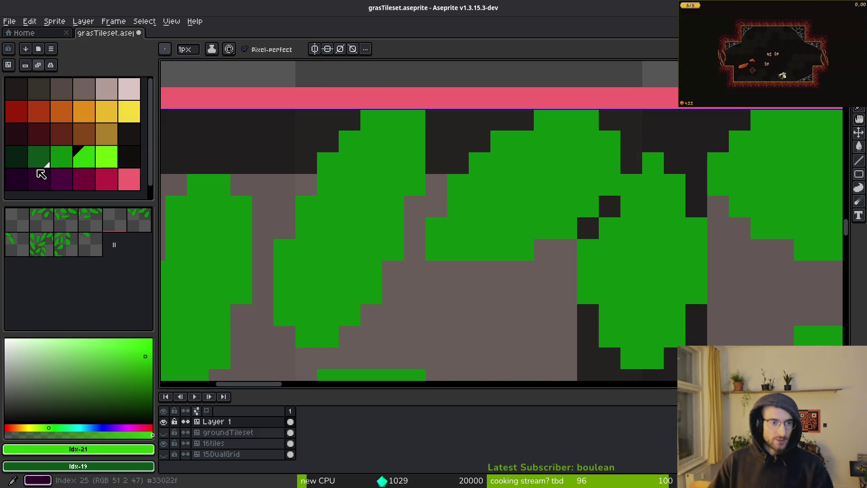
# Draw a diagonal dark-green vein down the first leaf
pyautogui.click(39, 156)
pyautogui.click(544, 207)
pyautogui.moveTo(578, 148)
pyautogui.mouseDown()
pyautogui.moveTo(520, 205)
pyautogui.moveTo(456, 228)
pyautogui.mouseUp()
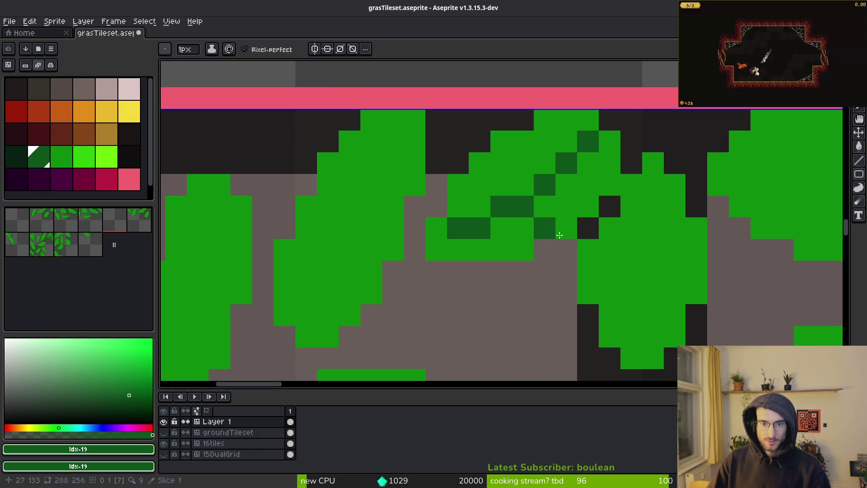
pyautogui.hotkey('ctrl', 'z')
pyautogui.moveTo(573, 163); pyautogui.dragTo(498, 216)
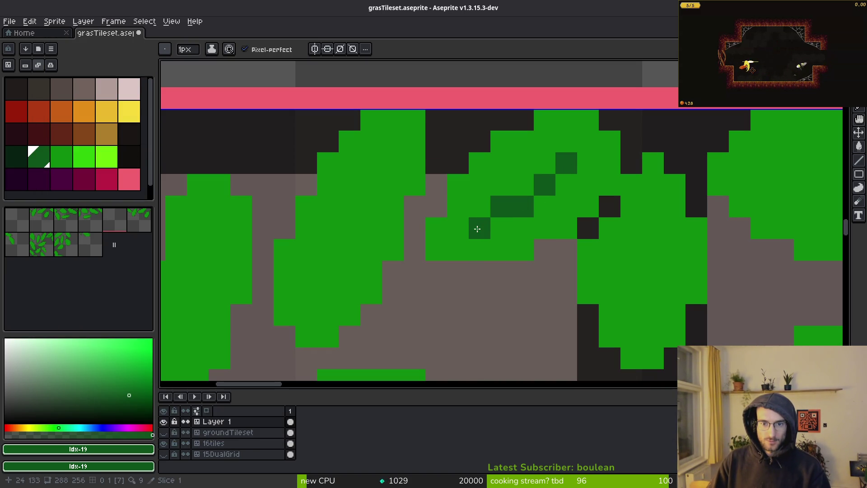
# Add dark-green diagonal veins to the neighbouring leaves and beside the dark column
pyautogui.scroll(-3, 638, 260)
pyautogui.scroll(4, 620, 120)
pyautogui.moveTo(622, 114)
pyautogui.mouseDown()
pyautogui.moveTo(622, 149)
pyautogui.moveTo(594, 201)
pyautogui.mouseUp()
pyautogui.moveTo(597, 160); pyautogui.dragTo(613, 85)
pyautogui.moveTo(607, 97)
pyautogui.mouseDown()
pyautogui.moveTo(550, 212)
pyautogui.moveTo(559, 181)
pyautogui.mouseUp()
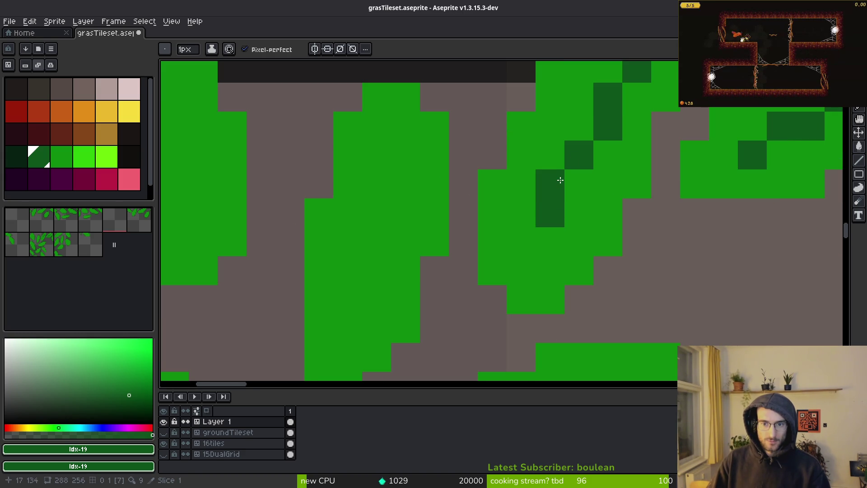
pyautogui.click(579, 243)
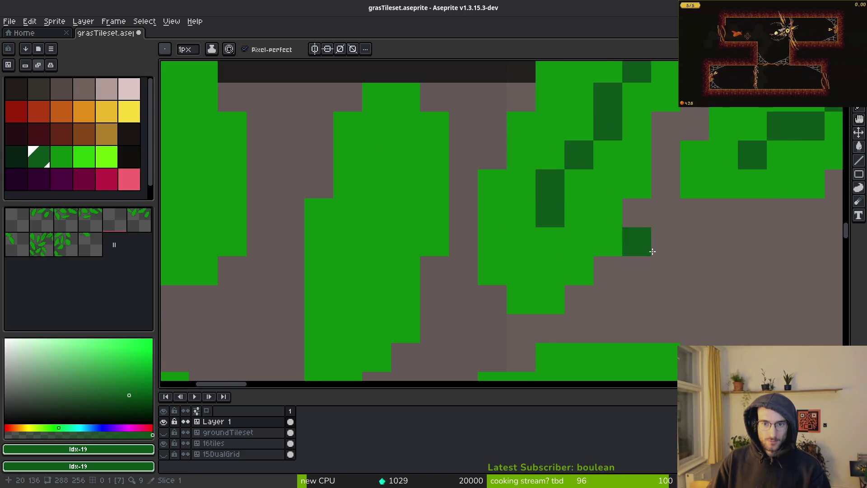
pyautogui.scroll(-5, 665, 272)
pyautogui.scroll(5, 665, 271)
pyautogui.moveTo(560, 221)
pyautogui.mouseDown()
pyautogui.moveTo(590, 242)
pyautogui.moveTo(555, 235)
pyautogui.moveTo(545, 261)
pyautogui.moveTo(526, 195)
pyautogui.mouseUp()
pyautogui.scroll(-1, 507, 116)
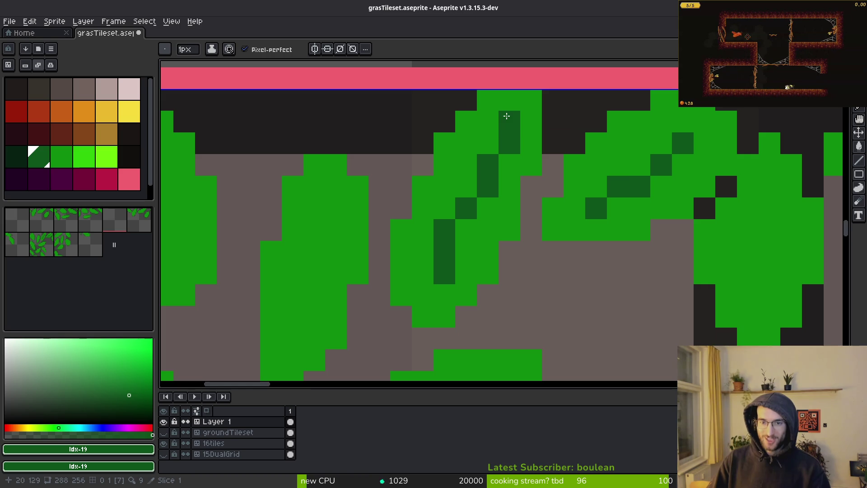
pyautogui.hscroll(2, 578, 200)
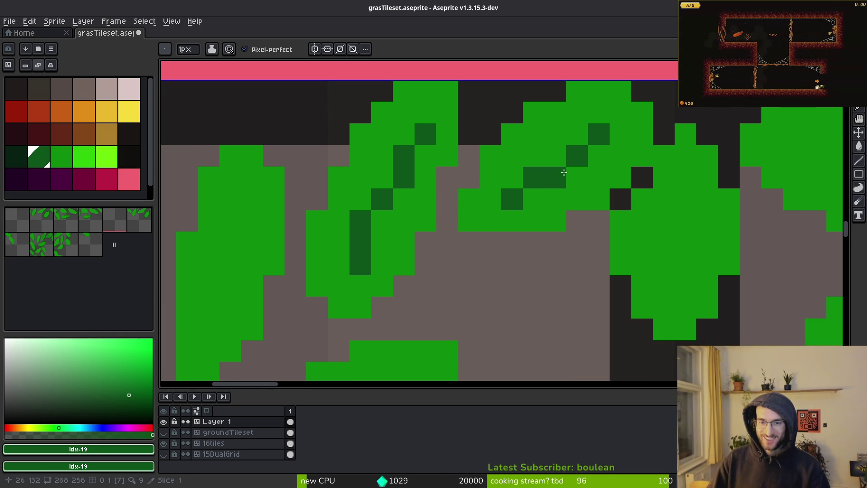
# Place bright-green highlight pixels on the leaf edges, checking the tutorial reference
pyautogui.click(84, 157)
pyautogui.press('g')
pyautogui.click(431, 91)
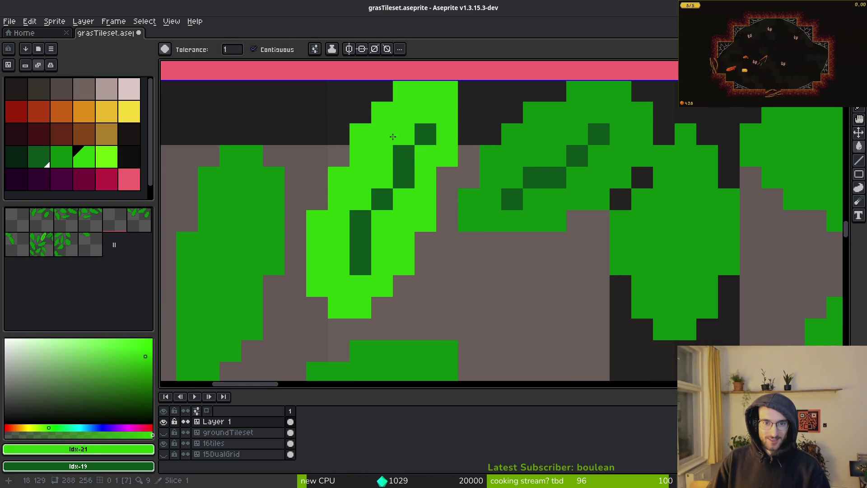
pyautogui.press('b')
pyautogui.hotkey('ctrl', 'z')
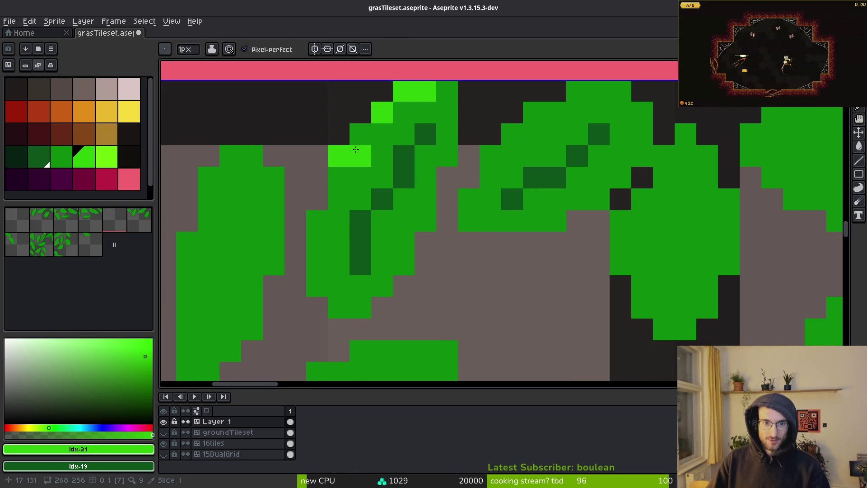
pyautogui.hotkey('ctrl', 'z')
pyautogui.click(361, 134)
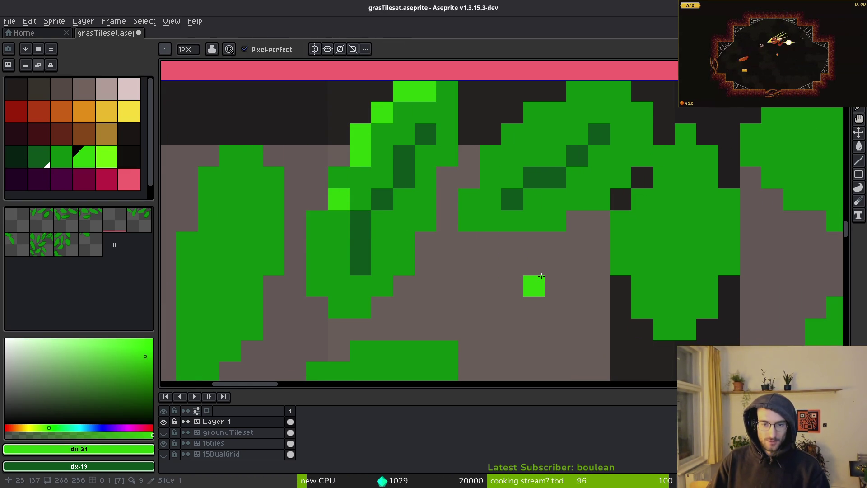
pyautogui.hotkey('alt', 'Tab')
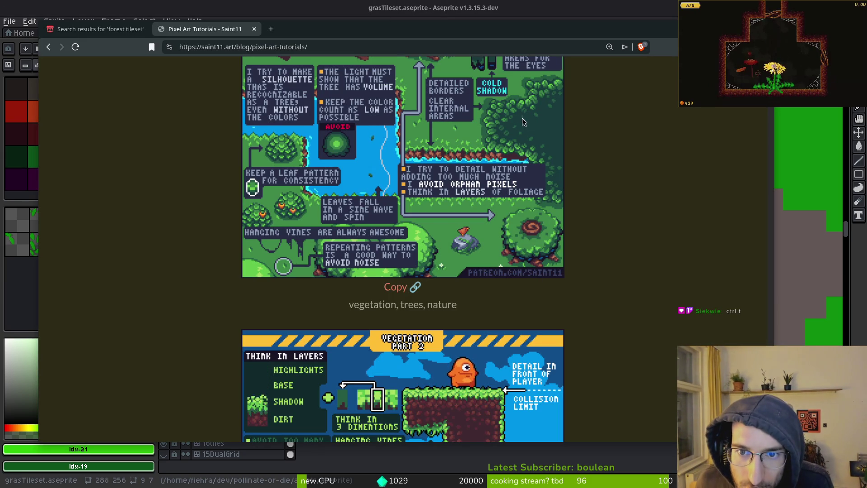
pyautogui.hotkey('alt', 'Tab')
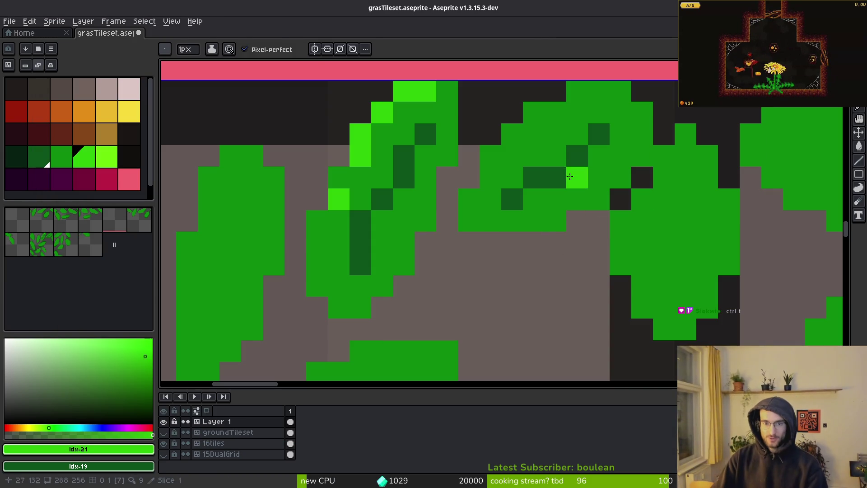
# Move the left leaf column right into the corner tile
pyautogui.press('w')
pyautogui.scroll(-3, 468, 154)
pyautogui.moveTo(480, 220)
pyautogui.mouseDown()
pyautogui.moveTo(656, 253)
pyautogui.moveTo(536, 217)
pyautogui.moveTo(484, 224)
pyautogui.moveTo(428, 265)
pyautogui.moveTo(573, 228)
pyautogui.moveTo(580, 341)
pyautogui.moveTo(584, 154)
pyautogui.mouseUp()
pyautogui.press('b')
pyautogui.scroll(-3, 584, 154)
pyautogui.moveTo(601, 185); pyautogui.dragTo(588, 255)
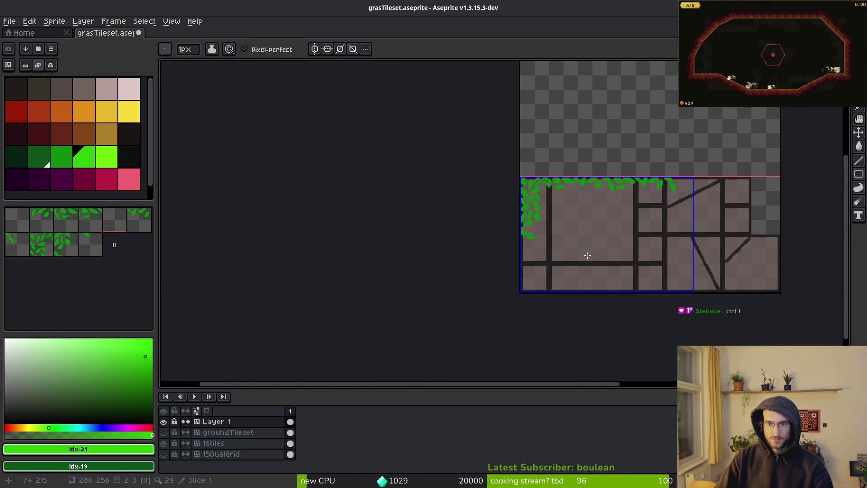
pyautogui.scroll(3, 571, 206)
pyautogui.press('m')
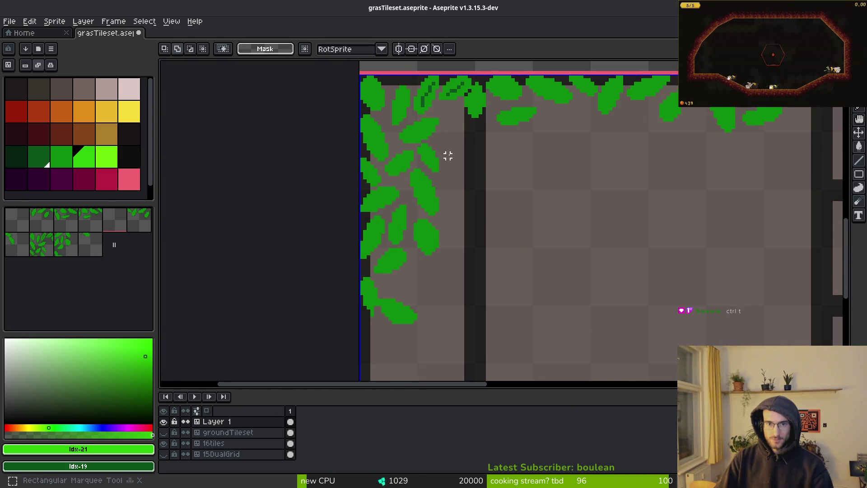
pyautogui.scroll(-1, 447, 155)
pyautogui.moveTo(325, 78)
pyautogui.mouseDown()
pyautogui.moveTo(452, 296)
pyautogui.moveTo(473, 312)
pyautogui.mouseUp()
pyautogui.moveTo(412, 199)
pyautogui.mouseDown()
pyautogui.moveTo(494, 302)
pyautogui.moveTo(499, 244)
pyautogui.mouseUp()
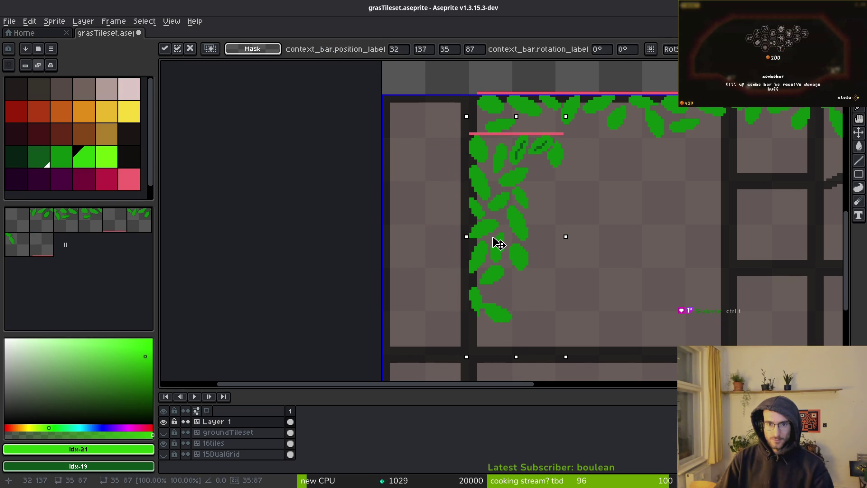
pyautogui.scroll(4, 498, 244)
pyautogui.press('Return')
# Delete the two stray pink lines above the leaves
pyautogui.press('w')
pyautogui.click(519, 143)
pyautogui.press('Delete')
pyautogui.scroll(-3, 562, 248)
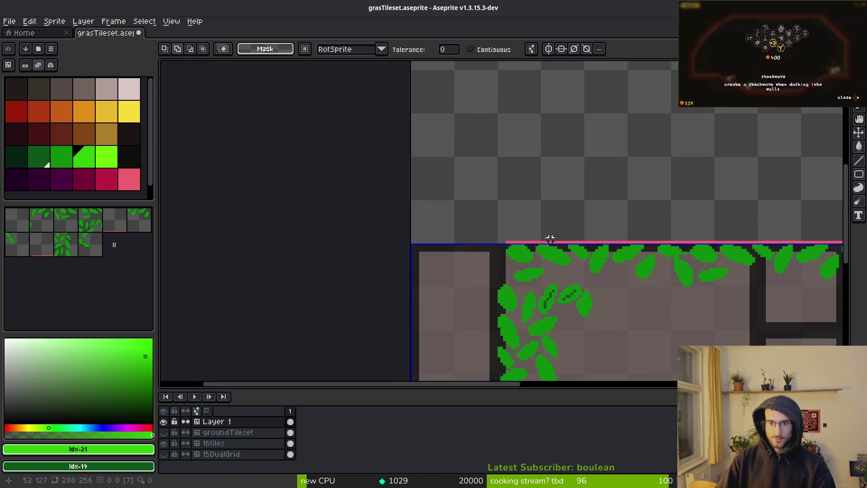
pyautogui.scroll(3, 562, 248)
pyautogui.click(555, 251)
pyautogui.press('Delete')
pyautogui.scroll(-3, 550, 248)
pyautogui.scroll(3, 460, 166)
pyautogui.hotkey('shift', 'w')
# Nudge the corner leaf cluster up one pixel
pyautogui.moveTo(360, 120)
pyautogui.mouseDown()
pyautogui.moveTo(348, 310)
pyautogui.moveTo(333, 359)
pyautogui.moveTo(339, 368)
pyautogui.moveTo(441, 355)
pyautogui.mouseUp()
pyautogui.scroll(-3, 349, 310)
pyautogui.scroll(5, 443, 273)
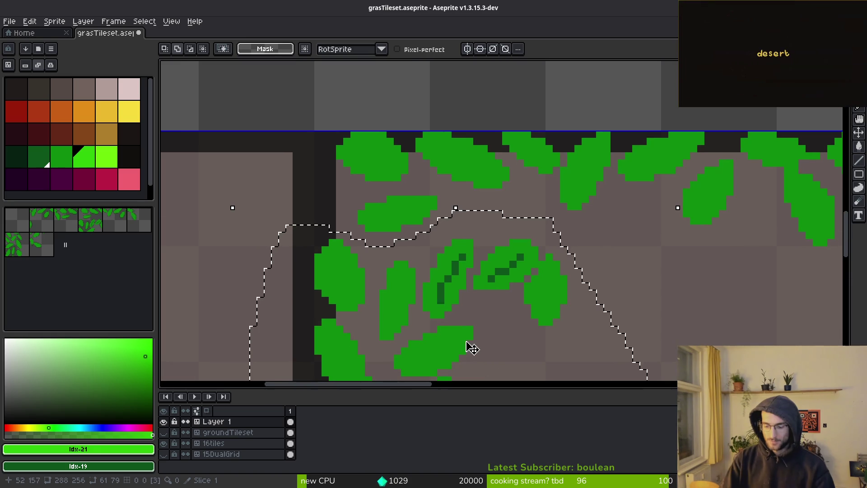
pyautogui.press('Up')
pyautogui.press('Up')
pyautogui.press('Up')
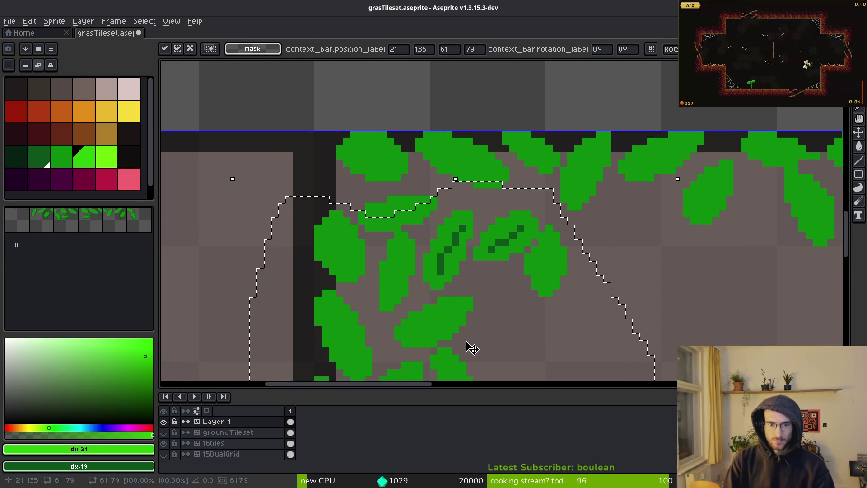
pyautogui.hotkey('ctrl', 'd')
# Shift a second group of leaves one pixel up-right
pyautogui.scroll(3, 416, 194)
pyautogui.moveTo(395, 145)
pyautogui.mouseDown()
pyautogui.moveTo(286, 210)
pyautogui.moveTo(402, 255)
pyautogui.moveTo(492, 158)
pyautogui.mouseUp()
pyautogui.moveTo(357, 231)
pyautogui.mouseDown()
pyautogui.moveTo(351, 207)
pyautogui.moveTo(410, 190)
pyautogui.moveTo(380, 202)
pyautogui.mouseUp()
pyautogui.press('Return')
pyautogui.hotkey('ctrl', 'd')
# Reposition another leaf cluster and save the tileset
pyautogui.scroll(-2, 483, 243)
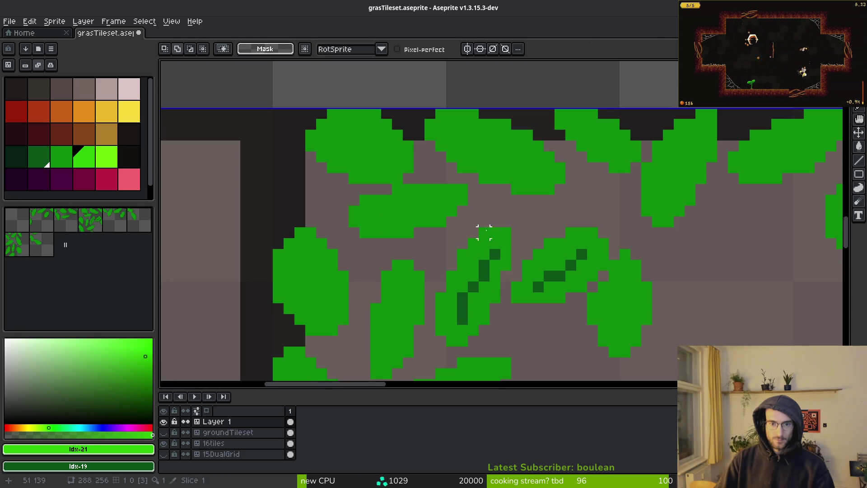
pyautogui.scroll(-8, 294, 211)
pyautogui.moveTo(293, 212)
pyautogui.mouseDown()
pyautogui.moveTo(254, 246)
pyautogui.moveTo(235, 342)
pyautogui.mouseUp()
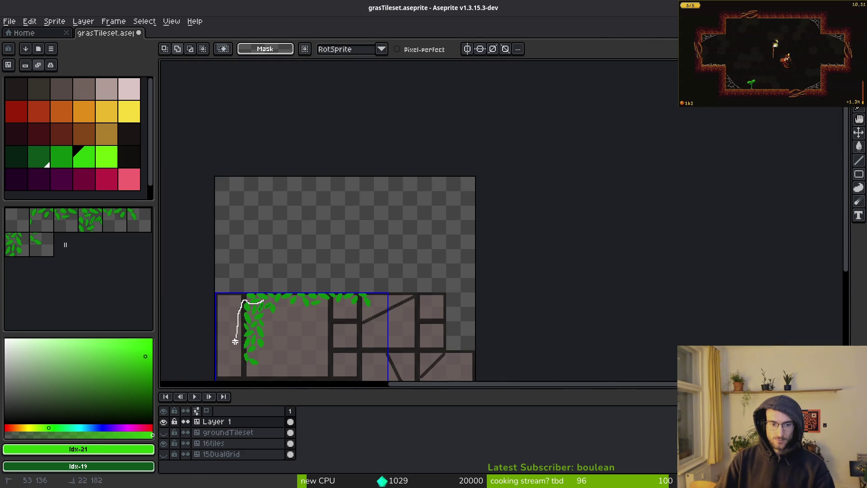
pyautogui.scroll(4, 296, 306)
pyautogui.moveTo(297, 306); pyautogui.dragTo(219, 284)
pyautogui.scroll(2, 504, 277)
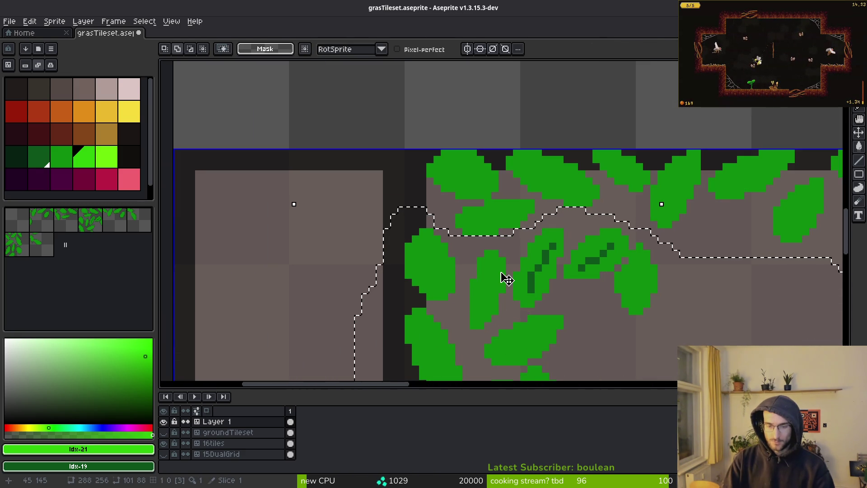
pyautogui.press('Up')
pyautogui.press('Up')
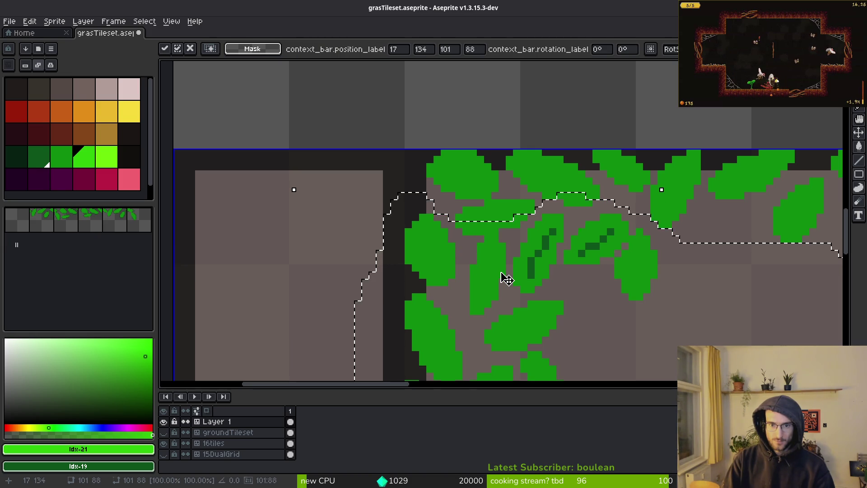
pyautogui.press('Down')
pyautogui.hotkey('ctrl', 'd')
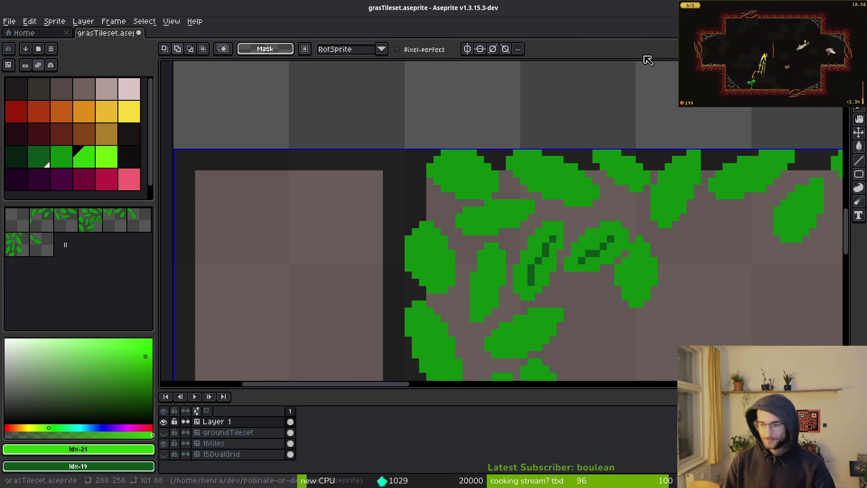
pyautogui.hotkey('ctrl', 's')
# Shift a single leaf one pixel up-right
pyautogui.scroll(-1, 587, 222)
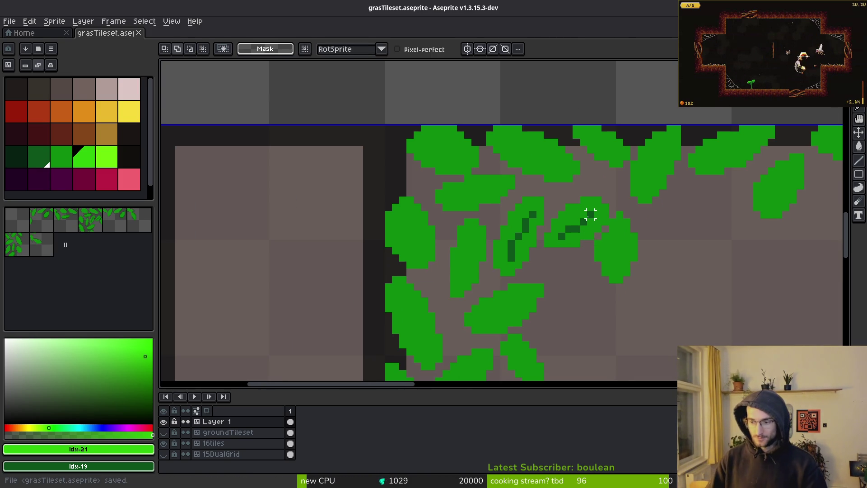
pyautogui.scroll(3, 510, 221)
pyautogui.moveTo(510, 144)
pyautogui.mouseDown()
pyautogui.moveTo(355, 291)
pyautogui.moveTo(494, 281)
pyautogui.moveTo(510, 143)
pyautogui.mouseUp()
pyautogui.moveTo(471, 231)
pyautogui.mouseDown()
pyautogui.moveTo(493, 209)
pyautogui.moveTo(503, 168)
pyautogui.moveTo(492, 169)
pyautogui.mouseUp()
pyautogui.hotkey('ctrl', 'd')
pyautogui.scroll(-4, 510, 214)
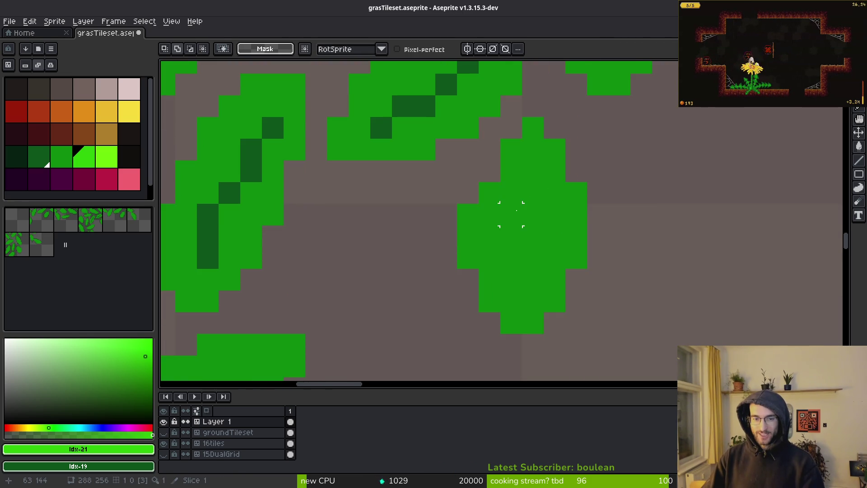
pyautogui.hscroll(-3, 511, 214)
# Draw a new solid mid-green leaf in the gap between clusters
pyautogui.press('b')
pyautogui.keyDown('alt'); pyautogui.click(590, 200); pyautogui.keyUp('alt')
pyautogui.moveTo(492, 171)
pyautogui.mouseDown()
pyautogui.moveTo(519, 245)
pyautogui.moveTo(473, 186)
pyautogui.mouseUp()
pyautogui.moveTo(514, 205)
pyautogui.mouseDown()
pyautogui.moveTo(463, 248)
pyautogui.moveTo(455, 209)
pyautogui.mouseUp()
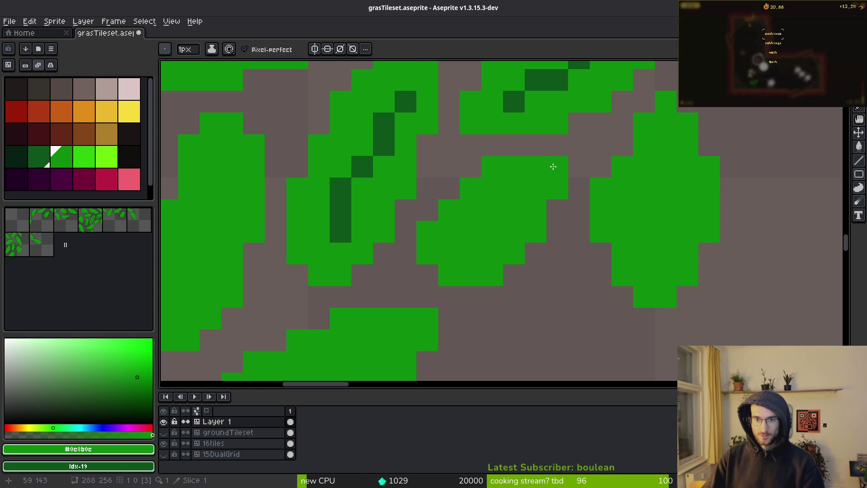
pyautogui.scroll(-3, 553, 166)
pyautogui.scroll(3, 530, 207)
# Erase two stray green pixels and save grasTileset.aseprite
pyautogui.press('e')
pyautogui.moveTo(517, 191)
pyautogui.mouseDown()
pyautogui.moveTo(503, 195)
pyautogui.moveTo(537, 200)
pyautogui.mouseUp()
pyautogui.press('b')
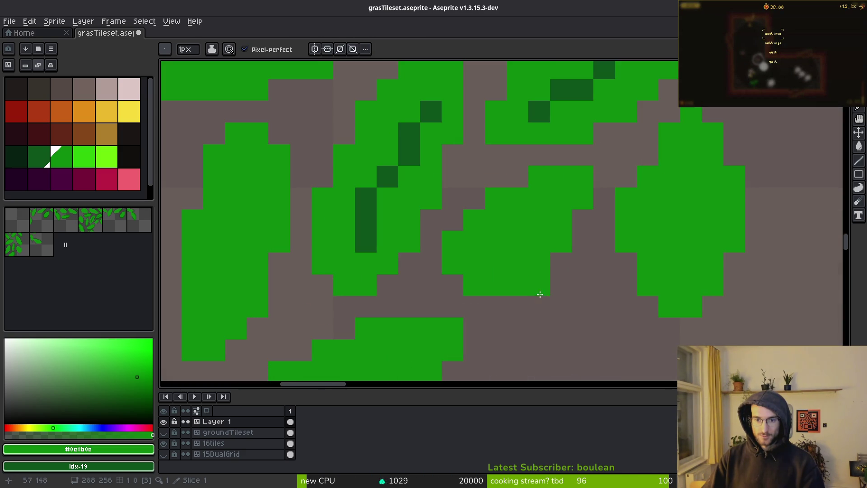
pyautogui.scroll(-3, 541, 284)
pyautogui.hotkey('ctrl', 's')
pyautogui.scroll(-2, 618, 273)
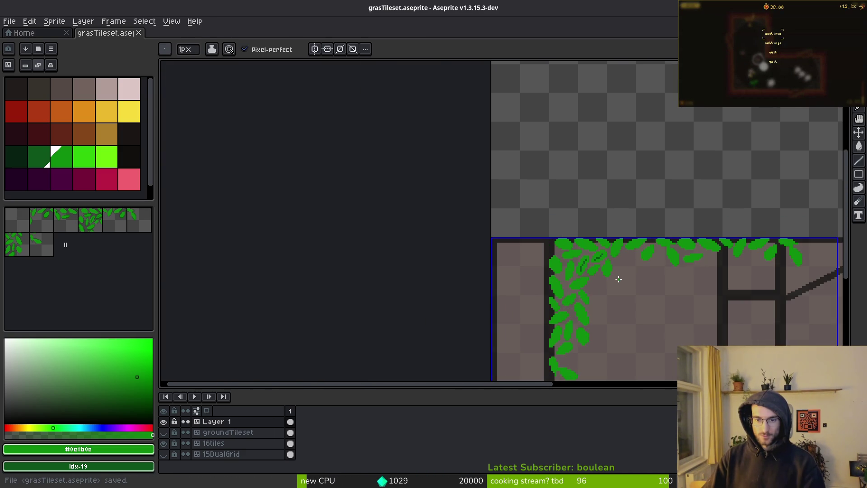
# Lasso a group of top-right edge leaves and drag them down onto the canvas
pyautogui.scroll(1, 508, 226)
pyautogui.scroll(-3, 509, 226)
pyautogui.scroll(3, 552, 243)
pyautogui.scroll(2, 553, 243)
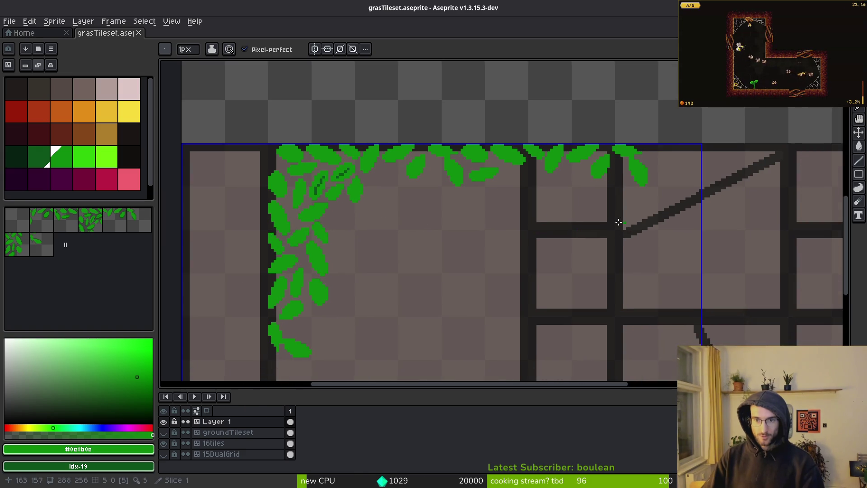
pyautogui.press('m')
pyautogui.scroll(1, 477, 143)
pyautogui.scroll(-1, 476, 143)
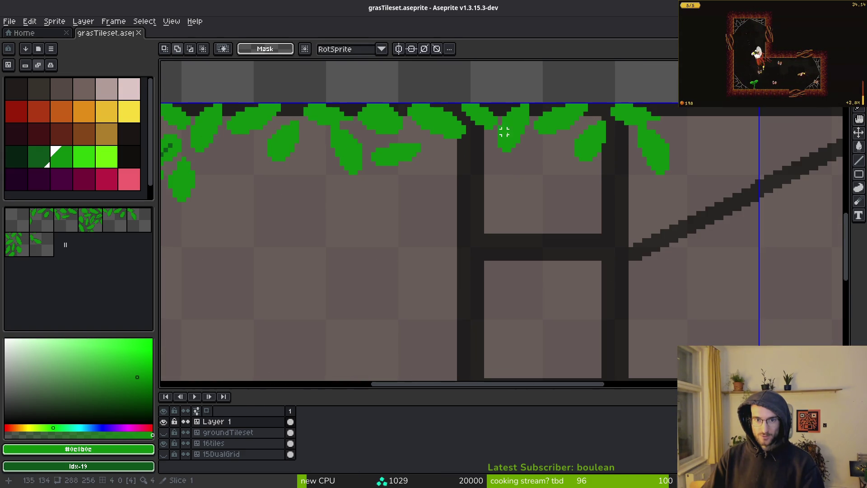
pyautogui.hotkey('shift', 'w')
pyautogui.moveTo(467, 122)
pyautogui.mouseDown()
pyautogui.moveTo(718, 153)
pyautogui.moveTo(454, 88)
pyautogui.mouseUp()
pyautogui.scroll(-1, 454, 88)
pyautogui.moveTo(628, 90)
pyautogui.mouseDown()
pyautogui.moveTo(494, 203)
pyautogui.moveTo(434, 180)
pyautogui.moveTo(465, 179)
pyautogui.mouseUp()
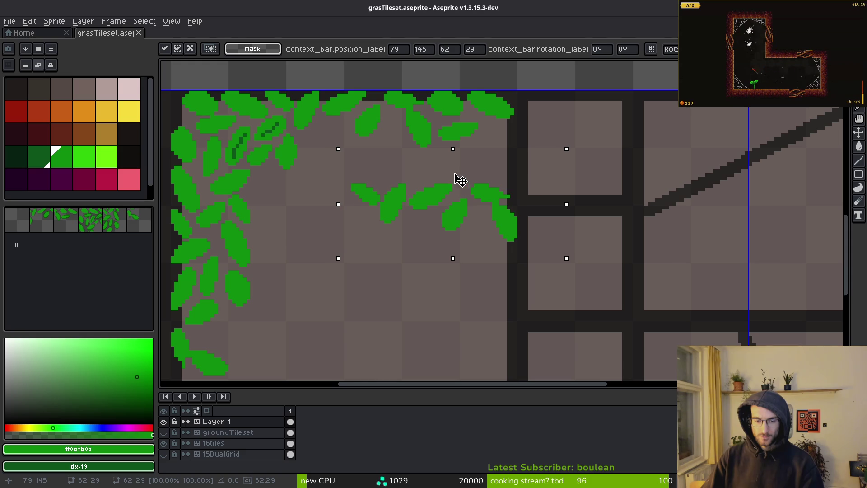
# Rotate the selected leaves 90° and commit them along the corner tile's right edge
pyautogui.click(29, 21)
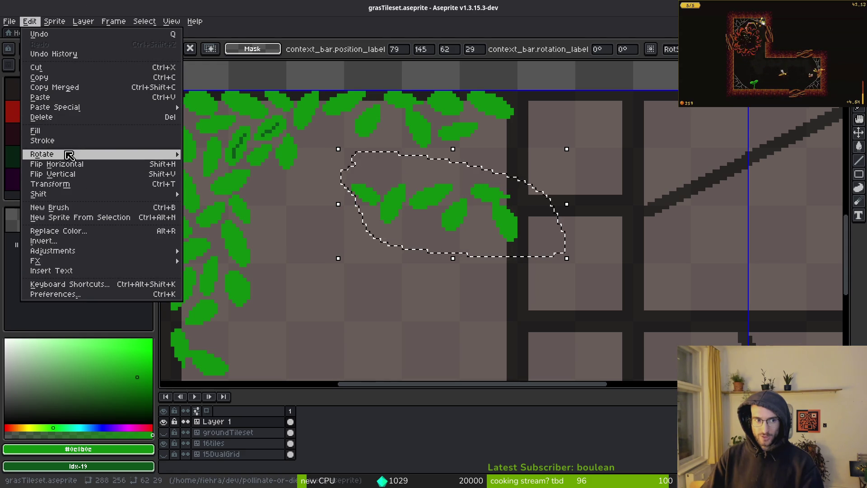
pyautogui.moveTo(69, 155)
pyautogui.click(219, 171)
pyautogui.moveTo(478, 222); pyautogui.dragTo(501, 220)
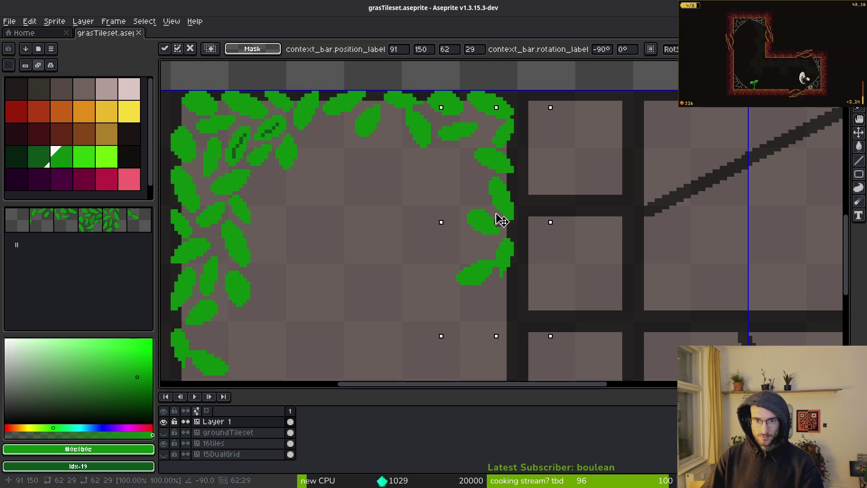
pyautogui.press('Return')
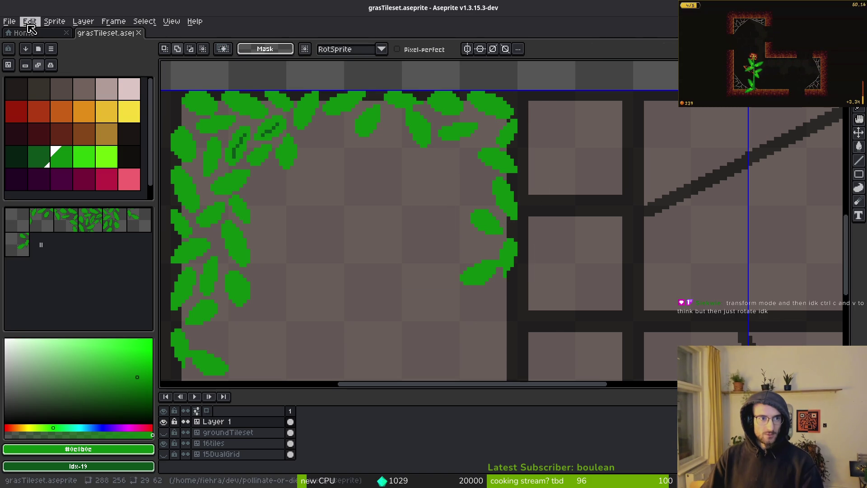
pyautogui.click(9, 21)
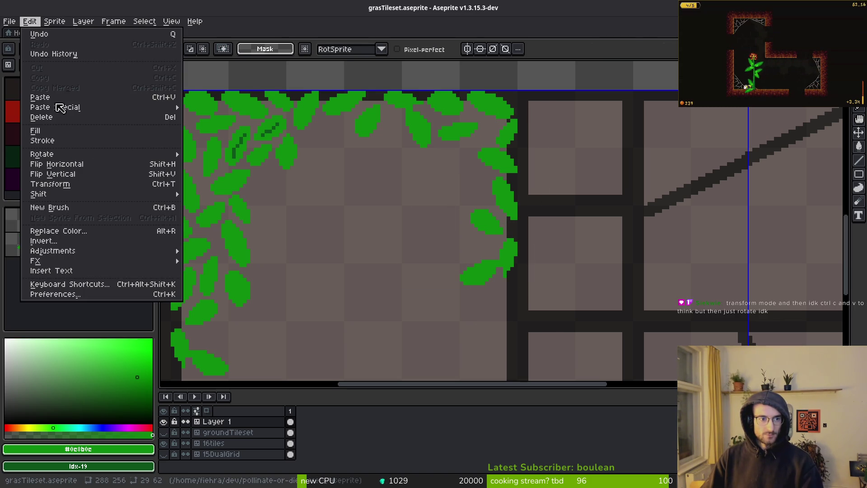
# Assign keyboard shortcuts to the Rotate 90° clockwise and counter-clockwise commands
pyautogui.click(65, 299)
pyautogui.press('Escape')
pyautogui.click(29, 21)
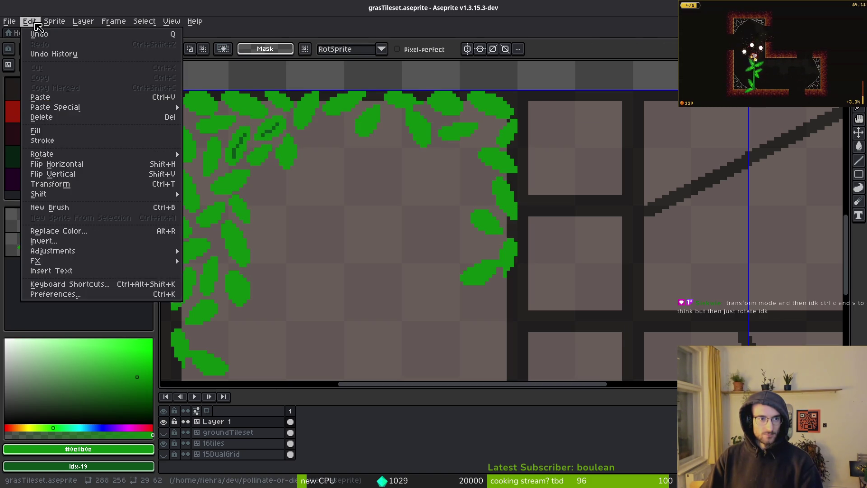
pyautogui.click(50, 284)
pyautogui.write('rotate')
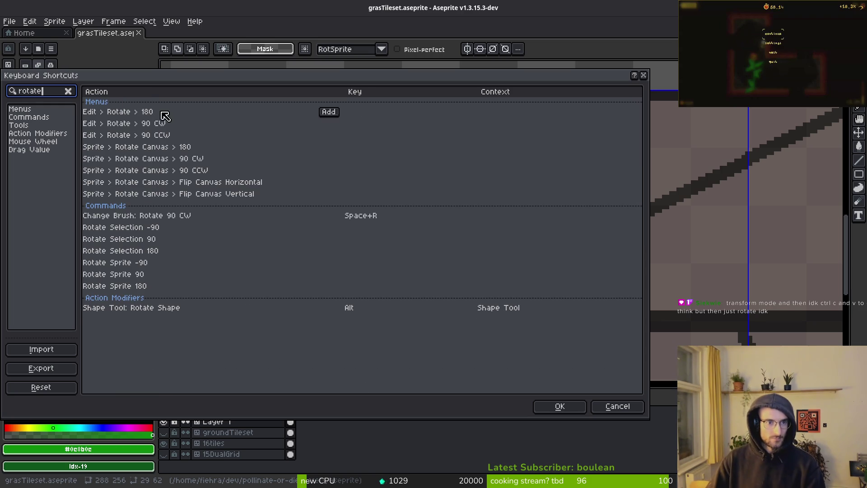
pyautogui.click(295, 112)
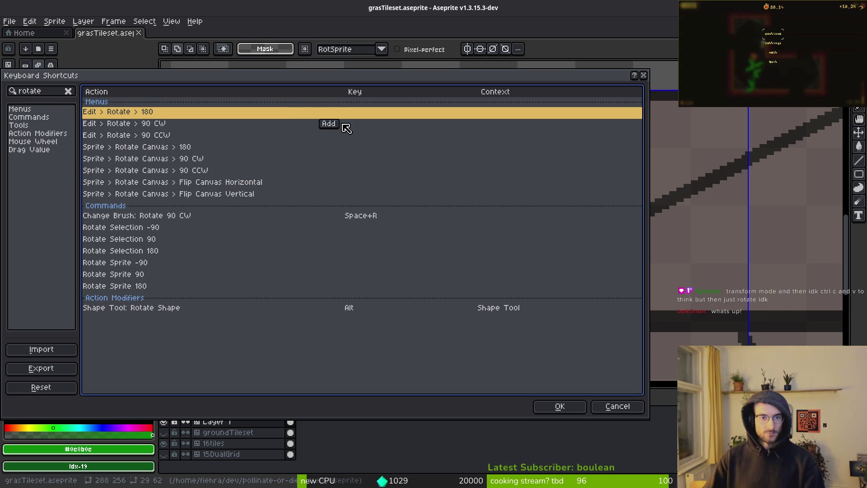
pyautogui.click(226, 125)
pyautogui.click(329, 123)
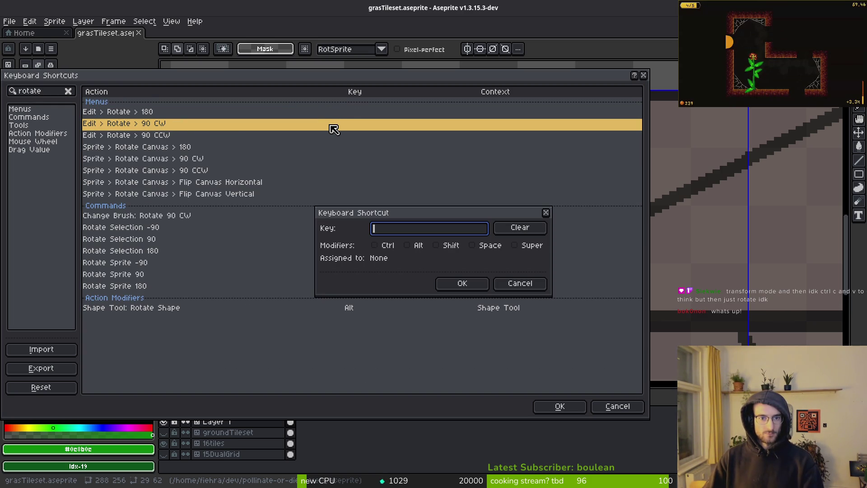
pyautogui.click(460, 284)
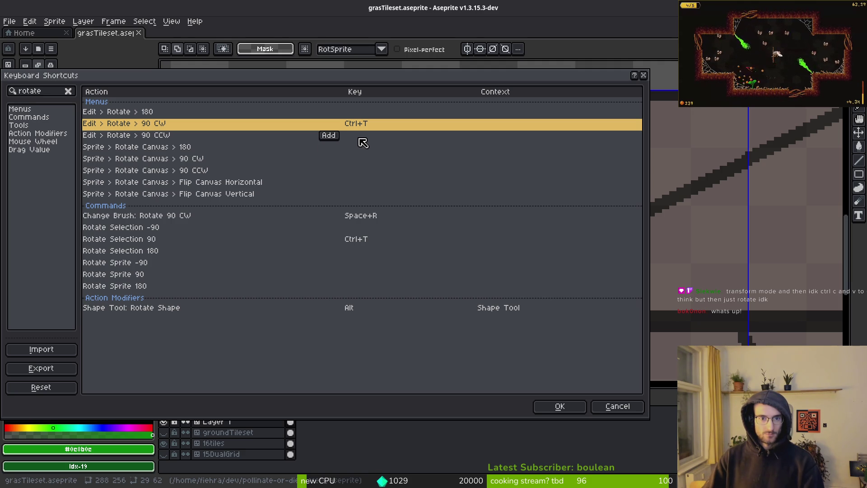
pyautogui.click(336, 138)
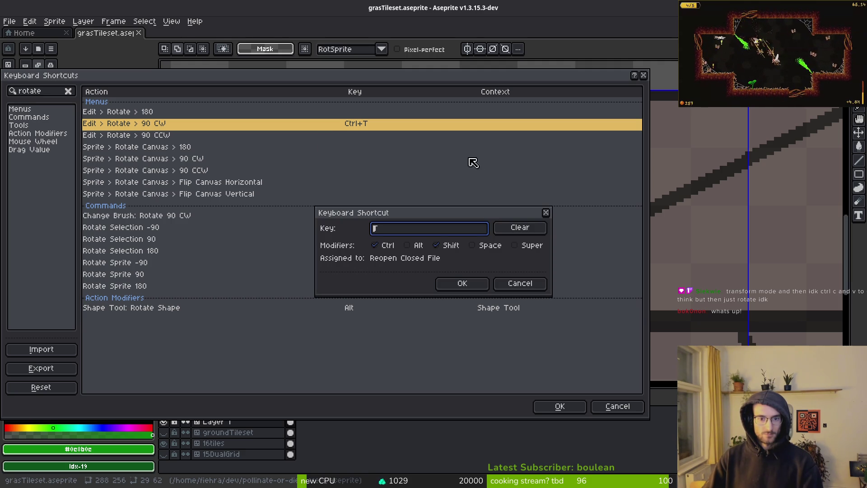
pyautogui.click(468, 287)
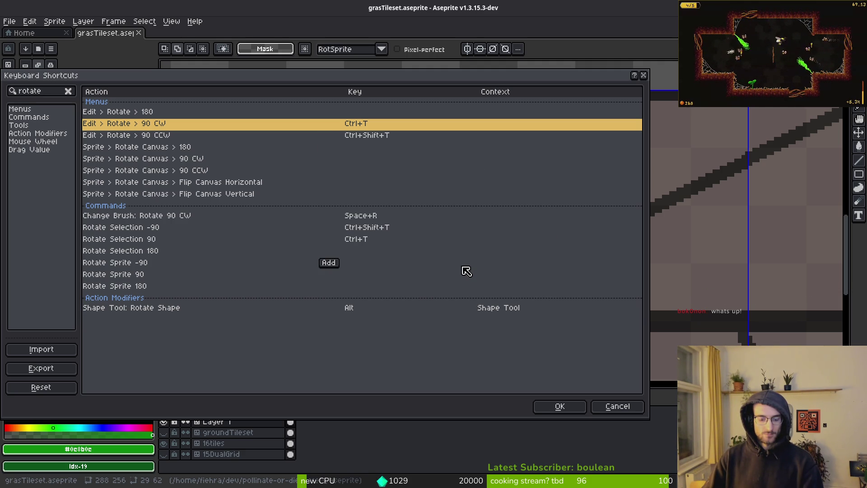
pyautogui.click(617, 406)
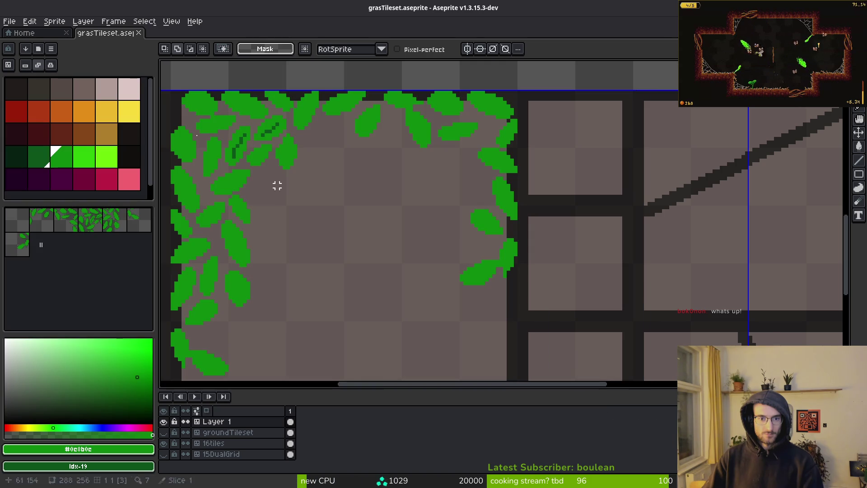
# Search 'rotate' in Keyboard Shortcuts and bind Ctrl+R to Rotate 90° clockwise
pyautogui.click(29, 21)
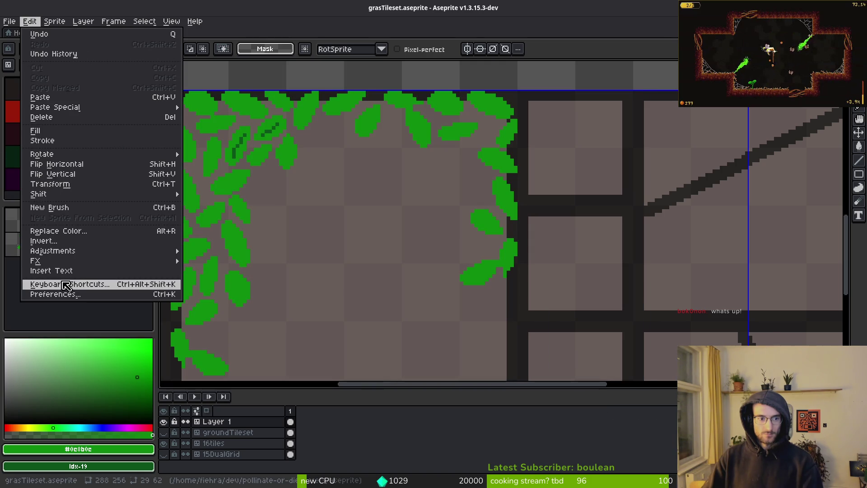
pyautogui.click(69, 284)
pyautogui.write('rotate')
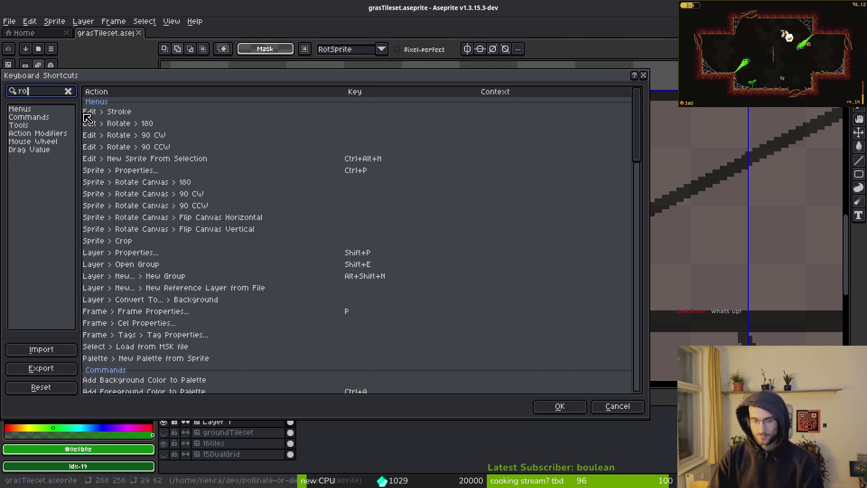
pyautogui.click(321, 122)
pyautogui.hotkey('ctrl', 'r')
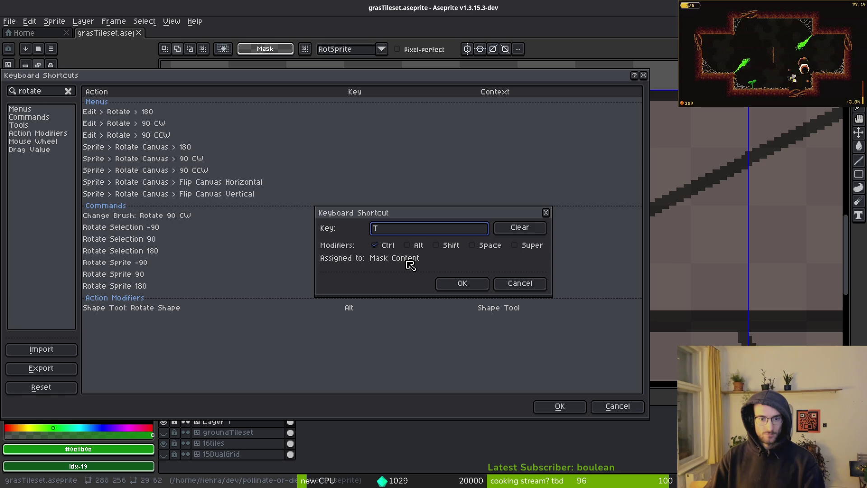
pyautogui.click(459, 284)
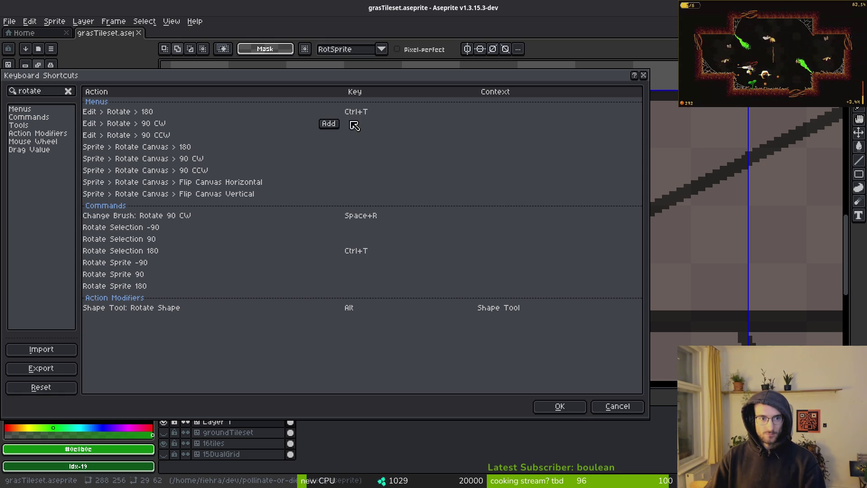
# Remove Ctrl+T from Rotate 180, assign Ctrl+T to Rotate 90 CW, and apply
pyautogui.click(381, 112)
pyautogui.click(414, 270)
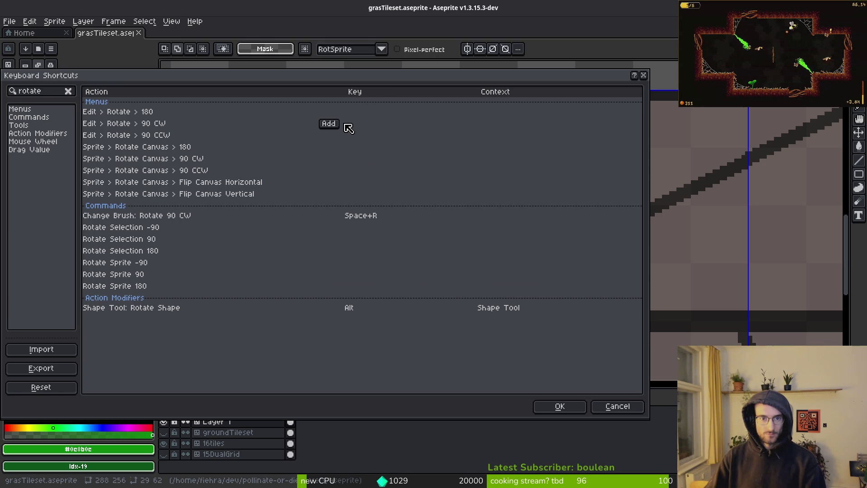
pyautogui.click(330, 123)
pyautogui.hotkey('ctrl', 't')
pyautogui.click(462, 284)
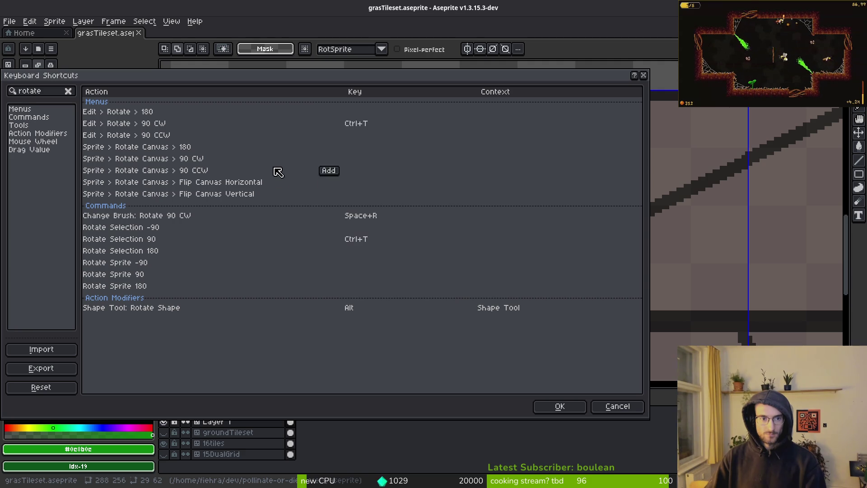
pyautogui.click(558, 408)
pyautogui.scroll(-1, 548, 253)
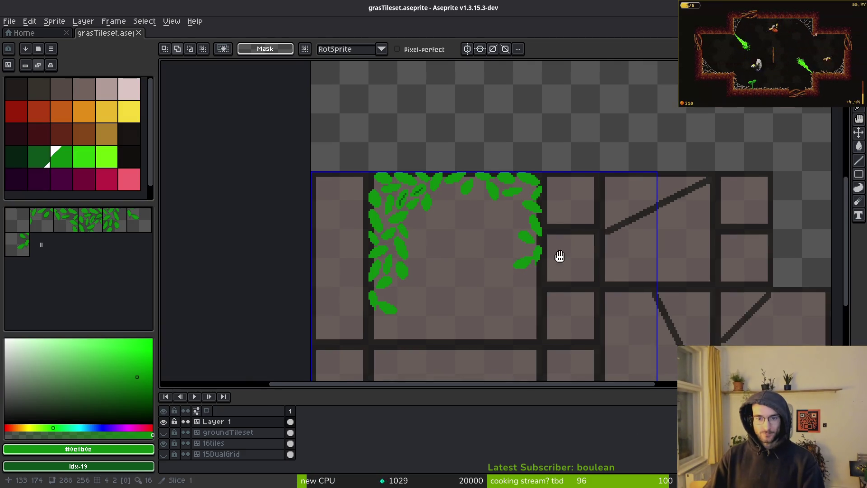
# Select the leaf corner tiles, test four quarter-turn rotations with Ctrl+R, then deselect
pyautogui.moveTo(548, 254); pyautogui.dragTo(580, 257)
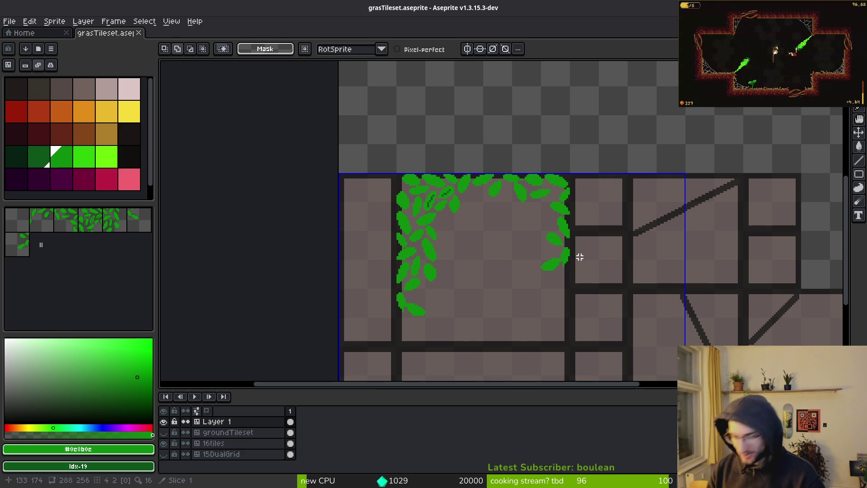
pyautogui.scroll(-3, 587, 253)
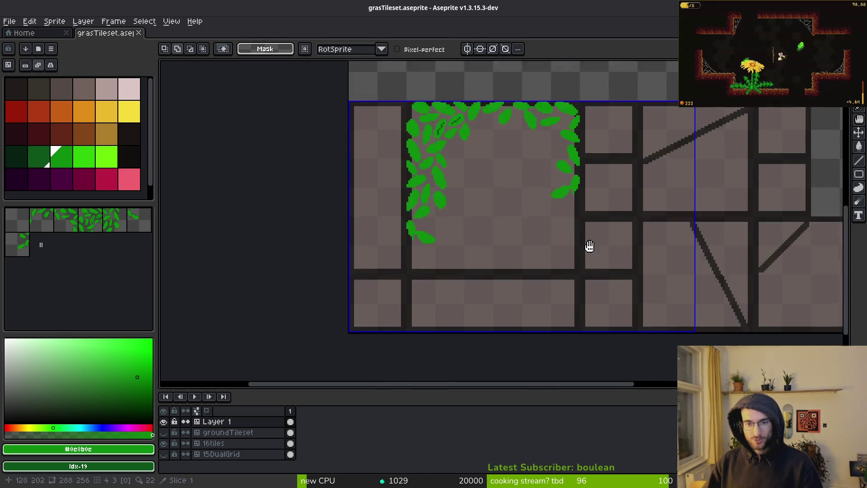
pyautogui.moveTo(475, 134); pyautogui.dragTo(690, 316)
pyautogui.hotkey('ctrl', 'r')
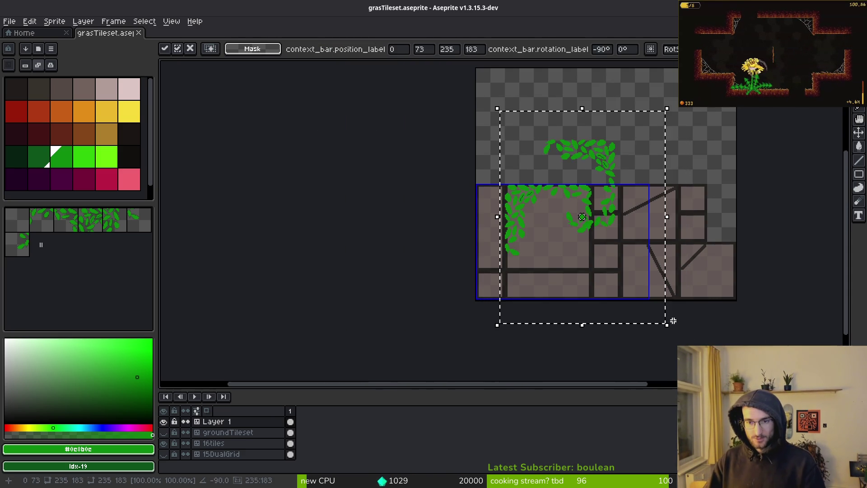
pyautogui.hotkey('ctrl', 'r')
pyautogui.hotkey('ctrl', 'r')
pyautogui.hotkey('ctrl', 'r')
pyautogui.hotkey('ctrl', 'r')
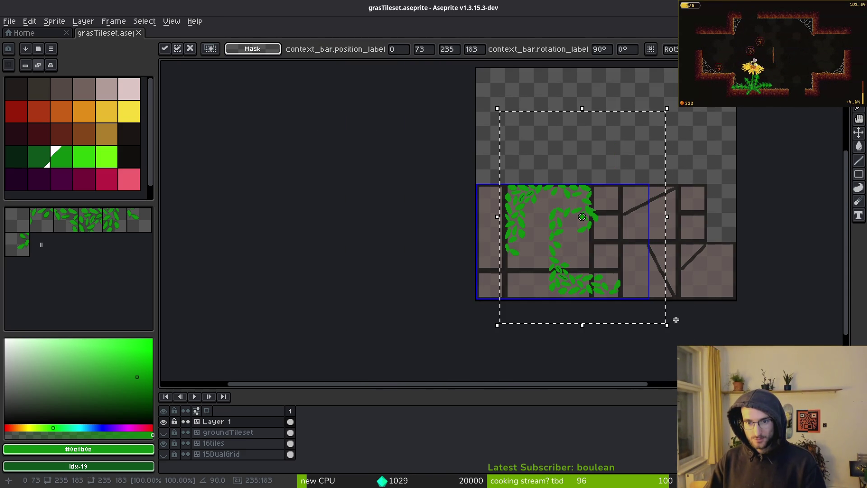
pyautogui.hotkey('ctrl', 'r')
pyautogui.scroll(2, 590, 277)
pyautogui.hotkey('ctrl', 'r')
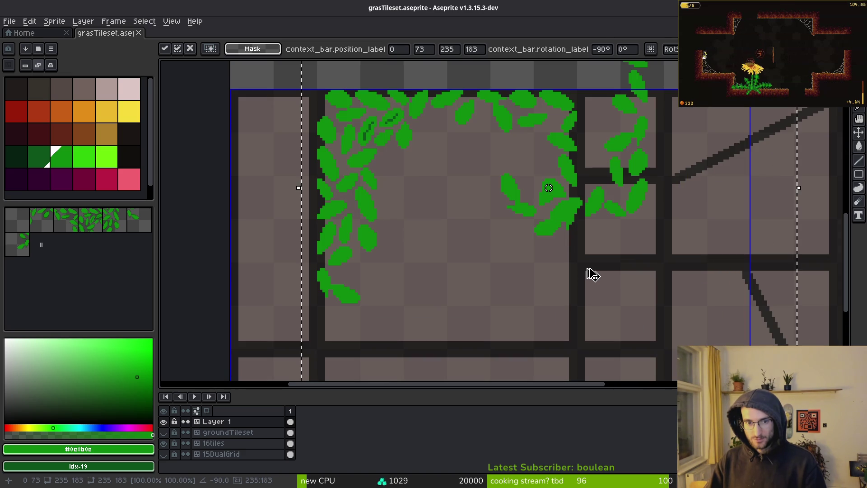
pyautogui.press('Return')
pyautogui.scroll(-4, 592, 278)
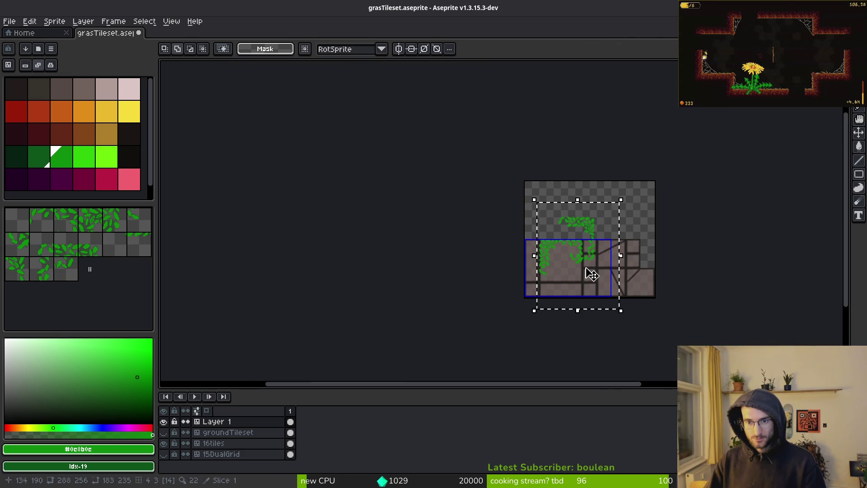
pyautogui.hotkey('ctrl', 'd')
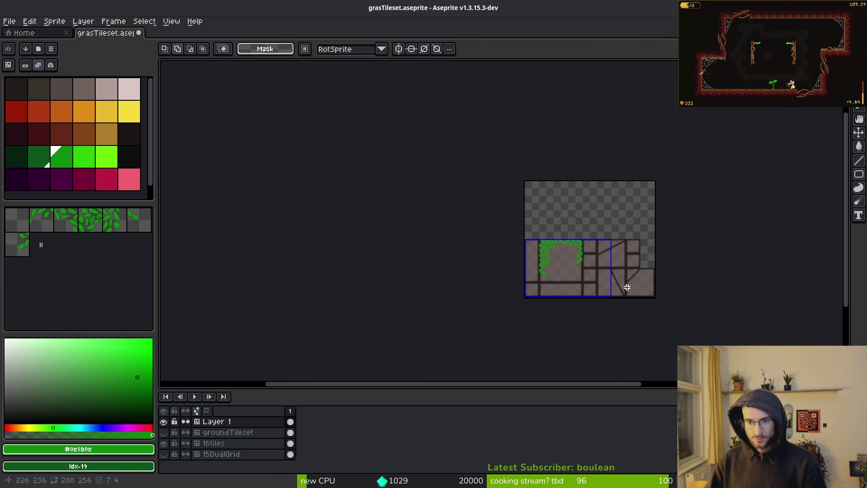
# Reselect the leaf corner, rotate it 180°, and move it down-left onto the tile
pyautogui.scroll(4, 579, 261)
pyautogui.moveTo(285, 62); pyautogui.dragTo(640, 377)
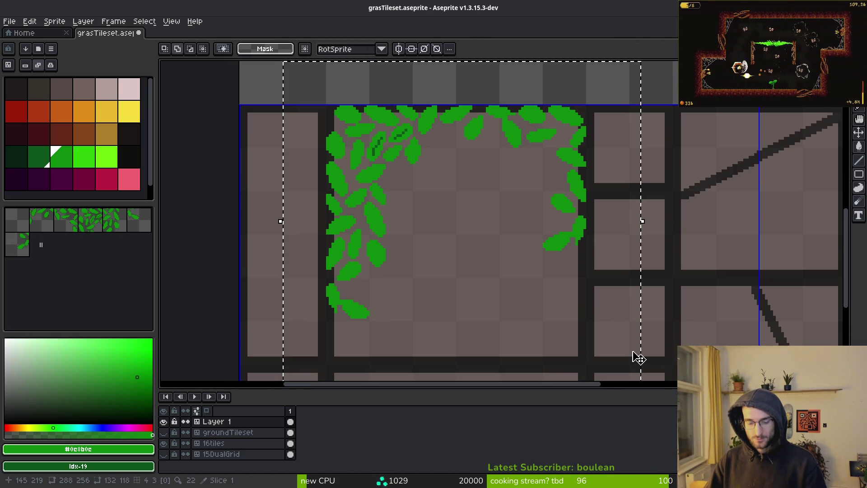
pyautogui.hotkey('shift', 'r')
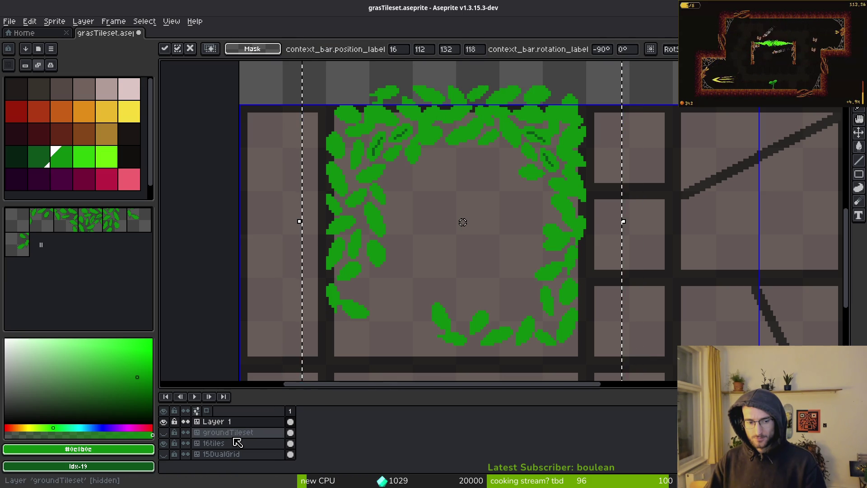
pyautogui.hotkey('shift', 'r')
pyautogui.scroll(-1, 483, 304)
pyautogui.moveTo(511, 312)
pyautogui.mouseDown()
pyautogui.moveTo(495, 323)
pyautogui.moveTo(616, 310)
pyautogui.moveTo(664, 294)
pyautogui.moveTo(660, 302)
pyautogui.mouseUp()
pyautogui.press('Left')
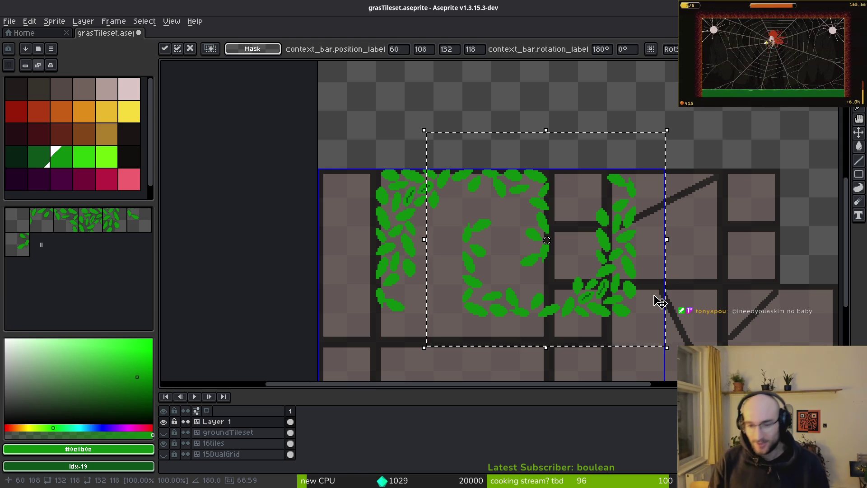
# Commit the 180°-rotated leaf copy onto the tiles and deselect it
pyautogui.hotkey('ctrl', 'd')
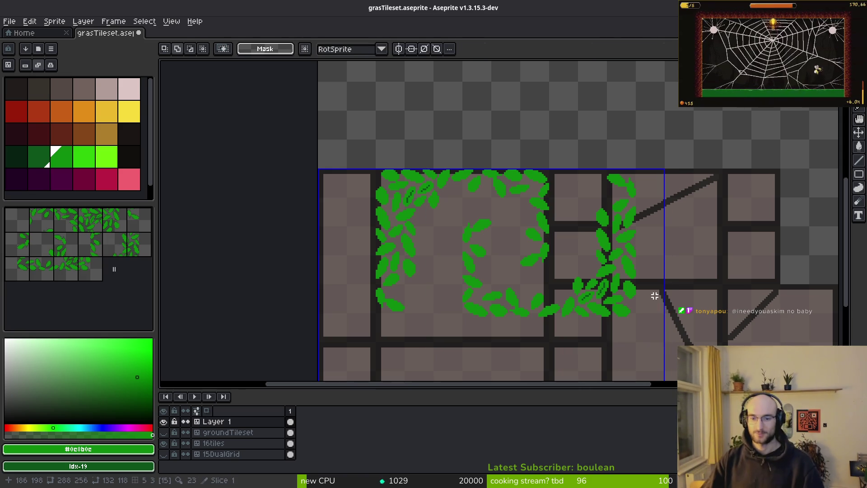
# Delete the overlapping leaves in the right-hand leaf tile
pyautogui.scroll(2, 644, 230)
pyautogui.scroll(-1, 638, 193)
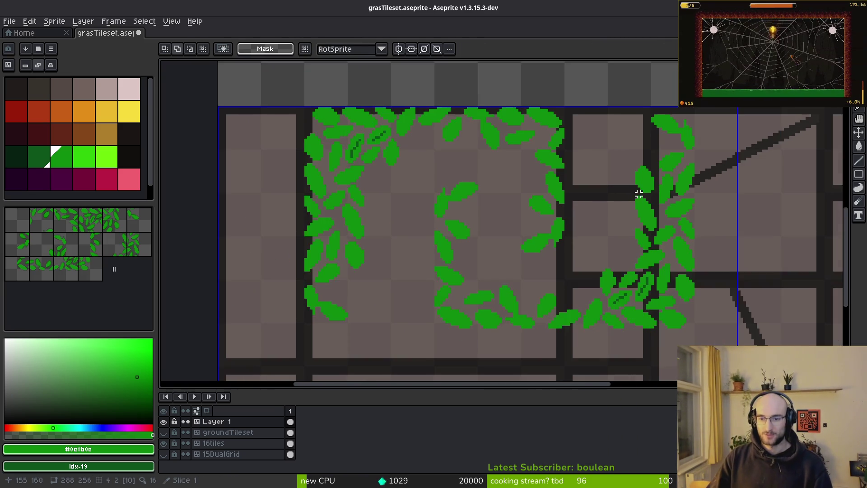
pyautogui.moveTo(588, 116)
pyautogui.mouseDown()
pyautogui.moveTo(732, 310)
pyautogui.moveTo(725, 278)
pyautogui.mouseUp()
pyautogui.scroll(3, 678, 221)
pyautogui.scroll(-1, 678, 221)
pyautogui.press('b')
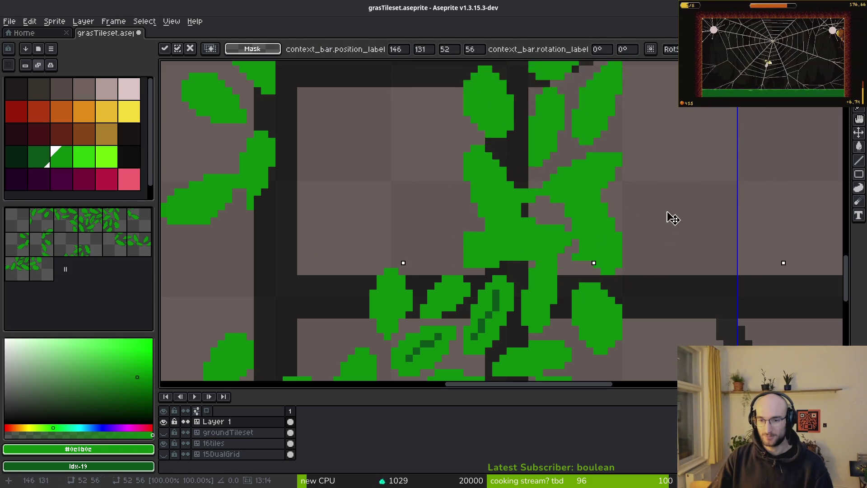
pyautogui.moveTo(655, 192)
pyautogui.mouseDown()
pyautogui.moveTo(583, 280)
pyautogui.moveTo(544, 236)
pyautogui.moveTo(502, 264)
pyautogui.moveTo(445, 189)
pyautogui.moveTo(696, 188)
pyautogui.moveTo(662, 192)
pyautogui.mouseUp()
pyautogui.moveTo(436, 250); pyautogui.dragTo(487, 245)
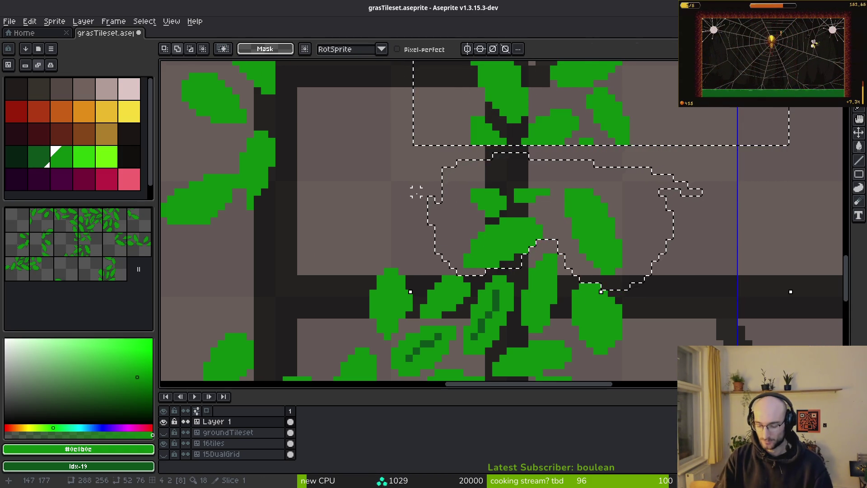
pyautogui.press('Delete')
# Flip the inner-curve leaves horizontally and place them in the lower-left corner
pyautogui.scroll(-1, 667, 203)
pyautogui.scroll(-2, 667, 203)
pyautogui.moveTo(548, 175)
pyautogui.mouseDown()
pyautogui.moveTo(542, 167)
pyautogui.moveTo(609, 352)
pyautogui.moveTo(639, 214)
pyautogui.moveTo(538, 194)
pyautogui.moveTo(551, 173)
pyautogui.mouseUp()
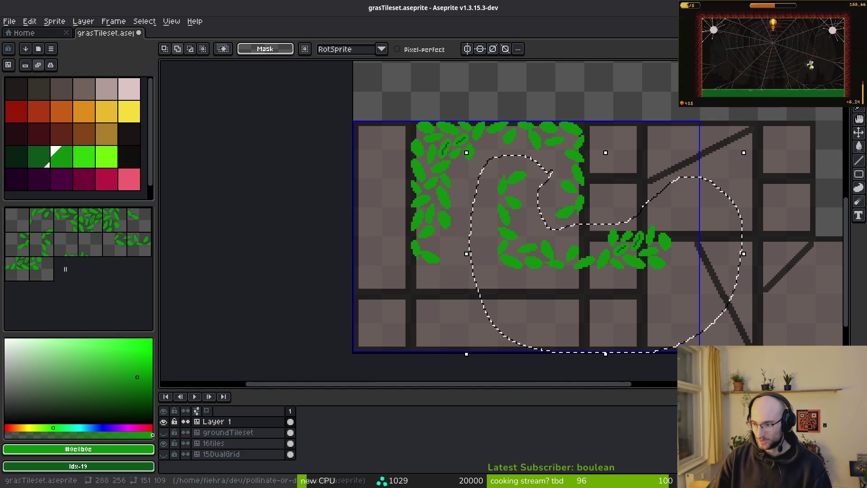
pyautogui.scroll(2, 593, 291)
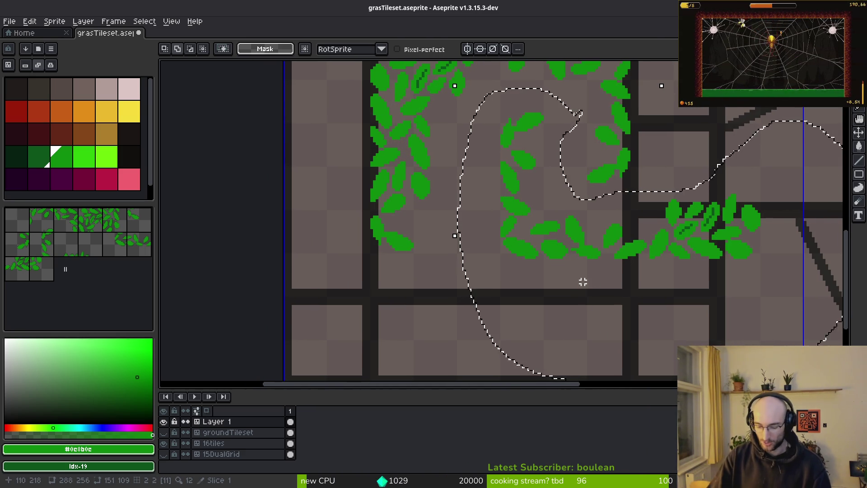
pyautogui.hotkey('shift', 'h')
pyautogui.moveTo(681, 155)
pyautogui.mouseDown()
pyautogui.moveTo(479, 266)
pyautogui.moveTo(454, 258)
pyautogui.moveTo(449, 267)
pyautogui.moveTo(456, 271)
pyautogui.mouseUp()
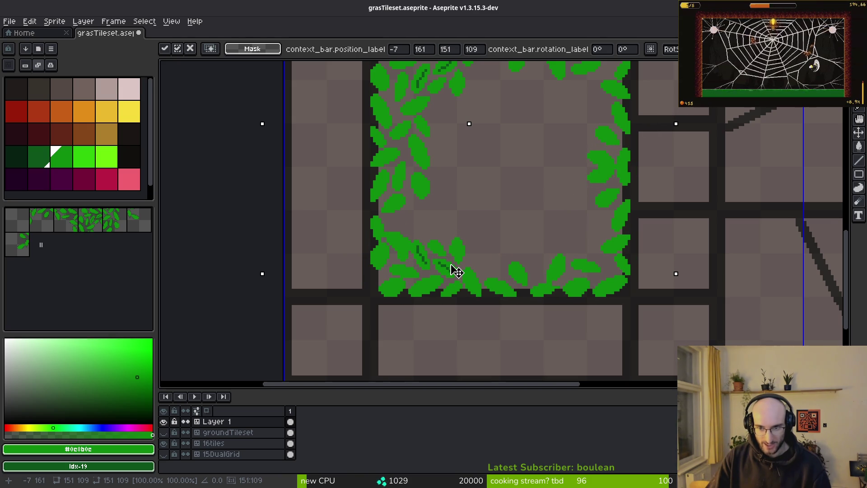
pyautogui.hotkey('ctrl', 'd')
# Lasso a single leaf and nudge it down slightly
pyautogui.scroll(2, 611, 206)
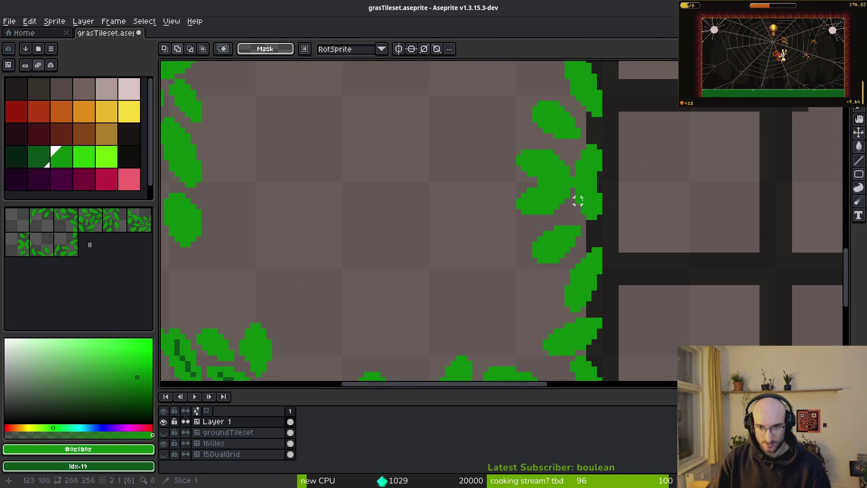
pyautogui.scroll(2, 578, 206)
pyautogui.press('b')
pyautogui.moveTo(526, 205)
pyautogui.mouseDown()
pyautogui.moveTo(424, 210)
pyautogui.moveTo(558, 223)
pyautogui.moveTo(544, 192)
pyautogui.mouseUp()
pyautogui.moveTo(544, 226)
pyautogui.mouseDown()
pyautogui.moveTo(515, 190)
pyautogui.moveTo(385, 267)
pyautogui.moveTo(520, 257)
pyautogui.mouseUp()
pyautogui.press('Down')
pyautogui.press('Down')
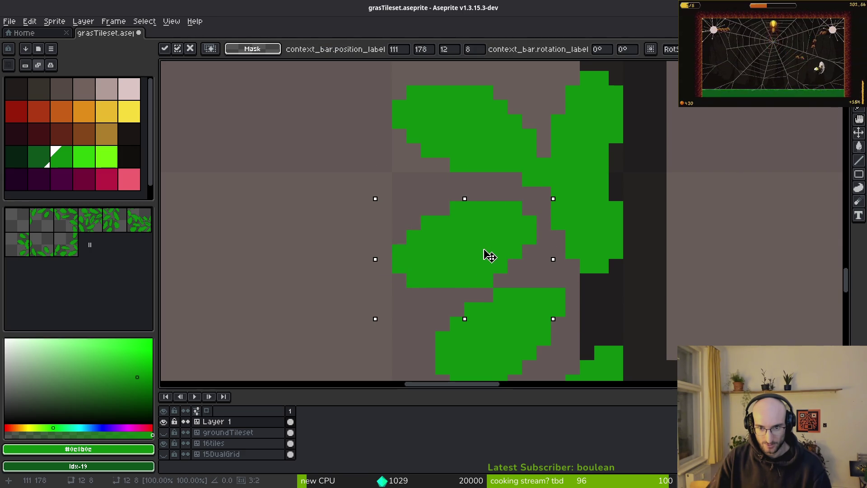
pyautogui.press('Return')
# Nudge another leaf one pixel left and up
pyautogui.scroll(3, 497, 180)
pyautogui.moveTo(468, 158)
pyautogui.mouseDown()
pyautogui.moveTo(435, 260)
pyautogui.moveTo(524, 257)
pyautogui.moveTo(544, 210)
pyautogui.mouseUp()
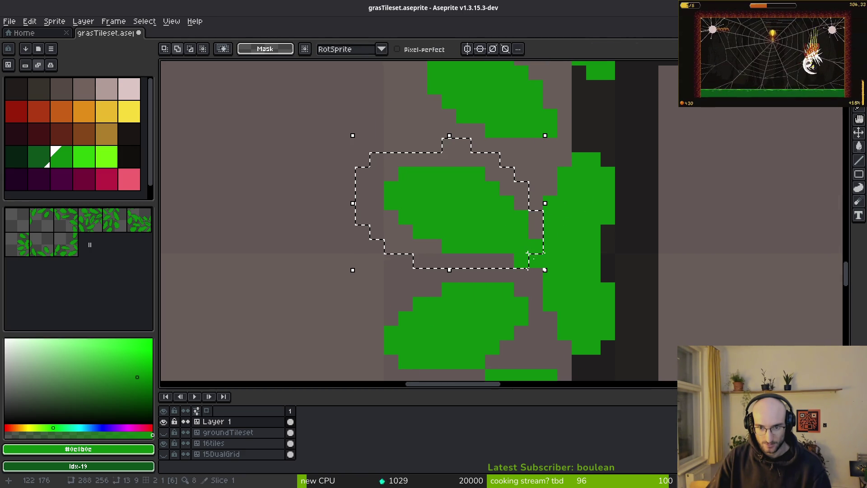
pyautogui.press('Up')
pyautogui.press('Up')
pyautogui.press('Left')
pyautogui.hotkey('ctrl', 'd')
# Save the tileset with Ctrl+S
pyautogui.press('b')
pyautogui.scroll(2, 517, 233)
pyautogui.scroll(-3, 517, 226)
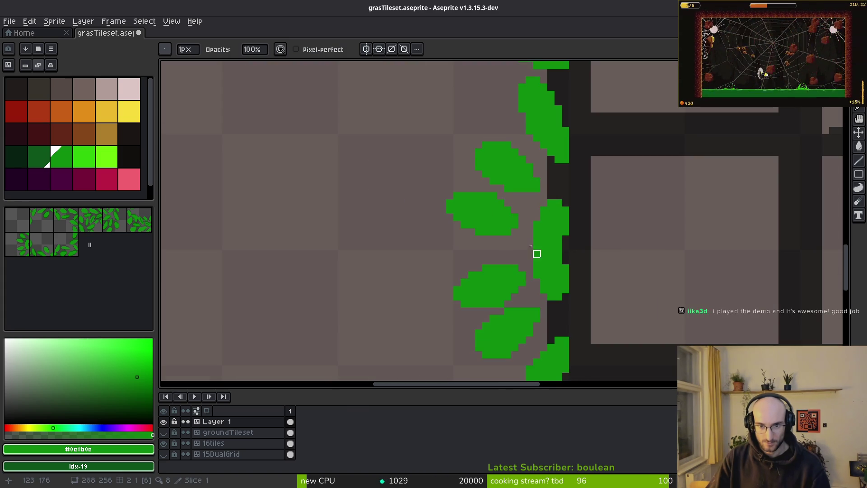
pyautogui.scroll(3, 534, 254)
pyautogui.scroll(-2, 574, 257)
pyautogui.hotkey('ctrl', 's')
# Erase stray green pixels in the right leaf column and nudge the column up
pyautogui.moveTo(561, 278)
pyautogui.mouseDown()
pyautogui.moveTo(528, 261)
pyautogui.moveTo(498, 267)
pyautogui.mouseUp()
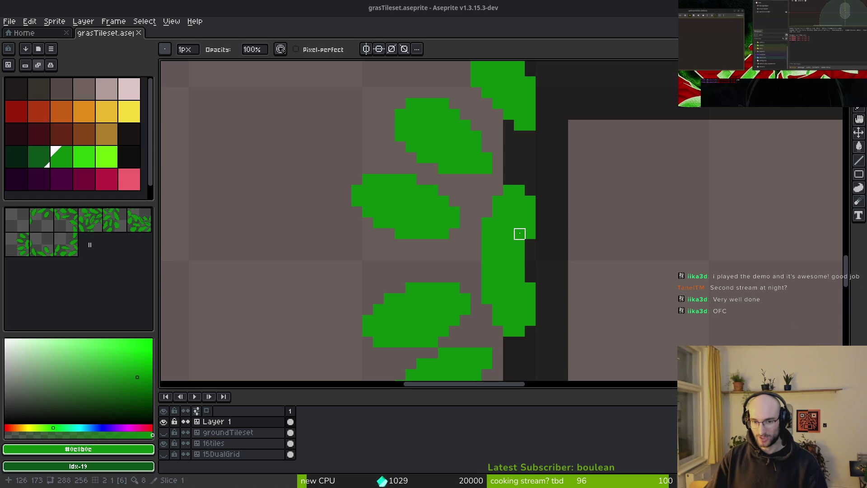
pyautogui.scroll(-2, 545, 182)
pyautogui.moveTo(534, 214)
pyautogui.mouseDown()
pyautogui.moveTo(480, 225)
pyautogui.moveTo(534, 245)
pyautogui.moveTo(512, 291)
pyautogui.mouseUp()
pyautogui.scroll(2, 512, 290)
pyautogui.press('q')
pyautogui.moveTo(537, 168)
pyautogui.mouseDown()
pyautogui.moveTo(484, 179)
pyautogui.moveTo(562, 217)
pyautogui.moveTo(542, 168)
pyautogui.mouseUp()
pyautogui.press('Up')
pyautogui.press('Up')
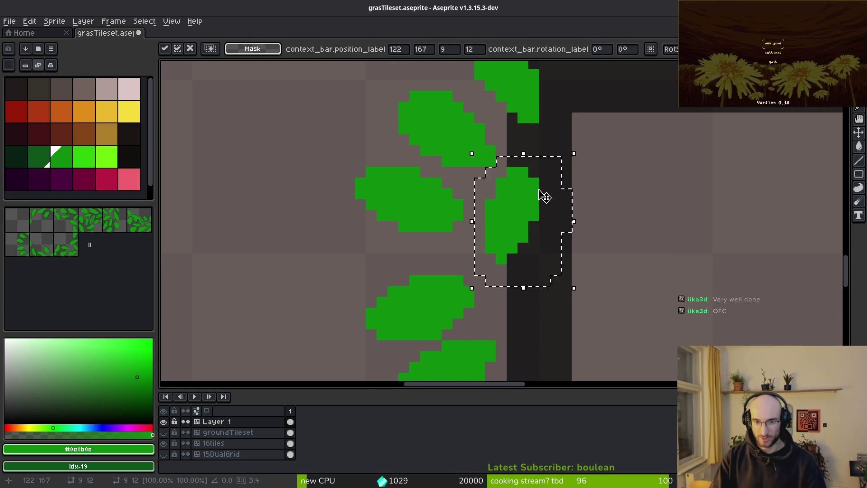
pyautogui.hotkey('ctrl', 'd')
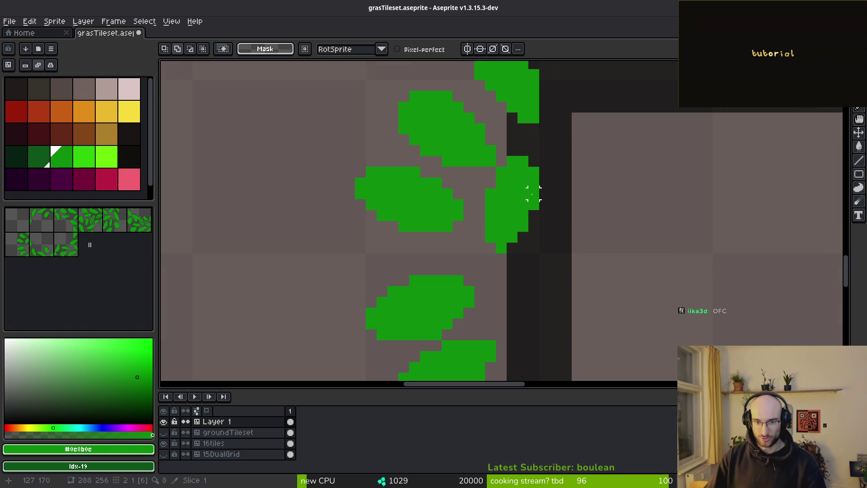
# Move the left leaf group up and save grasTileset.aseprite
pyautogui.scroll(2, 526, 193)
pyautogui.moveTo(521, 181)
pyautogui.mouseDown()
pyautogui.moveTo(316, 290)
pyautogui.moveTo(677, 259)
pyautogui.moveTo(629, 204)
pyautogui.mouseUp()
pyautogui.click(626, 219)
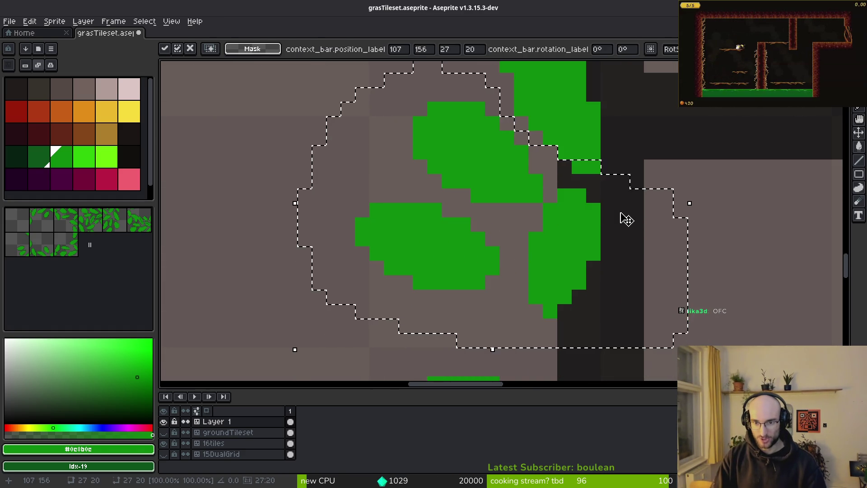
pyautogui.hotkey('ctrl', 'd')
pyautogui.scroll(-3, 575, 156)
pyautogui.scroll(-3, 573, 180)
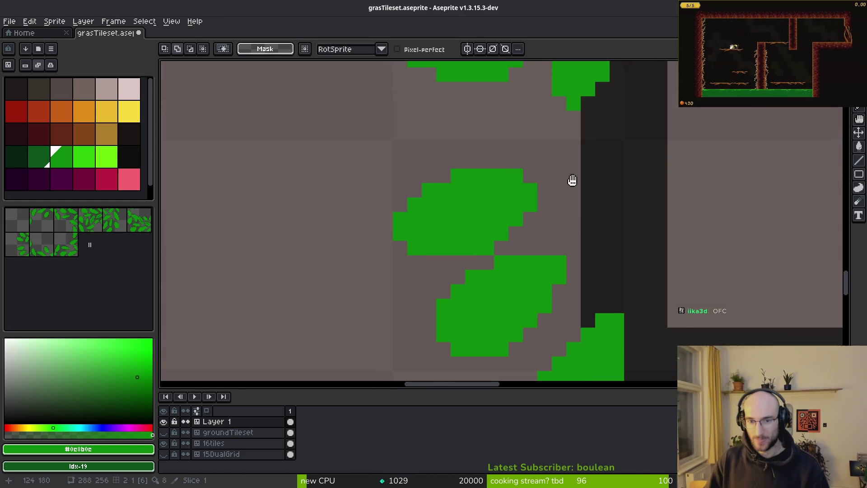
pyautogui.moveTo(541, 122)
pyautogui.mouseDown()
pyautogui.moveTo(527, 271)
pyautogui.moveTo(625, 257)
pyautogui.moveTo(627, 217)
pyautogui.mouseUp()
pyautogui.moveTo(548, 212); pyautogui.dragTo(548, 176)
pyautogui.hotkey('ctrl', 'd')
pyautogui.hotkey('ctrl', 's')
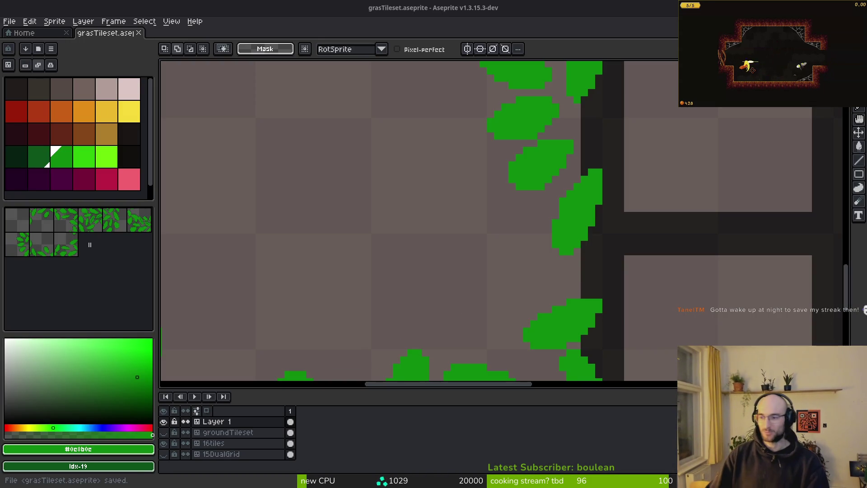
# Nudge the lower leaf up two pixels and save the file
pyautogui.scroll(-2, 639, 248)
pyautogui.scroll(3, 567, 159)
pyautogui.moveTo(570, 214)
pyautogui.mouseDown()
pyautogui.moveTo(465, 300)
pyautogui.moveTo(594, 240)
pyautogui.moveTo(572, 203)
pyautogui.mouseUp()
pyautogui.moveTo(557, 289); pyautogui.dragTo(555, 271)
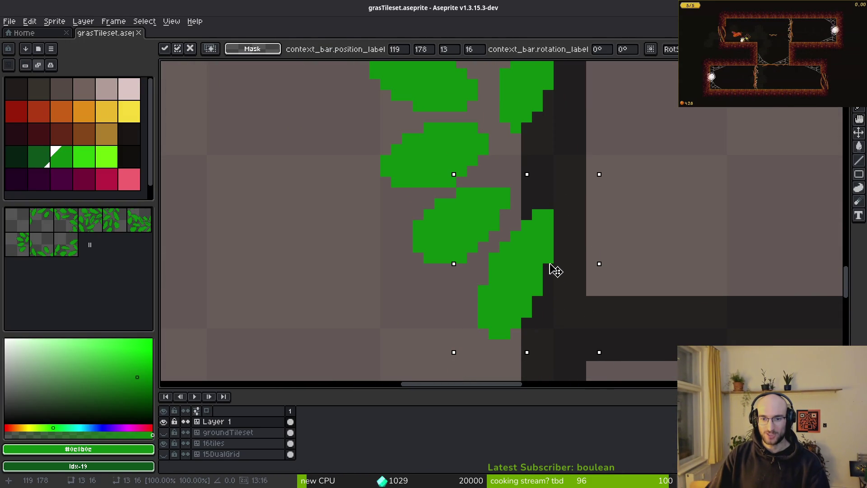
pyautogui.hotkey('ctrl', 's')
# Lasso a leaf and move it up and to the right
pyautogui.scroll(-2, 506, 280)
pyautogui.scroll(4, 488, 235)
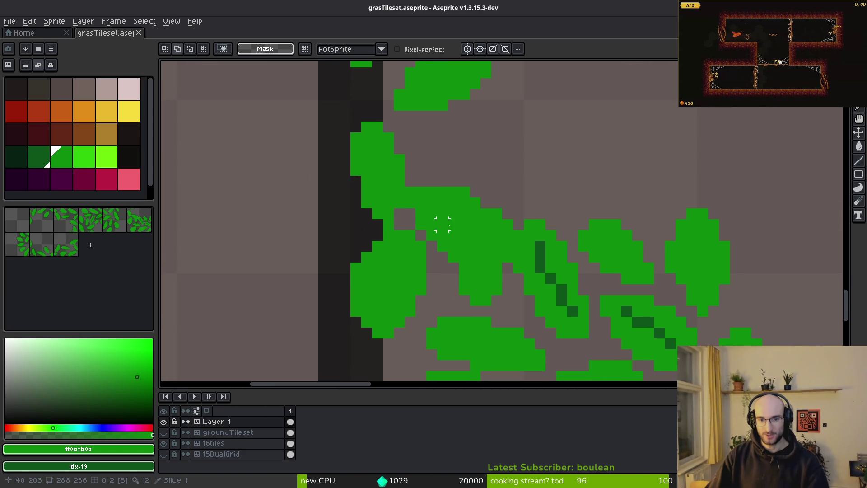
pyautogui.moveTo(431, 159); pyautogui.dragTo(410, 204)
pyautogui.moveTo(431, 246); pyautogui.dragTo(497, 300)
pyautogui.moveTo(506, 235); pyautogui.dragTo(429, 145)
pyautogui.moveTo(472, 226)
pyautogui.mouseDown()
pyautogui.moveTo(472, 155)
pyautogui.moveTo(483, 165)
pyautogui.moveTo(461, 232)
pyautogui.moveTo(526, 140)
pyautogui.mouseUp()
pyautogui.hotkey('ctrl', 'd')
# Shift the leaf's lower half up-right and erase two stray pixels at its lower-right edge
pyautogui.moveTo(506, 195); pyautogui.dragTo(570, 139)
pyautogui.hotkey('ctrl', 'd')
pyautogui.press('e')
pyautogui.scroll(2, 553, 187)
pyautogui.press('b')
pyautogui.scroll(1, 539, 216)
pyautogui.press('e')
pyautogui.moveTo(562, 280)
pyautogui.mouseDown()
pyautogui.moveTo(563, 317)
pyautogui.moveTo(434, 351)
pyautogui.mouseUp()
# Trim a pixel step off the middle leaf's right edge
pyautogui.scroll(-3, 438, 283)
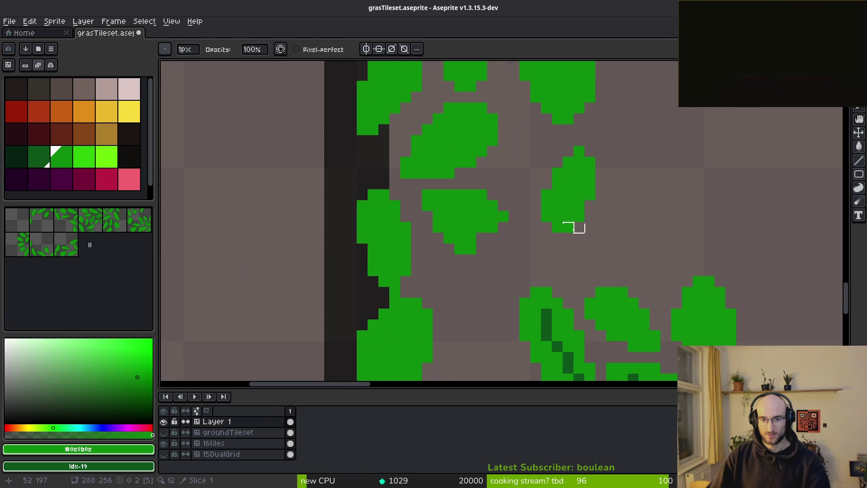
pyautogui.scroll(2, 445, 179)
pyautogui.press('e')
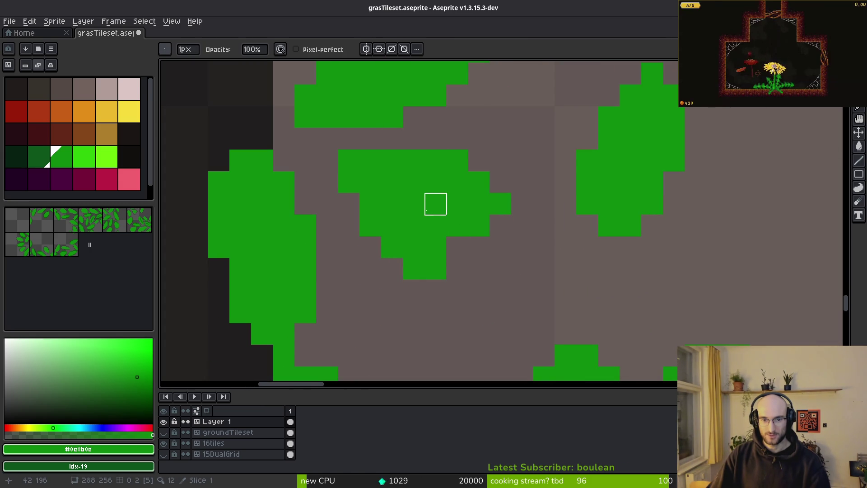
pyautogui.press('b')
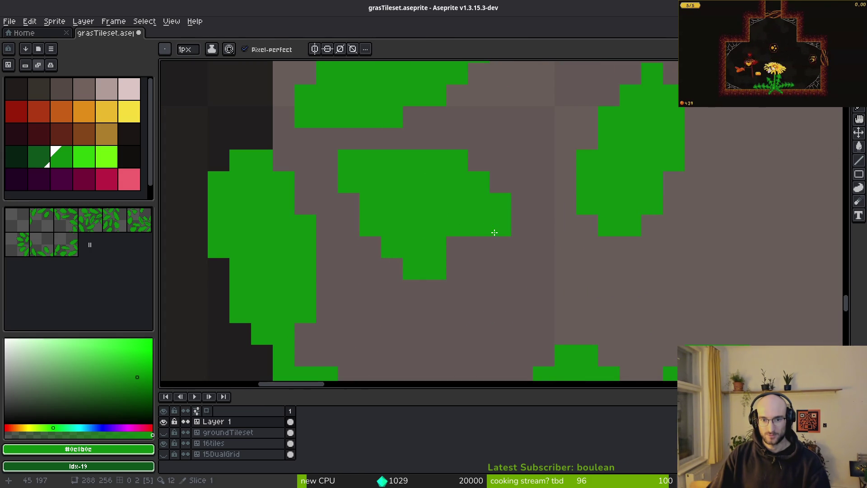
pyautogui.press('e')
pyautogui.moveTo(500, 204); pyautogui.dragTo(457, 161)
# Lasso the right leaf, rotate it -90° and commit it
pyautogui.press('b')
pyautogui.hotkey('shift', 'w')
pyautogui.moveTo(669, 72)
pyautogui.mouseDown()
pyautogui.moveTo(565, 204)
pyautogui.moveTo(606, 197)
pyautogui.moveTo(664, 142)
pyautogui.moveTo(483, 287)
pyautogui.moveTo(507, 252)
pyautogui.moveTo(464, 214)
pyautogui.mouseUp()
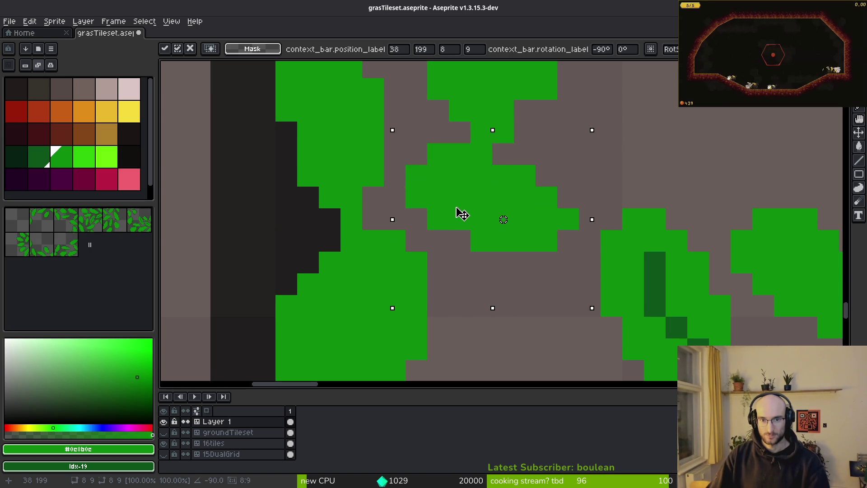
pyautogui.press('Return')
pyautogui.scroll(-3, 555, 219)
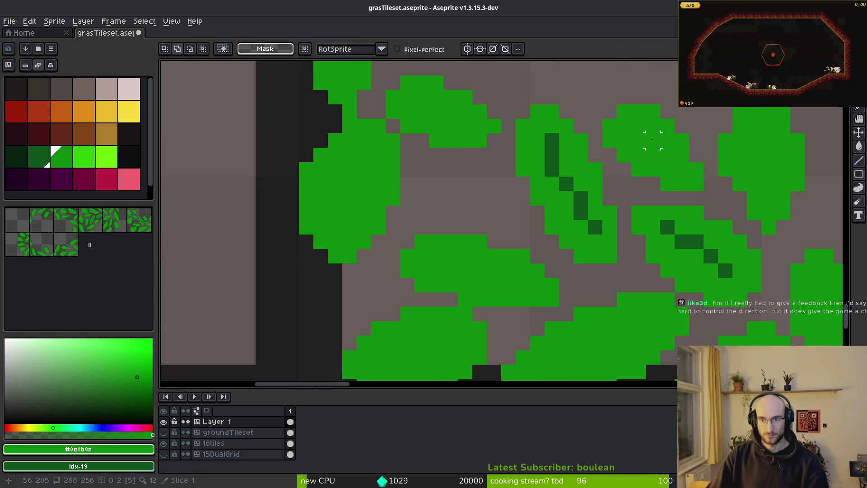
# Move the right green blob to the left and flip it horizontally
pyautogui.press('w')
pyautogui.click(667, 154)
pyautogui.moveTo(667, 155)
pyautogui.mouseDown()
pyautogui.moveTo(464, 218)
pyautogui.moveTo(465, 198)
pyautogui.mouseUp()
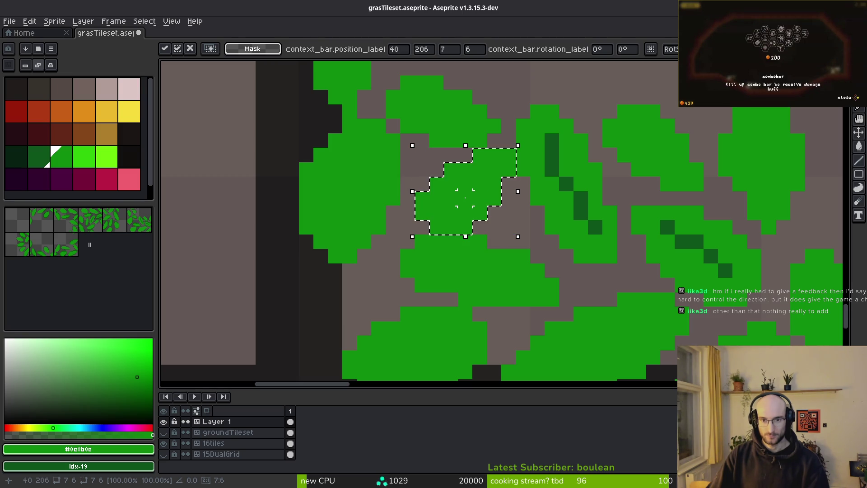
pyautogui.hotkey('shift', 'h')
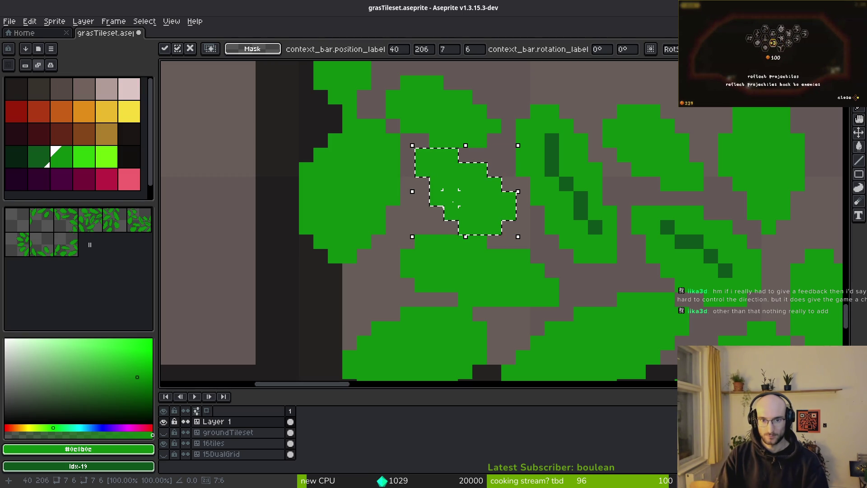
pyautogui.moveTo(478, 177)
pyautogui.mouseDown()
pyautogui.moveTo(481, 203)
pyautogui.moveTo(623, 116)
pyautogui.moveTo(583, 93)
pyautogui.moveTo(593, 155)
pyautogui.mouseUp()
pyautogui.click(487, 228)
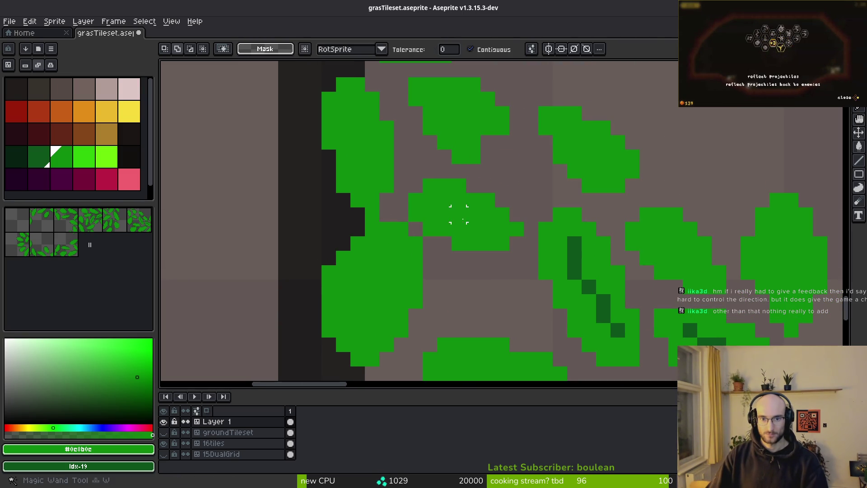
# Move the small green blob up-left, nudge it right and commit it
pyautogui.click(458, 214)
pyautogui.moveTo(472, 218)
pyautogui.mouseDown()
pyautogui.moveTo(465, 210)
pyautogui.moveTo(489, 222)
pyautogui.moveTo(462, 210)
pyautogui.mouseUp()
pyautogui.hotkey('ctrl', 'd')
pyautogui.press('w')
pyautogui.click(473, 214)
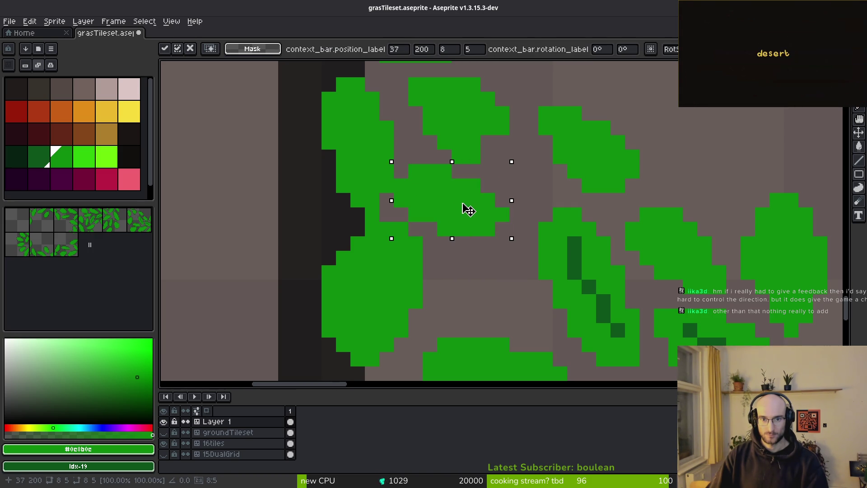
# Move the upper-right green blob down-left and commit it
pyautogui.click(608, 157)
pyautogui.moveTo(608, 157)
pyautogui.mouseDown()
pyautogui.moveTo(496, 303)
pyautogui.moveTo(499, 289)
pyautogui.moveTo(517, 292)
pyautogui.mouseUp()
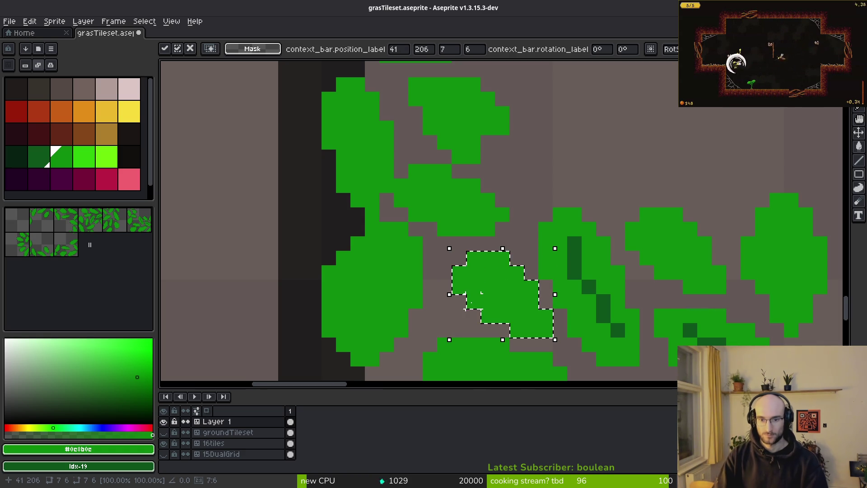
pyautogui.moveTo(470, 294)
pyautogui.mouseDown()
pyautogui.moveTo(488, 283)
pyautogui.moveTo(501, 293)
pyautogui.mouseUp()
pyautogui.press('Return')
pyautogui.scroll(-3, 519, 258)
pyautogui.scroll(-1, 553, 283)
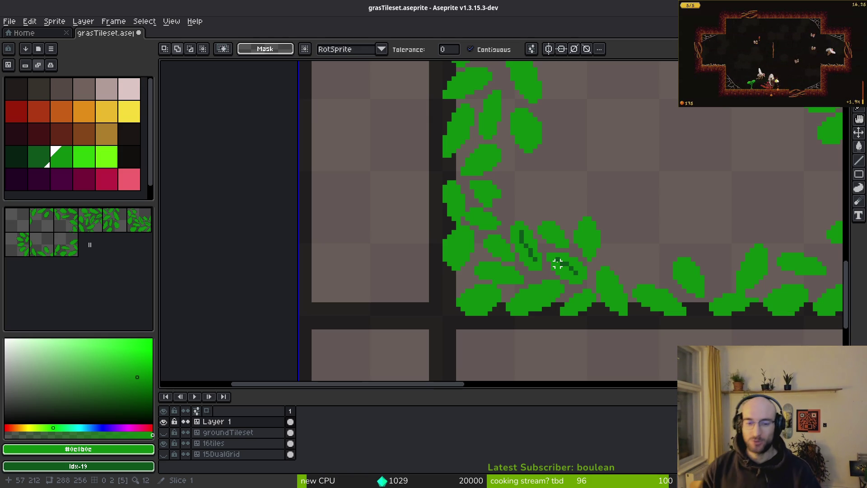
# Pencil the ground colour over stray green corner pixels, check the result, and save the tileset
pyautogui.scroll(5, 554, 326)
pyautogui.press('b')
pyautogui.moveTo(534, 286)
pyautogui.mouseDown()
pyautogui.moveTo(534, 270)
pyautogui.moveTo(549, 301)
pyautogui.mouseUp()
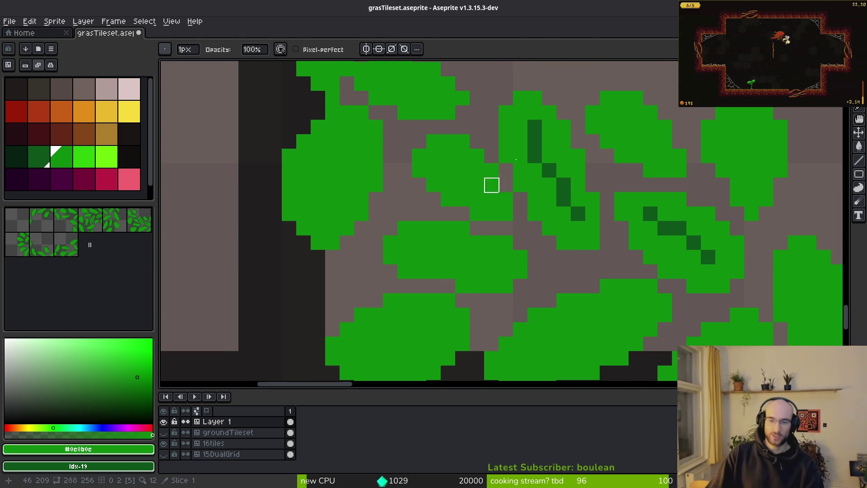
pyautogui.scroll(-3, 524, 233)
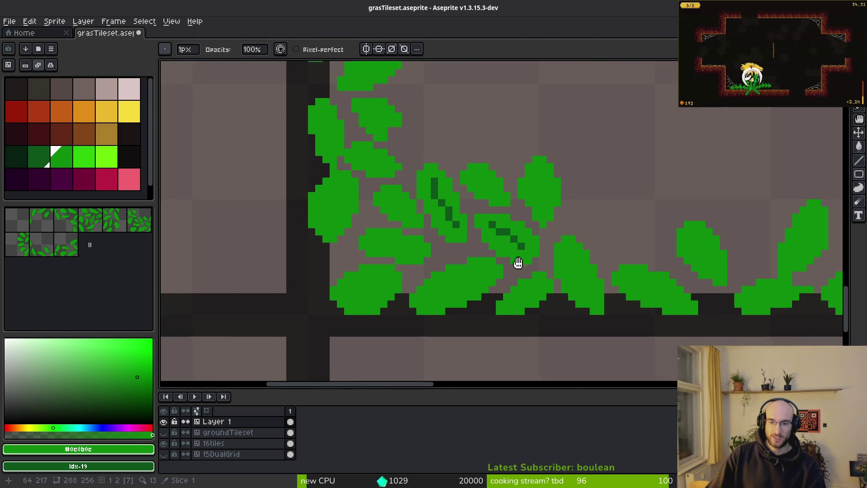
pyautogui.scroll(3, 540, 265)
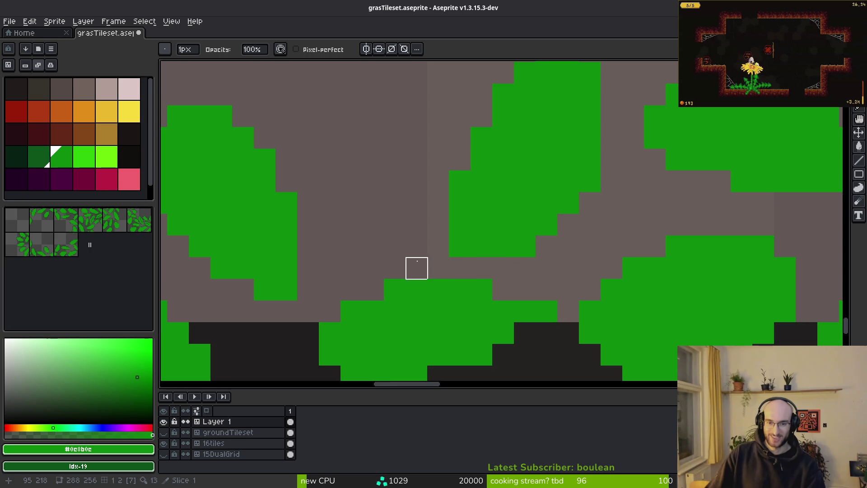
pyautogui.scroll(-3, 530, 269)
pyautogui.scroll(3, 486, 247)
pyautogui.scroll(-1, 456, 246)
pyautogui.scroll(1, 536, 231)
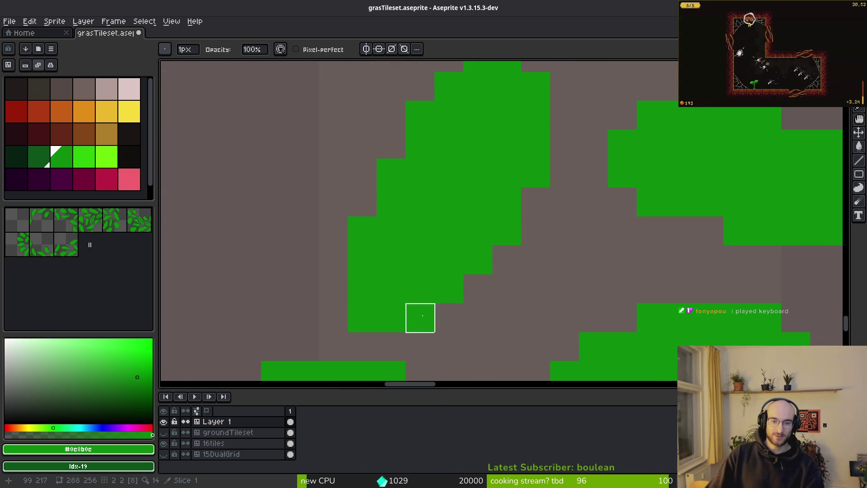
pyautogui.scroll(-1, 529, 303)
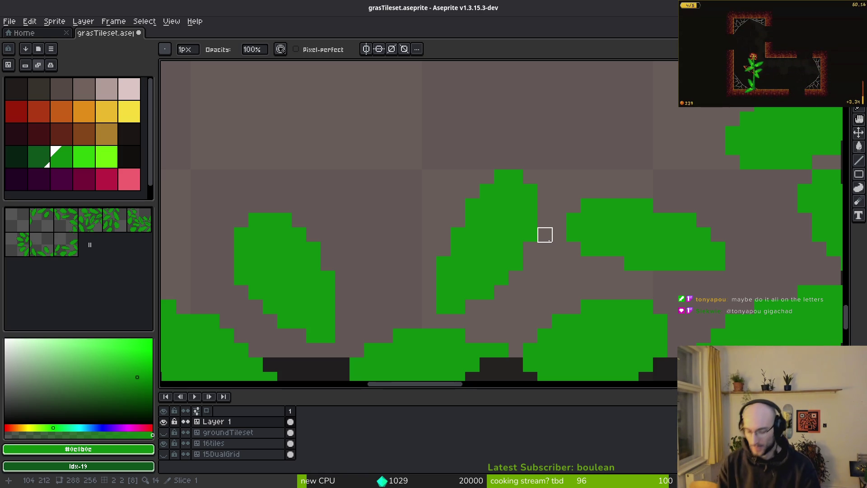
pyautogui.hotkey('ctrl', 's')
pyautogui.scroll(-3, 497, 217)
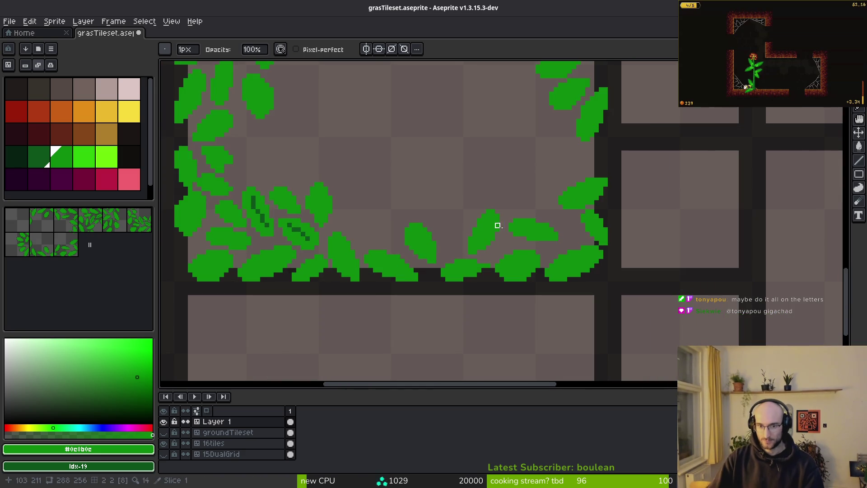
# Select a bottom-border leaf with the Magic Wand and drag it upward
pyautogui.hscroll(-2, 474, 198)
pyautogui.hscroll(-1, 427, 253)
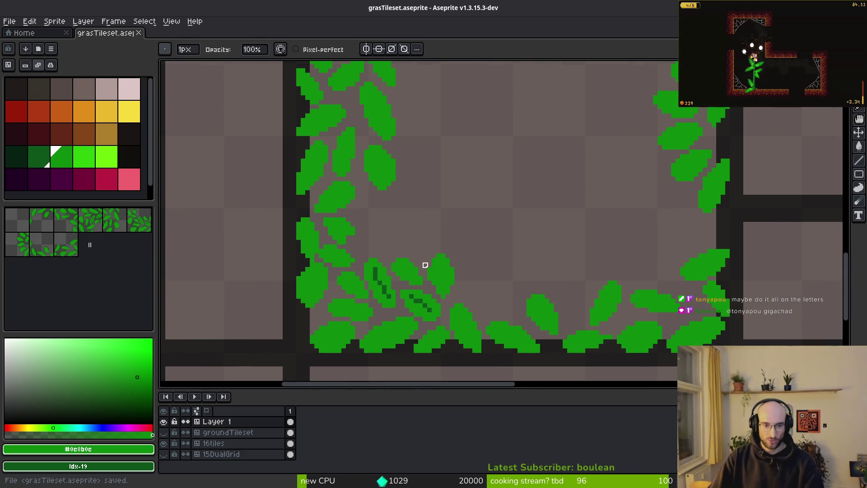
pyautogui.scroll(2, 400, 271)
pyautogui.press('w')
pyautogui.click(401, 271)
pyautogui.moveTo(395, 289)
pyautogui.mouseDown()
pyautogui.moveTo(332, 193)
pyautogui.moveTo(316, 207)
pyautogui.moveTo(385, 159)
pyautogui.mouseUp()
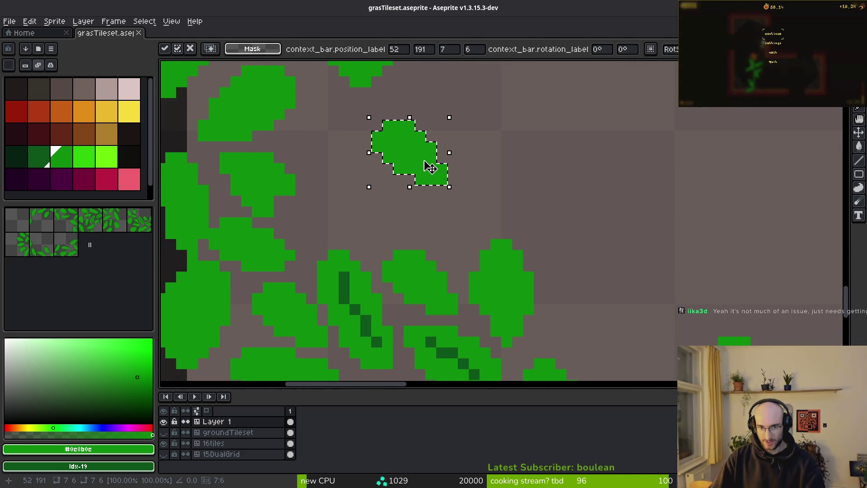
pyautogui.press('Delete')
# Lasso another leaf and move it down-left
pyautogui.scroll(-4, 542, 212)
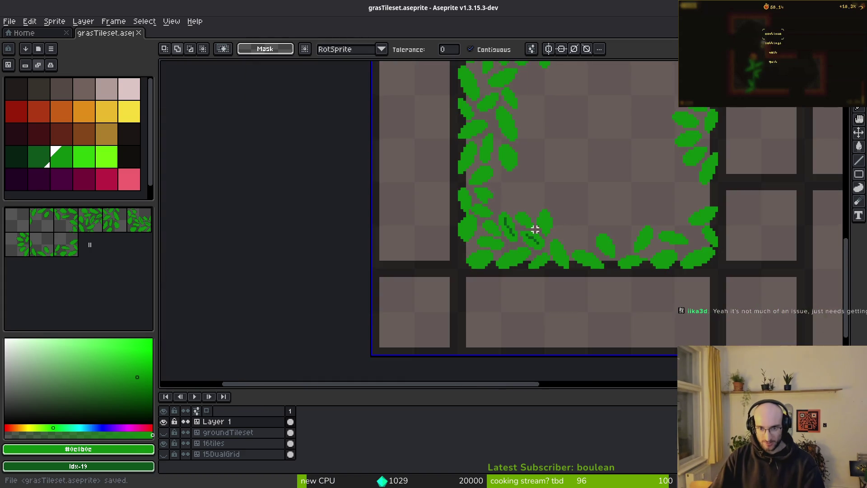
pyautogui.scroll(4, 632, 239)
pyautogui.scroll(-2, 587, 203)
pyautogui.press('b')
pyautogui.moveTo(587, 150)
pyautogui.mouseDown()
pyautogui.moveTo(493, 196)
pyautogui.moveTo(562, 201)
pyautogui.moveTo(531, 205)
pyautogui.mouseUp()
pyautogui.moveTo(619, 185)
pyautogui.mouseDown()
pyautogui.moveTo(544, 194)
pyautogui.moveTo(529, 199)
pyautogui.moveTo(533, 206)
pyautogui.mouseUp()
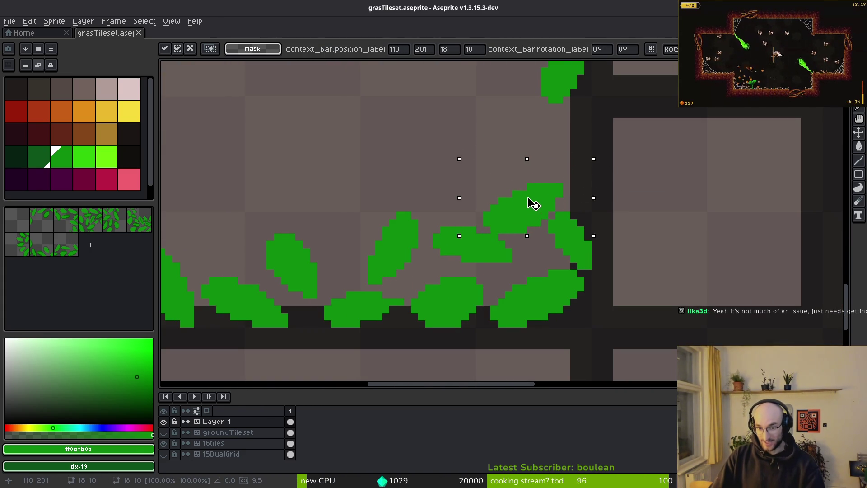
pyautogui.press('Return')
# Lasso a third leaf and nudge it one pixel
pyautogui.scroll(3, 499, 236)
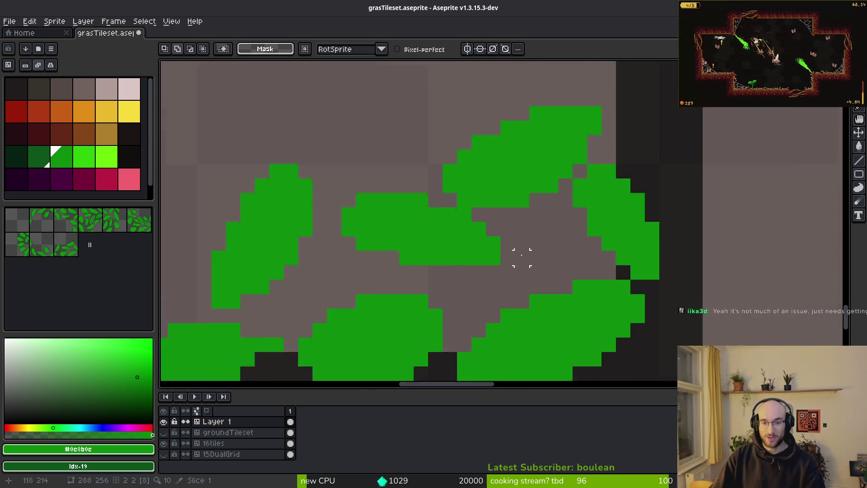
pyautogui.moveTo(474, 194)
pyautogui.mouseDown()
pyautogui.moveTo(282, 152)
pyautogui.moveTo(465, 251)
pyautogui.moveTo(490, 252)
pyautogui.moveTo(465, 257)
pyautogui.moveTo(430, 244)
pyautogui.moveTo(441, 261)
pyautogui.moveTo(555, 269)
pyautogui.moveTo(476, 274)
pyautogui.moveTo(465, 257)
pyautogui.mouseUp()
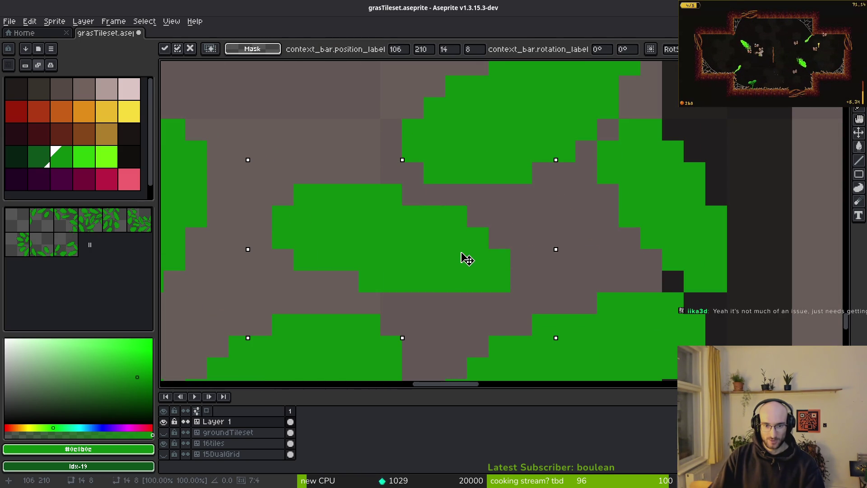
pyautogui.press('Return')
pyautogui.scroll(2, 519, 242)
pyautogui.hscroll(-3, 598, 217)
pyautogui.scroll(-1, 580, 228)
# Move a leaf near the right column up, flip it horizontally, and nudge it one pixel left and down
pyautogui.moveTo(574, 199)
pyautogui.mouseDown()
pyautogui.moveTo(573, 174)
pyautogui.moveTo(334, 241)
pyautogui.moveTo(542, 270)
pyautogui.moveTo(573, 198)
pyautogui.mouseUp()
pyautogui.moveTo(487, 228); pyautogui.dragTo(480, 205)
pyautogui.hotkey('shift', 'h')
pyautogui.press('Left')
pyautogui.press('Down')
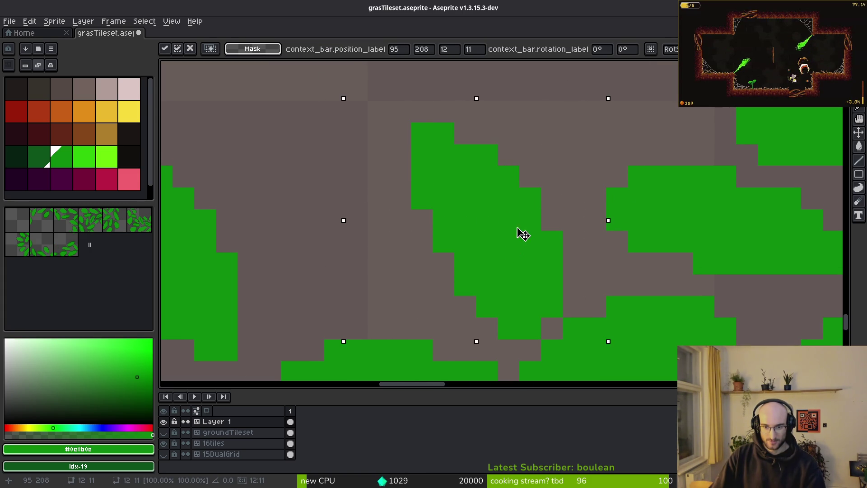
pyautogui.press('Return')
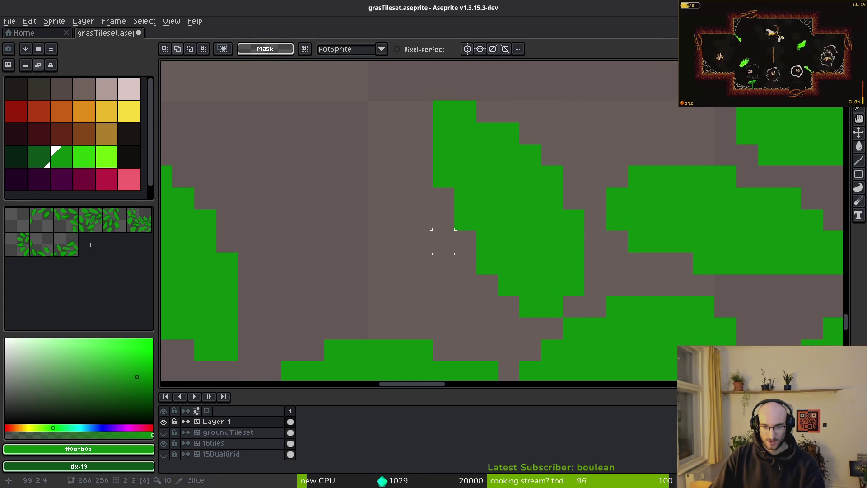
pyautogui.scroll(-3, 560, 237)
pyautogui.scroll(-2, 529, 244)
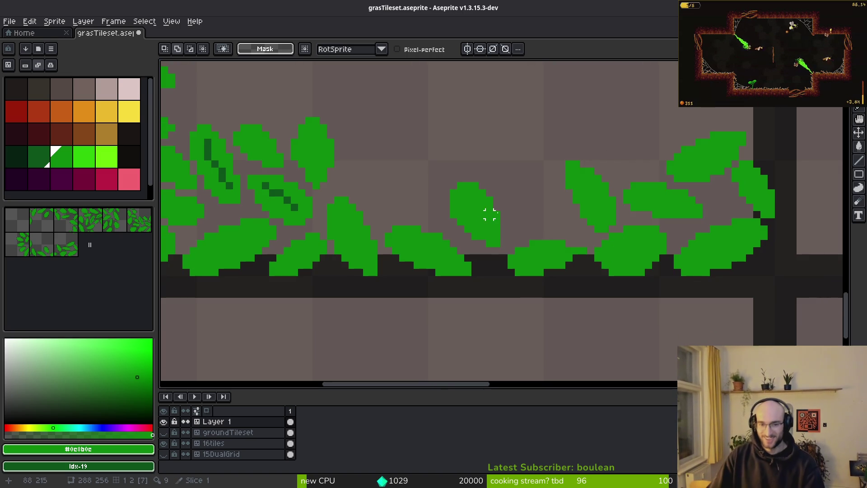
# Lasso a top-border leaf, nudge it two pixels down and commit its new position
pyautogui.scroll(3, 540, 216)
pyautogui.moveTo(533, 203)
pyautogui.mouseDown()
pyautogui.moveTo(456, 131)
pyautogui.moveTo(445, 334)
pyautogui.moveTo(389, 113)
pyautogui.moveTo(464, 335)
pyautogui.moveTo(551, 238)
pyautogui.mouseUp()
pyautogui.hotkey('ctrl', 'z')
pyautogui.hotkey('ctrl', 'd')
pyautogui.scroll(-5, 513, 290)
pyautogui.moveTo(461, 149); pyautogui.dragTo(465, 176)
pyautogui.scroll(2, 532, 178)
pyautogui.moveTo(526, 126)
pyautogui.mouseDown()
pyautogui.moveTo(333, 169)
pyautogui.moveTo(520, 131)
pyautogui.mouseUp()
pyautogui.moveTo(493, 185)
pyautogui.mouseDown()
pyautogui.moveTo(329, 205)
pyautogui.moveTo(427, 304)
pyautogui.mouseUp()
pyautogui.press('Down')
pyautogui.press('Down')
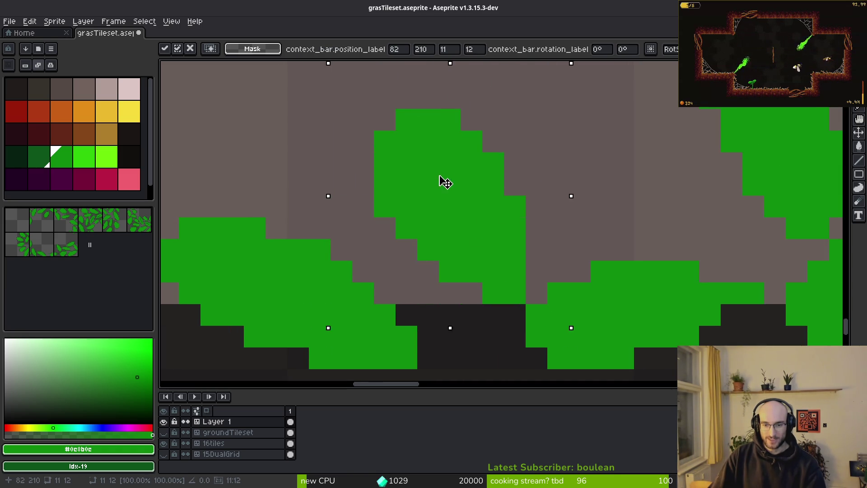
pyautogui.hotkey('ctrl', 'd')
# Lasso another leaf, rotate it a quarter turn and commit the rotation
pyautogui.scroll(-3, 535, 161)
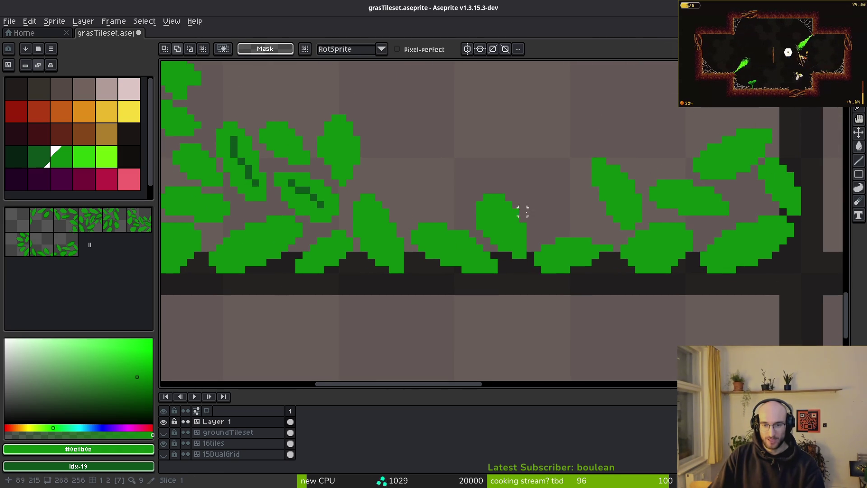
pyautogui.scroll(3, 459, 205)
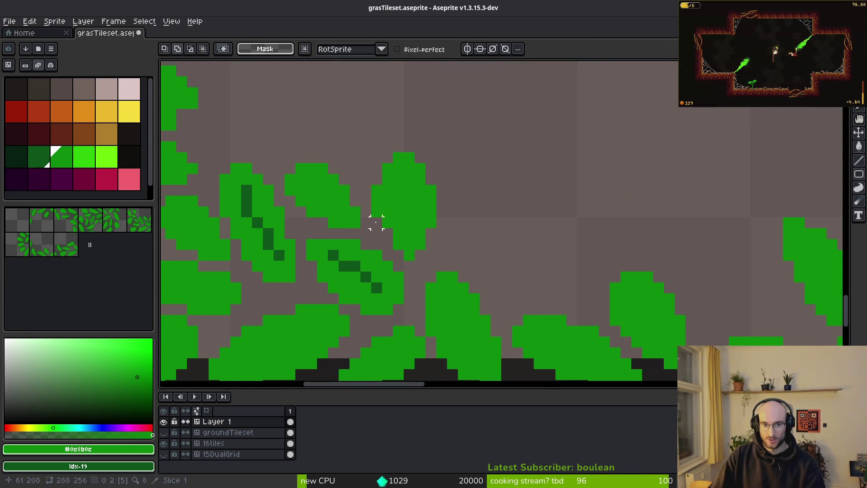
pyautogui.press('e')
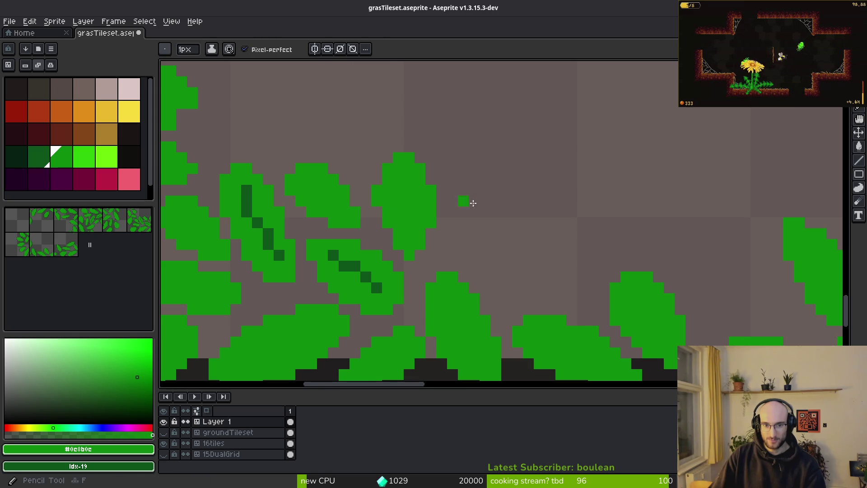
pyautogui.press('q')
pyautogui.moveTo(414, 135)
pyautogui.mouseDown()
pyautogui.moveTo(377, 206)
pyautogui.moveTo(453, 199)
pyautogui.moveTo(412, 211)
pyautogui.moveTo(515, 243)
pyautogui.moveTo(507, 253)
pyautogui.moveTo(509, 207)
pyautogui.moveTo(526, 271)
pyautogui.moveTo(513, 287)
pyautogui.moveTo(522, 280)
pyautogui.mouseUp()
pyautogui.hotkey('shift', 'r')
pyautogui.hotkey('shift', 'r')
pyautogui.hotkey('shift', 'r')
pyautogui.press('Return')
# Pan to the right-edge leaves and ready the Eraser and Pencil for touch-ups
pyautogui.scroll(-3, 561, 251)
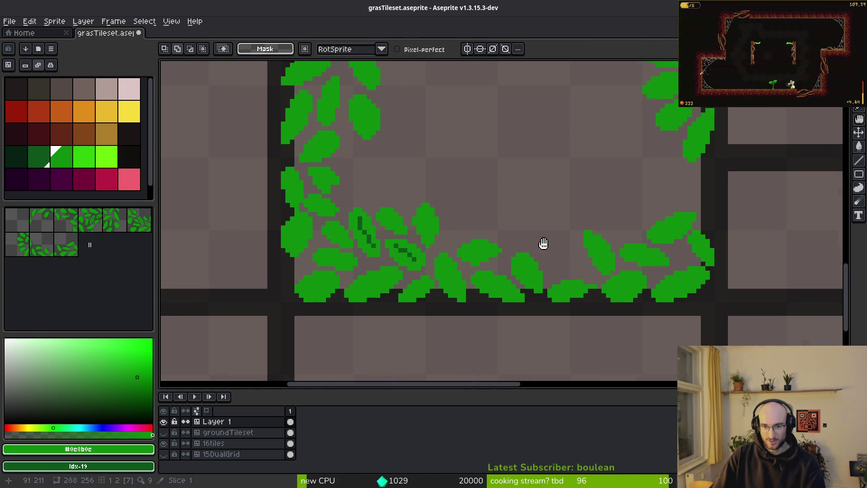
pyautogui.press('w')
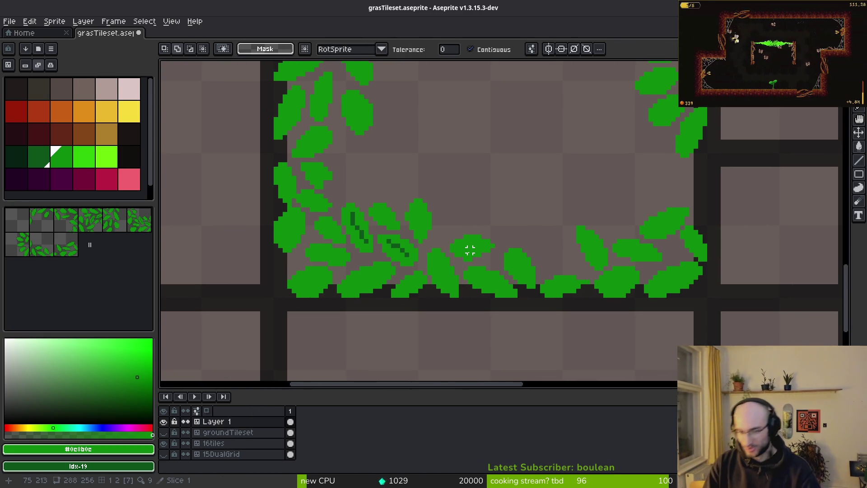
pyautogui.scroll(3, 537, 168)
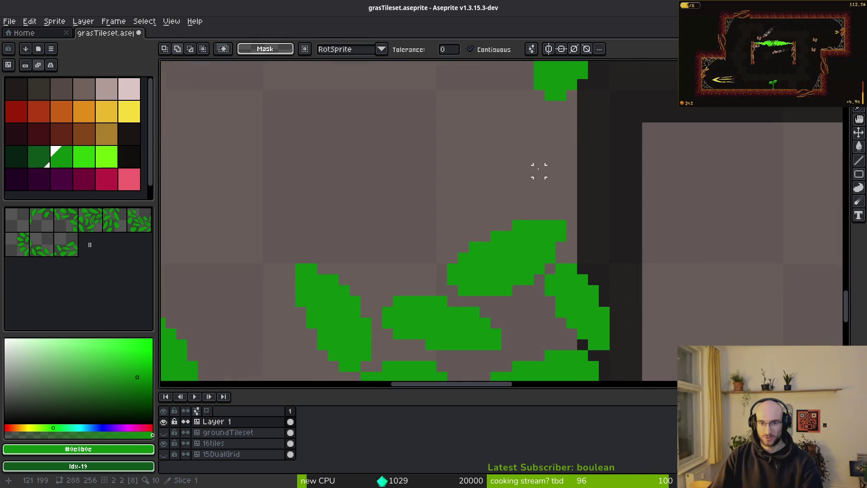
pyautogui.moveTo(617, 279)
pyautogui.mouseDown()
pyautogui.moveTo(600, 201)
pyautogui.moveTo(589, 274)
pyautogui.mouseUp()
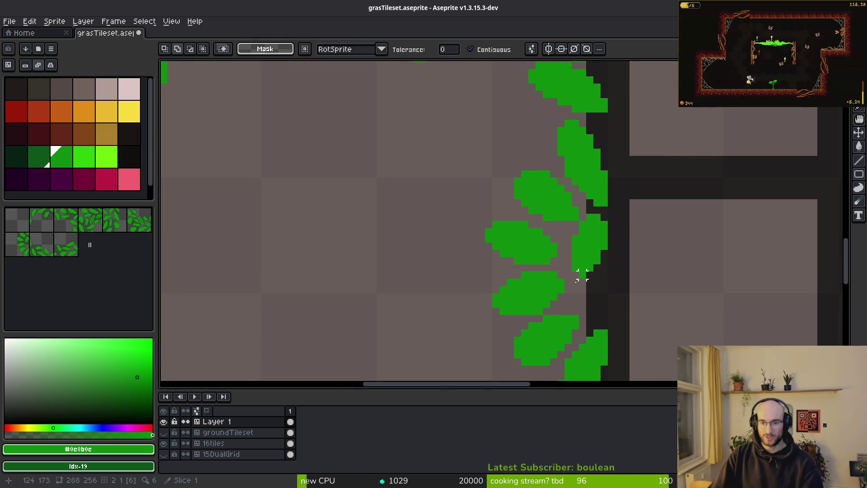
pyautogui.press('e')
pyautogui.scroll(2, 555, 311)
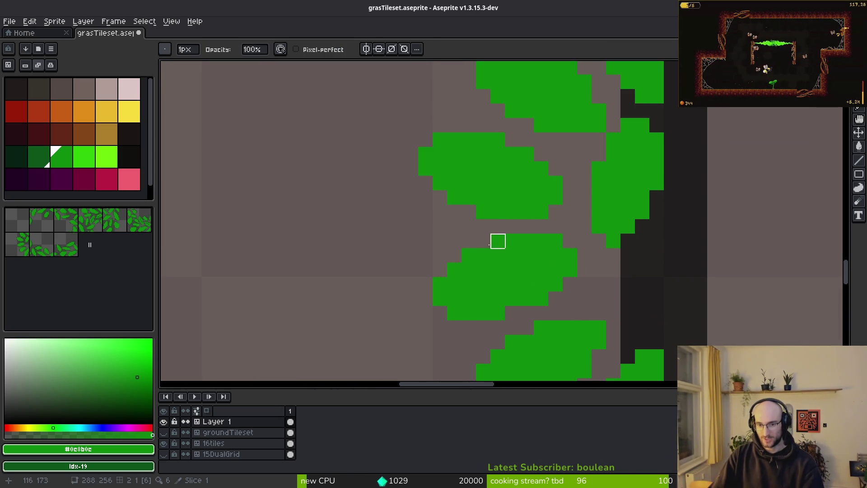
pyautogui.press('b')
pyautogui.scroll(-3, 560, 289)
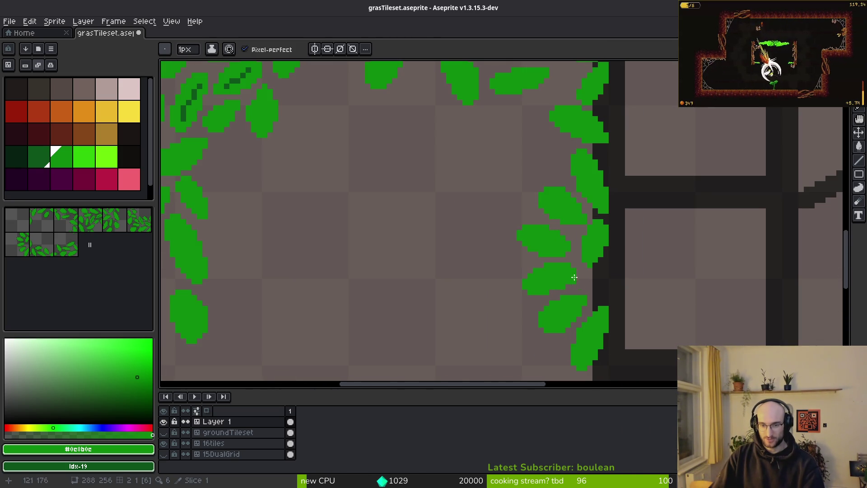
pyautogui.scroll(3, 537, 208)
pyautogui.press('e')
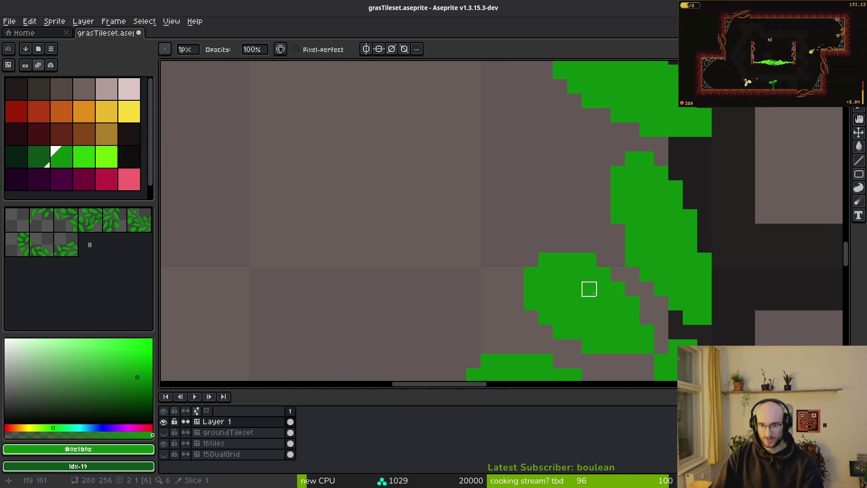
# Magic-wand a single leaf and move it into the empty middle of the tile
pyautogui.scroll(-2, 690, 317)
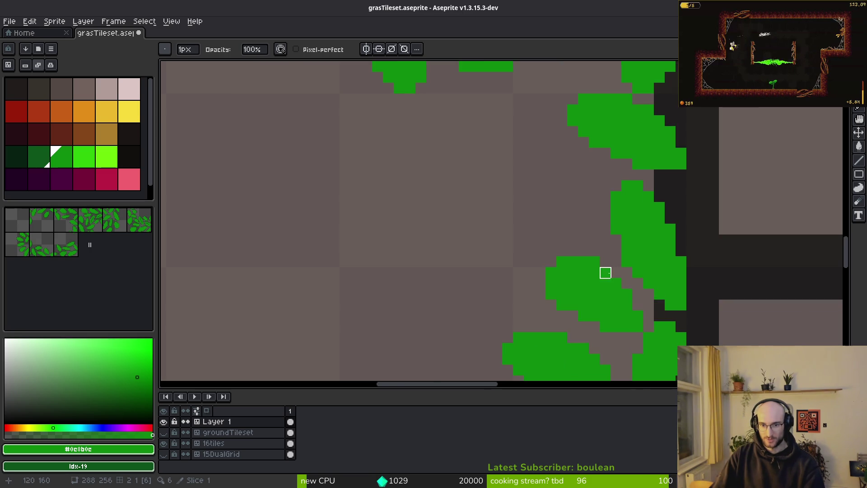
pyautogui.scroll(1, 625, 254)
pyautogui.scroll(-3, 582, 253)
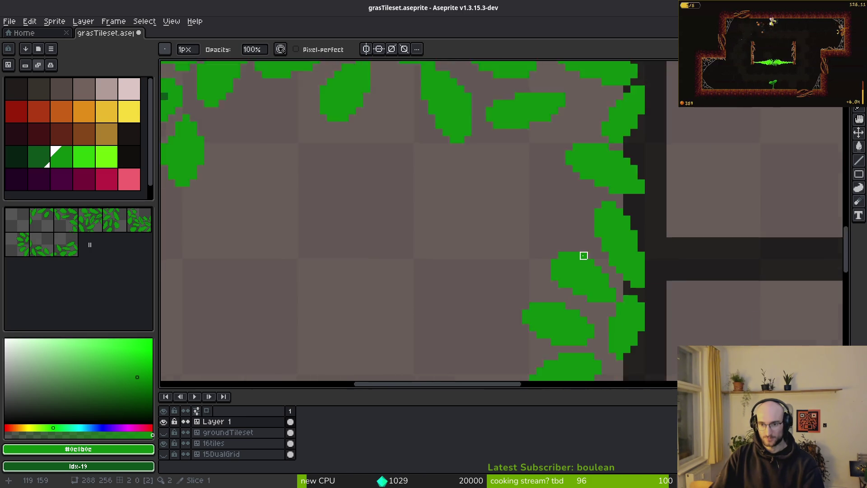
pyautogui.scroll(4, 605, 289)
pyautogui.scroll(-3, 596, 289)
pyautogui.scroll(1, 540, 274)
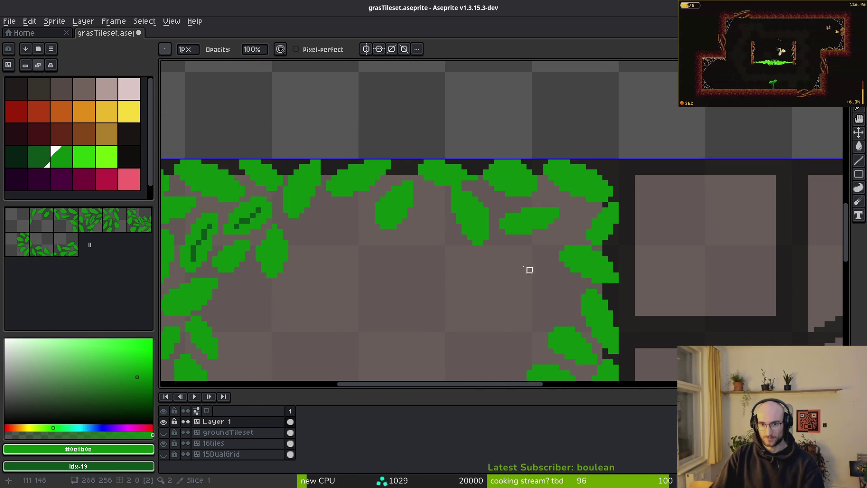
pyautogui.scroll(2, 463, 257)
pyautogui.scroll(-2, 556, 175)
pyautogui.scroll(-1, 581, 251)
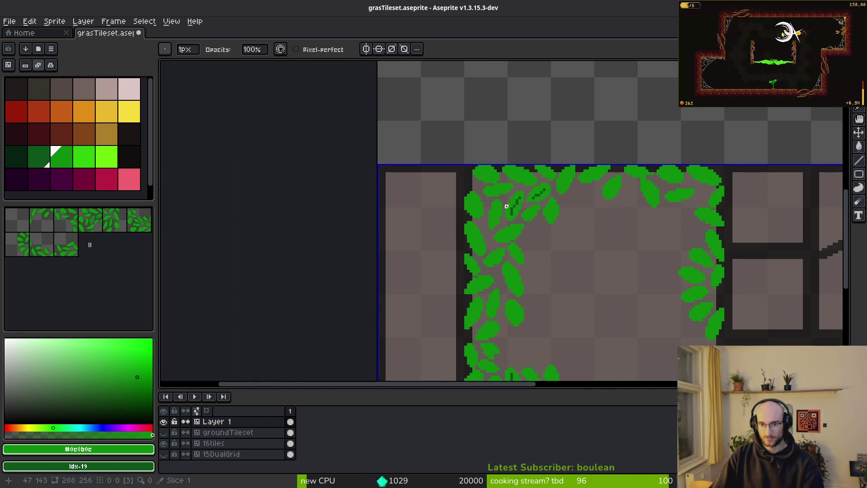
pyautogui.press('w')
pyautogui.click(551, 210)
pyautogui.moveTo(566, 236)
pyautogui.mouseDown()
pyautogui.moveTo(512, 155)
pyautogui.moveTo(560, 211)
pyautogui.moveTo(633, 175)
pyautogui.moveTo(655, 186)
pyautogui.mouseUp()
pyautogui.scroll(1, 641, 177)
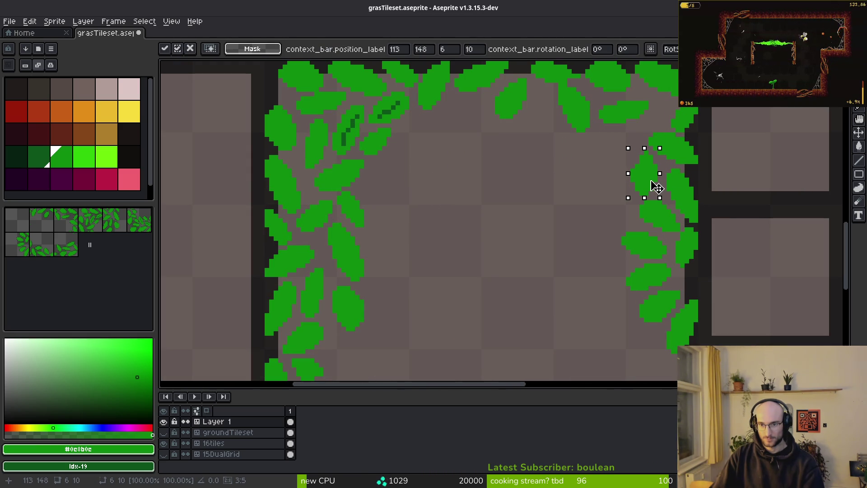
pyautogui.press('Return')
# Freehand-select the middle green patch and shift it to the right
pyautogui.scroll(-3, 627, 207)
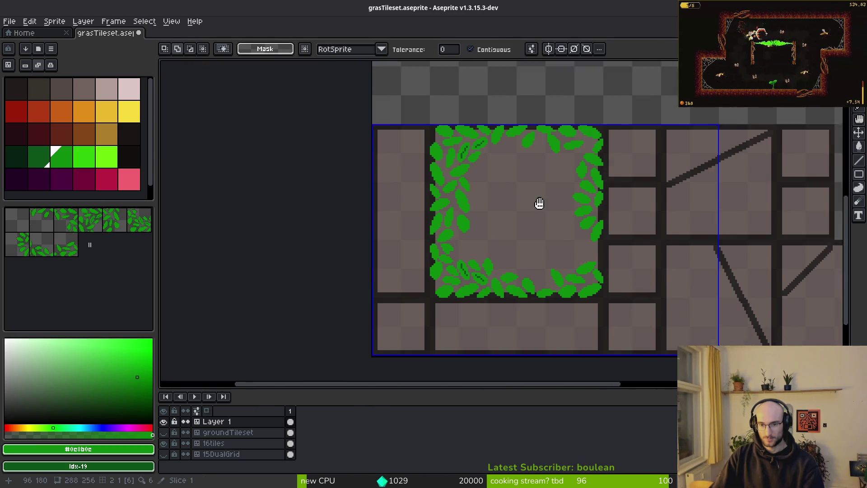
pyautogui.scroll(3, 525, 241)
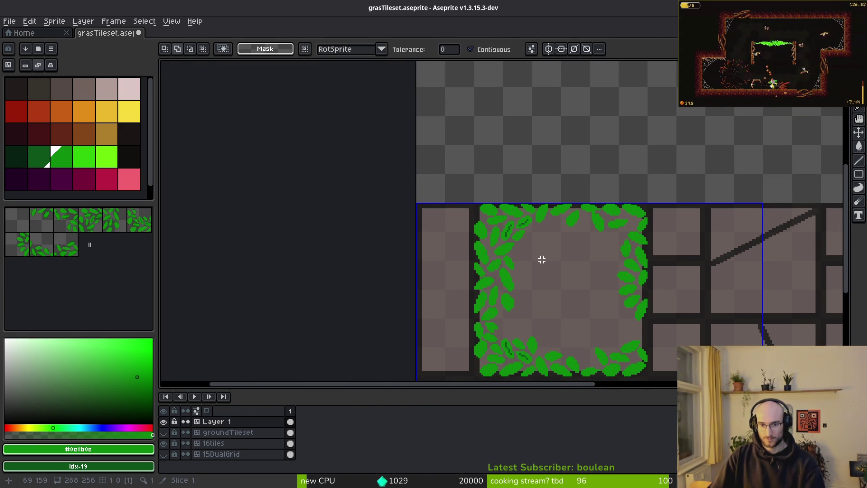
pyautogui.moveTo(540, 247); pyautogui.dragTo(619, 263)
pyautogui.scroll(5, 643, 269)
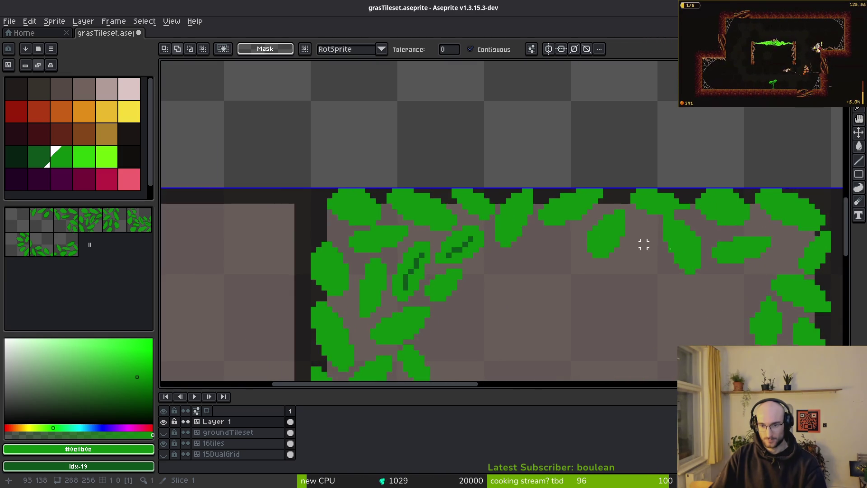
pyautogui.hotkey('shift', 'w')
pyautogui.moveTo(576, 228)
pyautogui.mouseDown()
pyautogui.moveTo(457, 244)
pyautogui.moveTo(682, 246)
pyautogui.mouseUp()
# Pencil a diagonal staircase of green pixels, then erase the stray pixels
pyautogui.press('b')
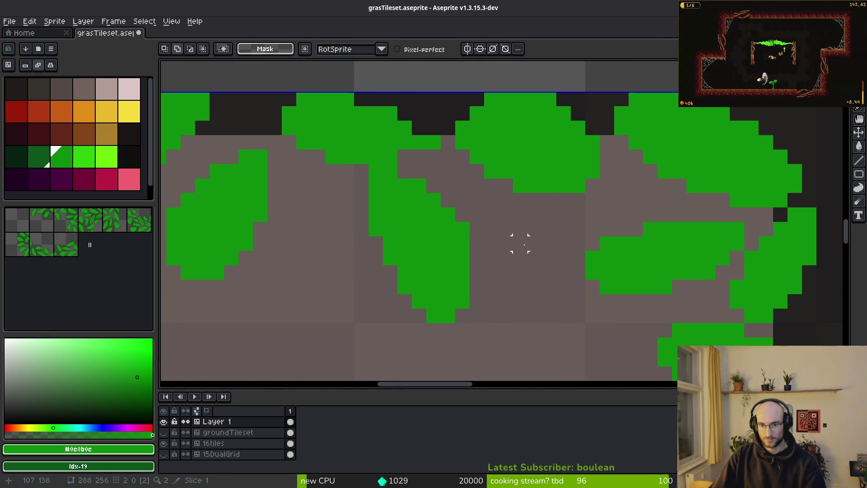
pyautogui.scroll(2, 532, 228)
pyautogui.moveTo(522, 199)
pyautogui.mouseDown()
pyautogui.moveTo(535, 324)
pyautogui.moveTo(484, 228)
pyautogui.moveTo(556, 240)
pyautogui.moveTo(468, 310)
pyautogui.moveTo(455, 337)
pyautogui.moveTo(581, 311)
pyautogui.mouseUp()
pyautogui.press('e')
pyautogui.scroll(-2, 612, 313)
pyautogui.scroll(-2, 611, 314)
pyautogui.scroll(5, 534, 239)
# Magic-wand a small green patch and move it to a new spot
pyautogui.press('w')
pyautogui.click(534, 240)
pyautogui.moveTo(534, 239); pyautogui.dragTo(564, 270)
pyautogui.press('Return')
pyautogui.scroll(-2, 413, 193)
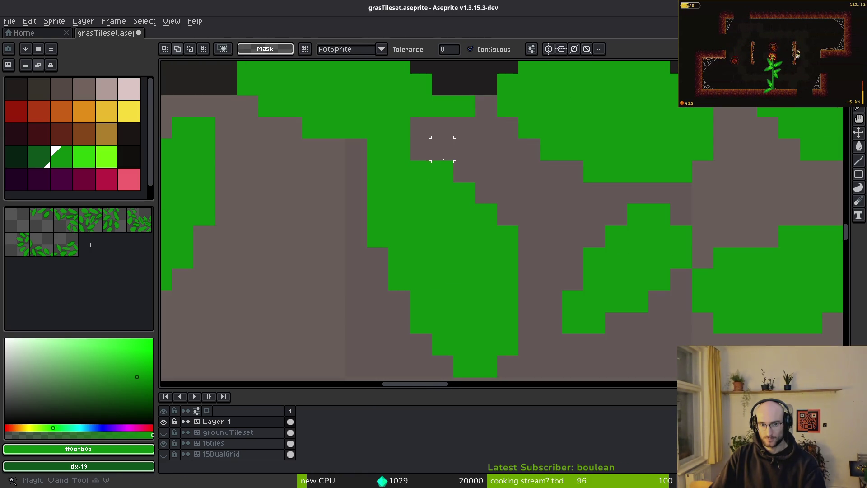
# Freehand-select the green leaf area and shift it one pixel right
pyautogui.hotkey('shift', 'w')
pyautogui.moveTo(452, 171); pyautogui.dragTo(344, 171)
pyautogui.moveTo(454, 149)
pyautogui.mouseDown()
pyautogui.moveTo(494, 367)
pyautogui.moveTo(560, 140)
pyautogui.mouseUp()
pyautogui.moveTo(434, 226); pyautogui.dragTo(456, 224)
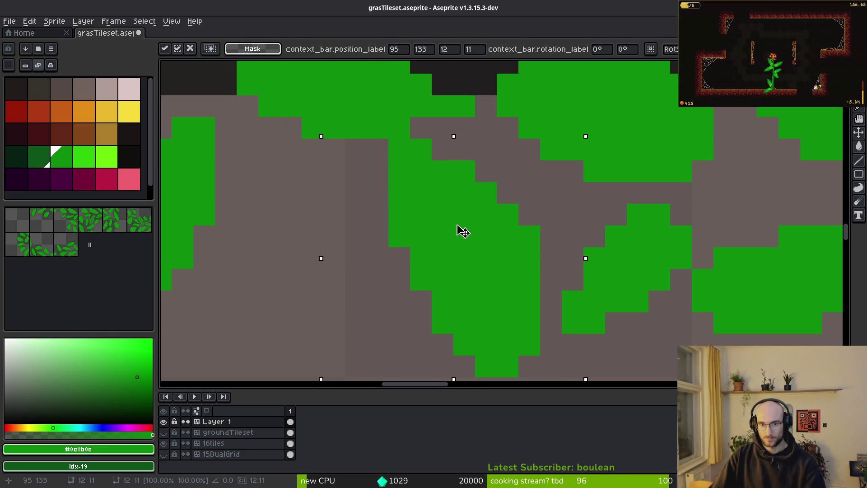
pyautogui.scroll(-4, 463, 231)
# Pencil a new green stroke on the leaf, then pan to the lower leaves for erasing
pyautogui.press('b')
pyautogui.scroll(-1, 649, 299)
pyautogui.scroll(2, 636, 292)
pyautogui.moveTo(640, 252); pyautogui.dragTo(618, 311)
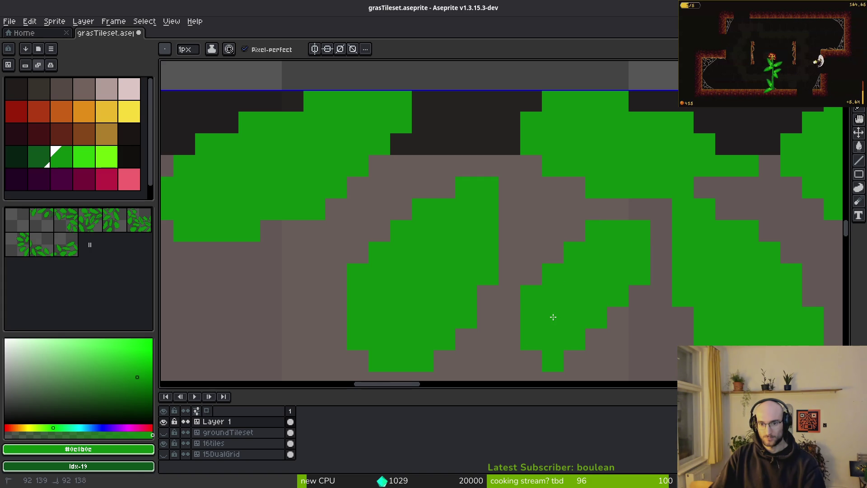
pyautogui.moveTo(554, 317); pyautogui.dragTo(583, 231)
pyautogui.press('e')
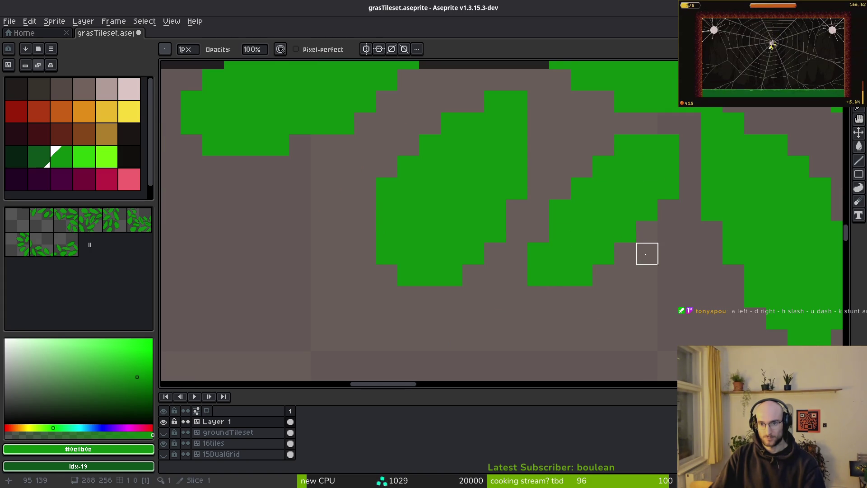
pyautogui.scroll(-3, 670, 232)
pyautogui.scroll(3, 549, 204)
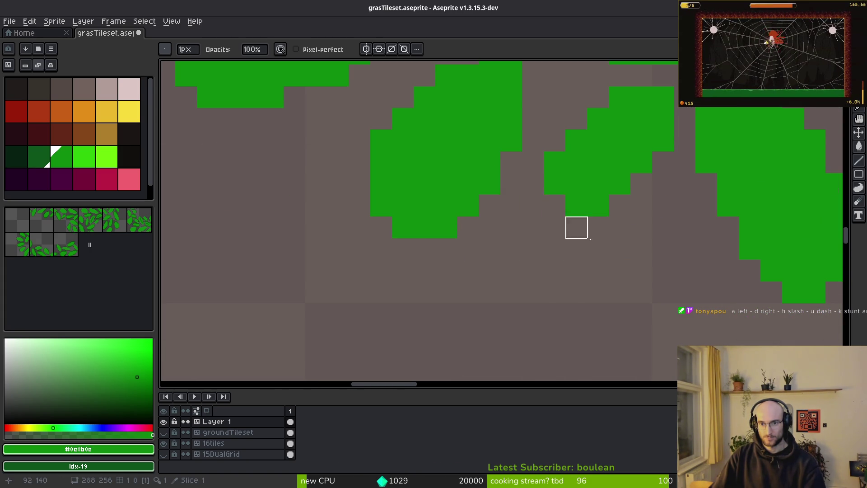
pyautogui.scroll(-3, 609, 273)
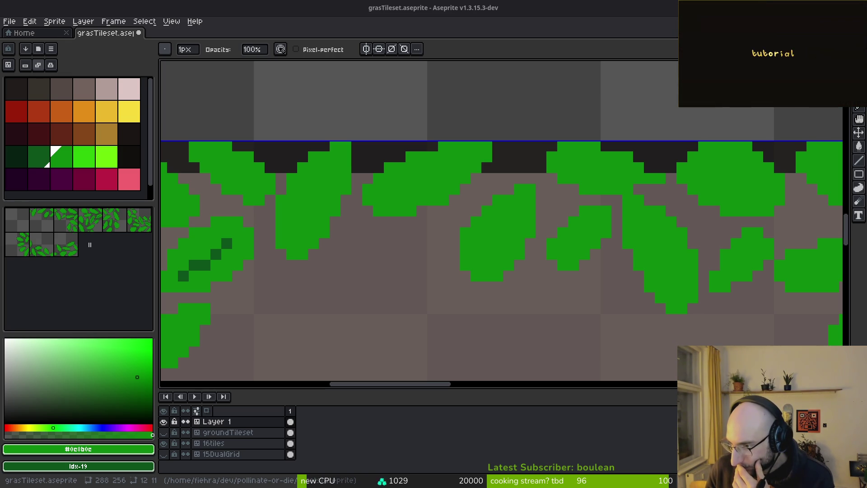
# Go to the pollinate-or-die GitLab project's issues list and start a new issue
pyautogui.press('super+b')
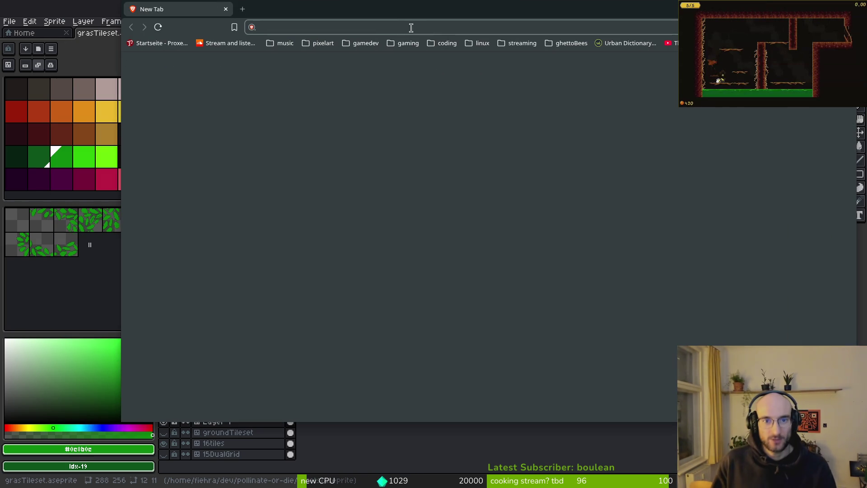
pyautogui.write('gitlab.com/fiehra/')
pyautogui.press('Return')
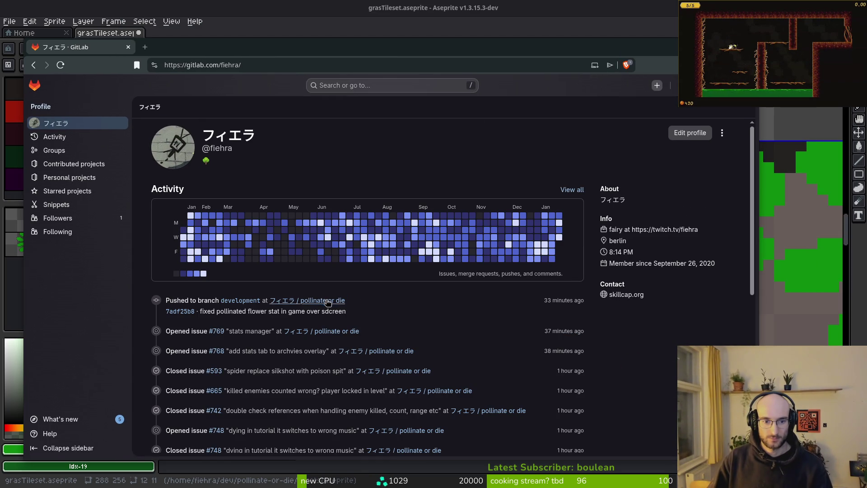
pyautogui.click(328, 302)
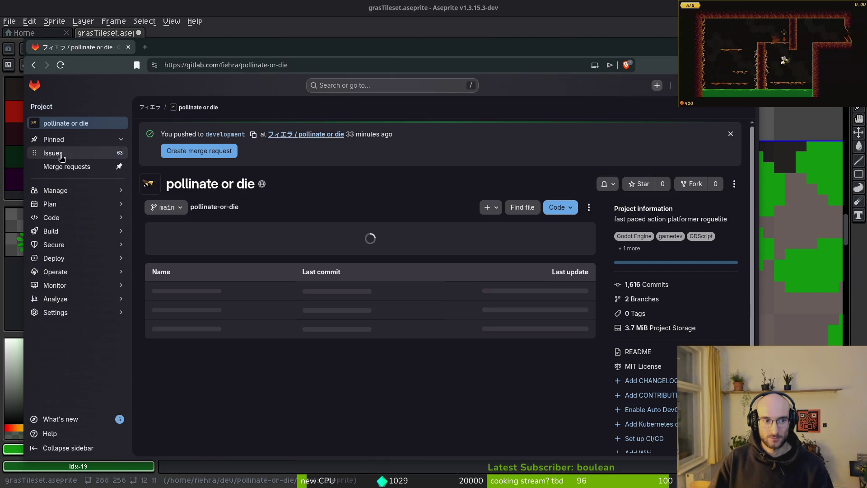
pyautogui.click(61, 154)
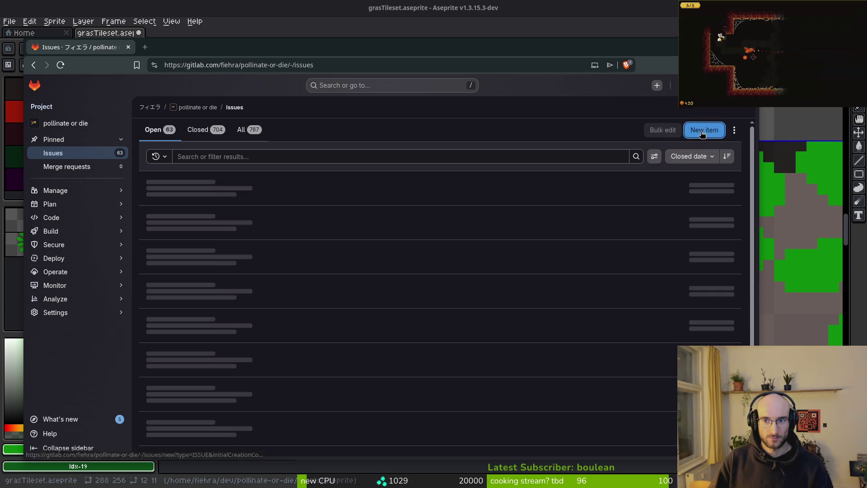
pyautogui.click(700, 130)
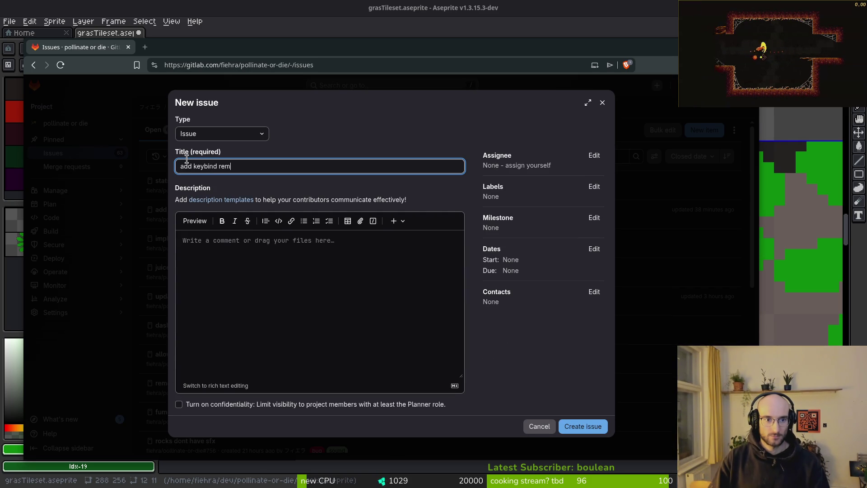
# Title it 'add keybind remapping', add the feature and infrastructure labels, and create it
pyautogui.write('mapping')
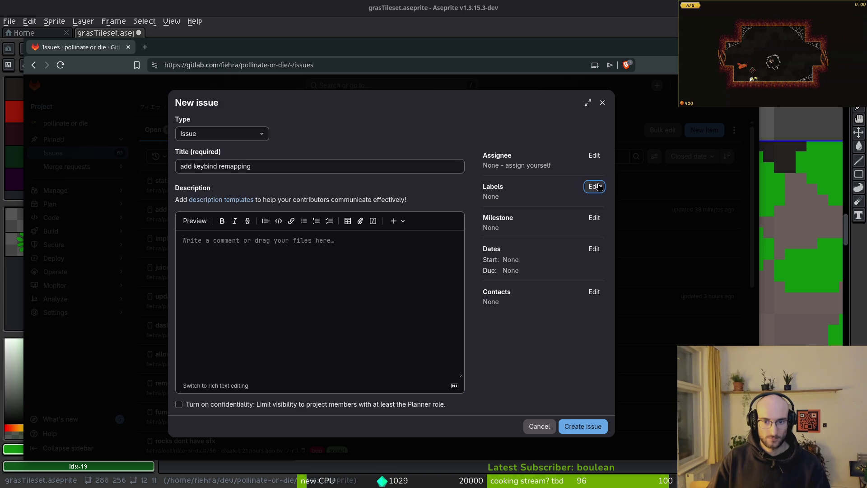
pyautogui.click(594, 186)
pyautogui.click(542, 286)
pyautogui.click(548, 301)
pyautogui.click(594, 420)
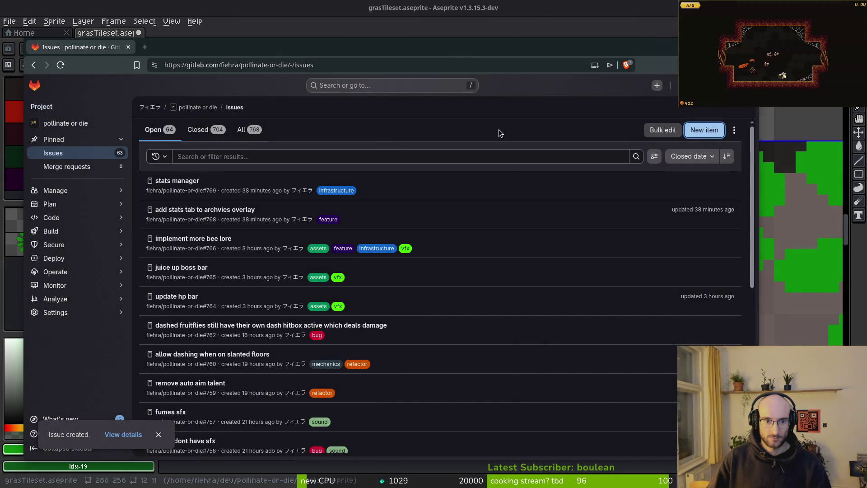
pyautogui.hotkey('alt', 'Tab')
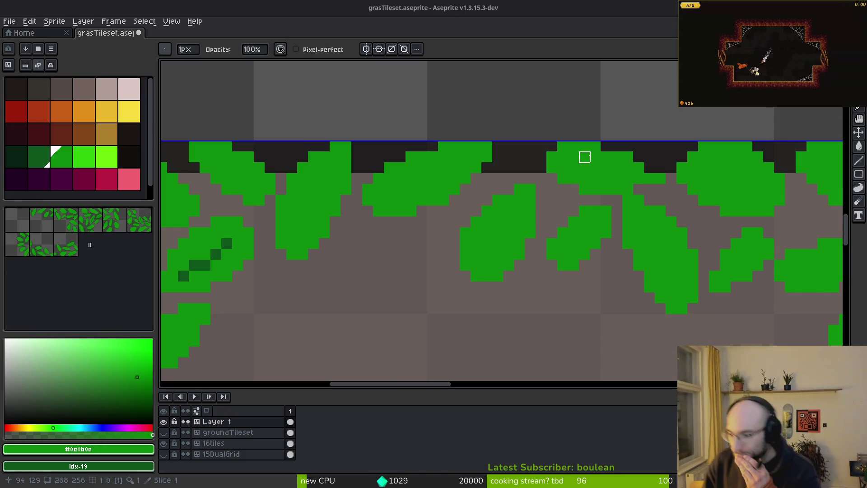
# Zoom around the grass tile to inspect it, then pick the dark green swatch (idx-19)
pyautogui.scroll(-2, 501, 191)
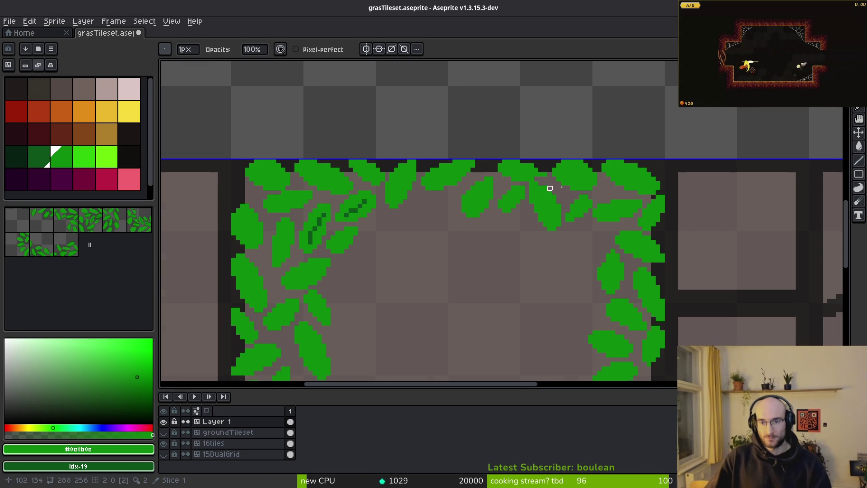
pyautogui.scroll(1, 475, 217)
pyautogui.scroll(3, 475, 217)
pyautogui.scroll(-4, 582, 163)
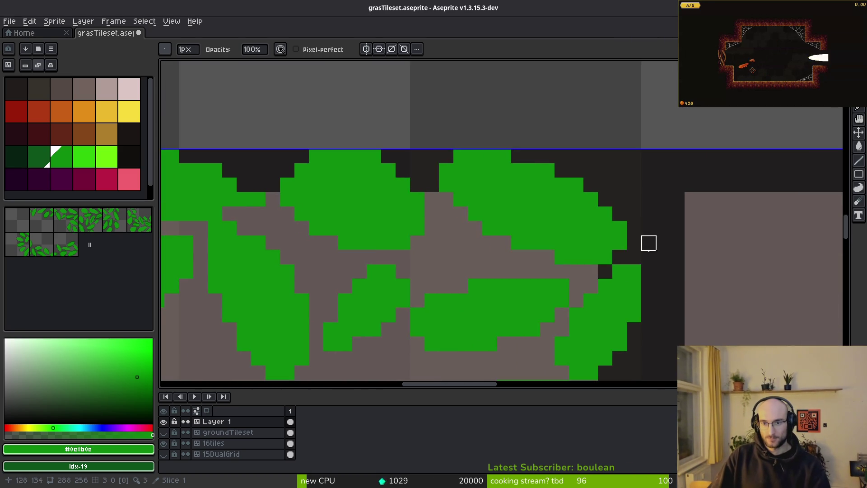
pyautogui.scroll(1, 633, 228)
pyautogui.scroll(-2, 600, 197)
pyautogui.scroll(-3, 587, 258)
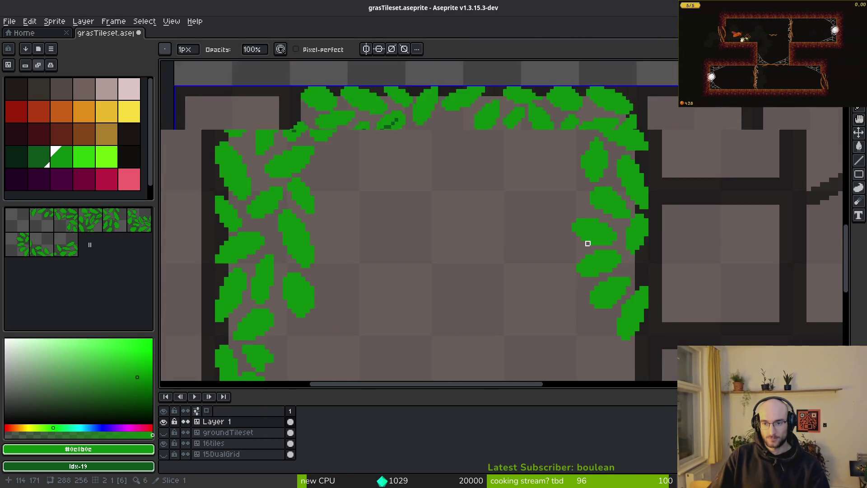
pyautogui.scroll(4, 584, 266)
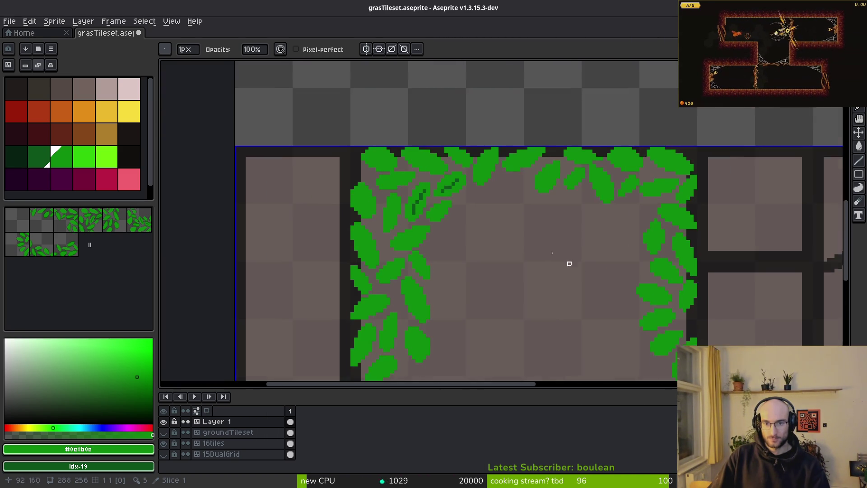
pyautogui.click(33, 160)
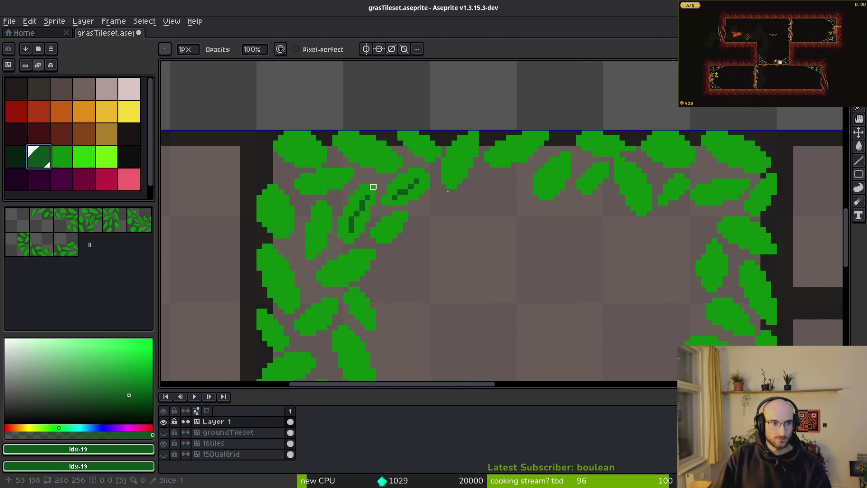
pyautogui.scroll(3, 414, 145)
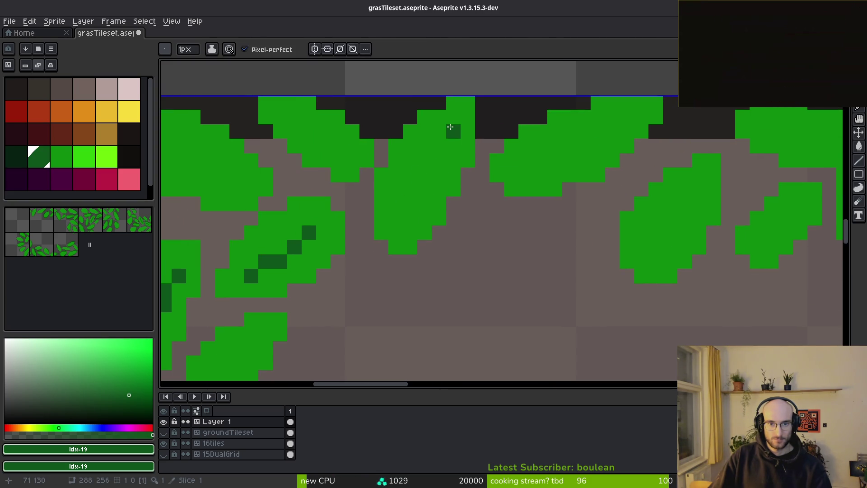
pyautogui.hotkey('alt', 'Tab')
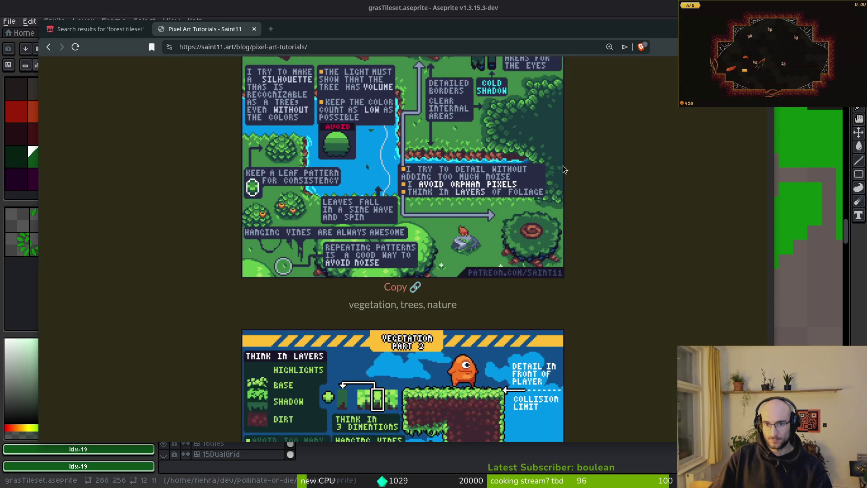
# Open the Vegetation Part 1 image from saint11's tutorials in its own tab and close the page
pyautogui.scroll(3, 550, 167)
pyautogui.scroll(9, 568, 318)
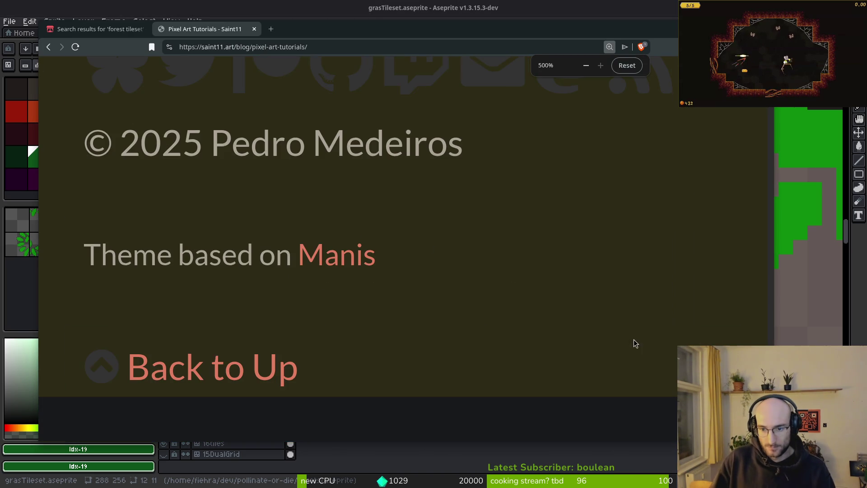
pyautogui.scroll(-9, 554, 255)
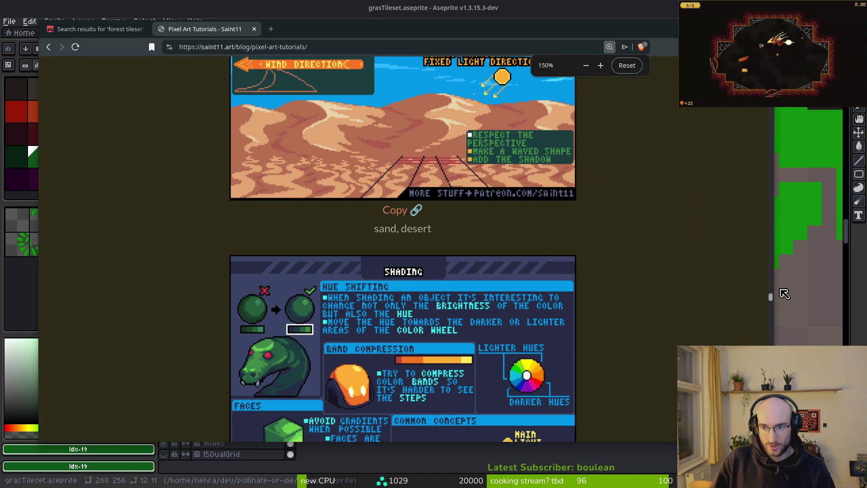
pyautogui.scroll(5, 403, 248)
pyautogui.scroll(-20, 403, 249)
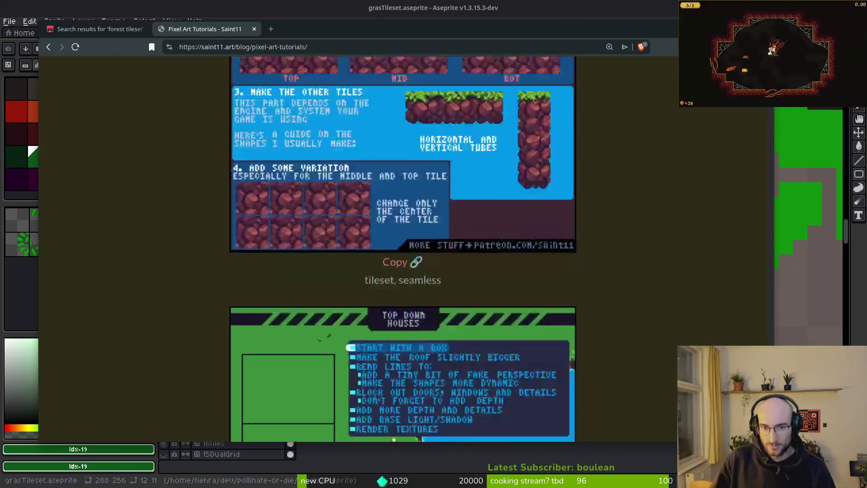
pyautogui.scroll(-15, 589, 314)
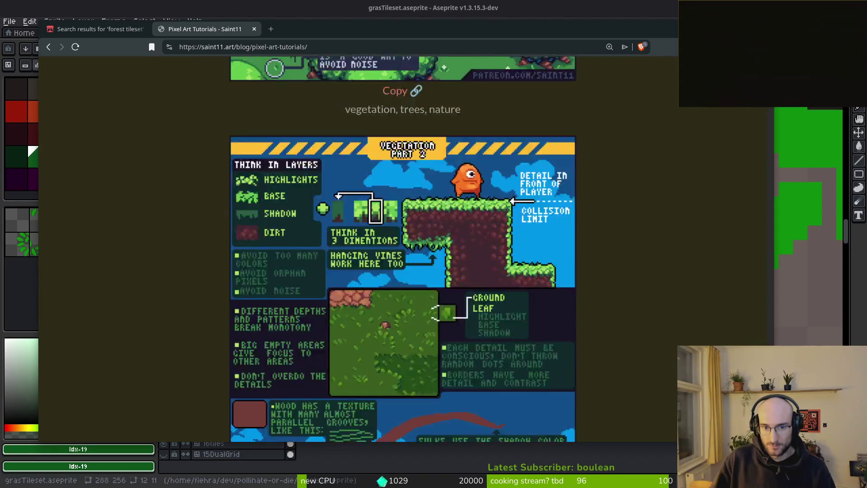
pyautogui.scroll(-9, 589, 314)
pyautogui.scroll(3, 352, 261)
pyautogui.rightClick(350, 262)
pyautogui.click(304, 322)
pyautogui.rightClick(352, 345)
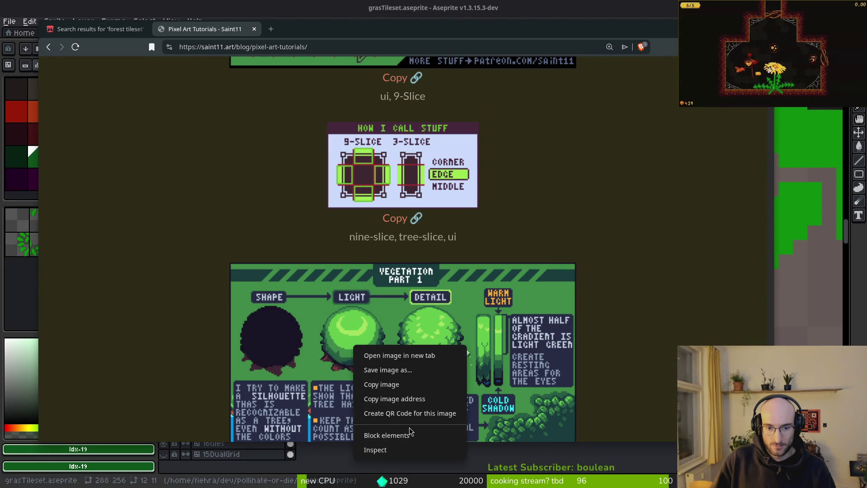
pyautogui.click(375, 355)
pyautogui.hotkey('ctrl', 'w')
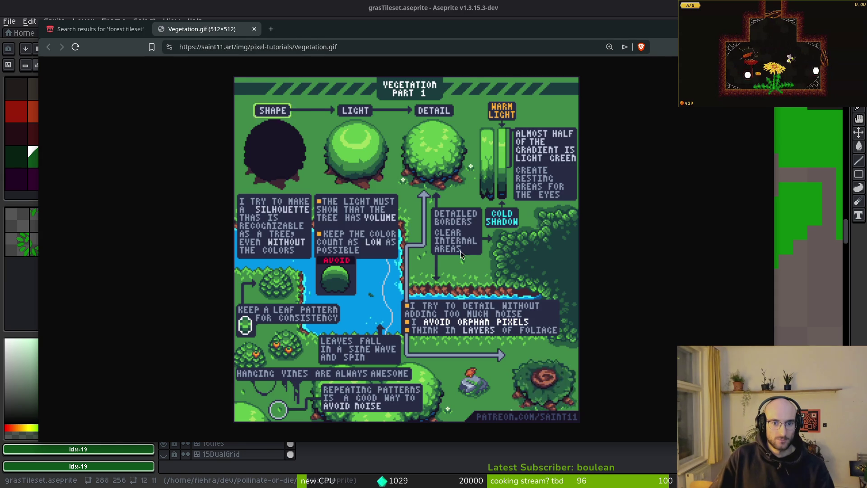
# Zoom and pan over Vegetation.gif's leaf borders and shadows, then return to Aseprite
pyautogui.scroll(3, 465, 253)
pyautogui.scroll(1, 644, 283)
pyautogui.scroll(-3, 618, 326)
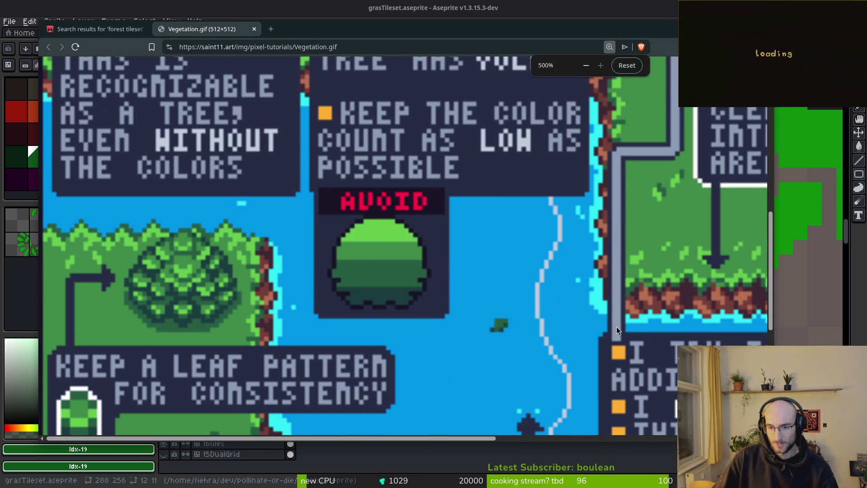
pyautogui.hscroll(2, 509, 305)
pyautogui.hscroll(5, 517, 306)
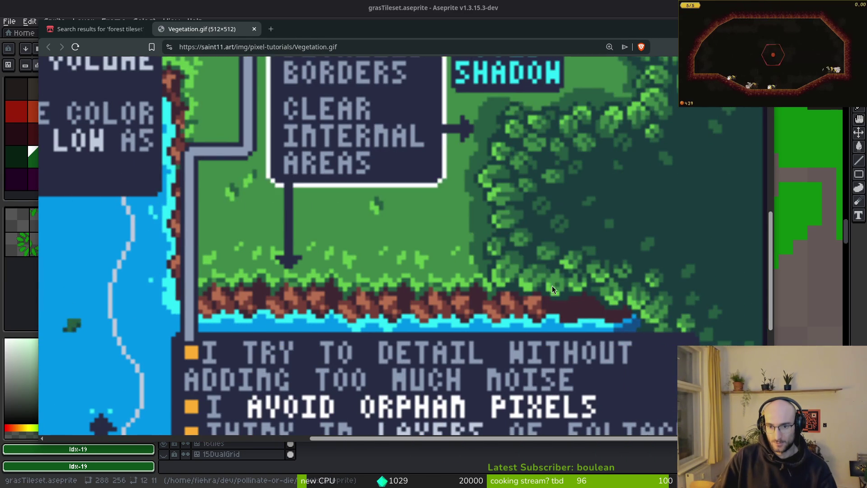
pyautogui.scroll(1, 535, 293)
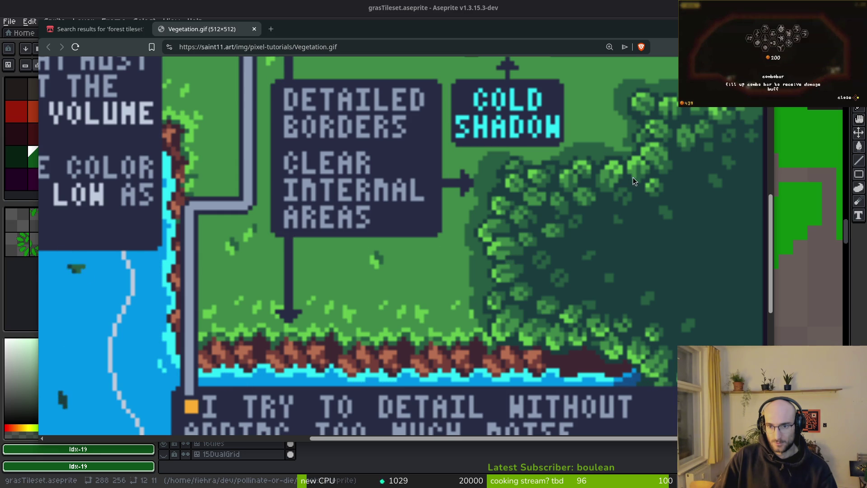
pyautogui.hotkey('alt', 'Tab')
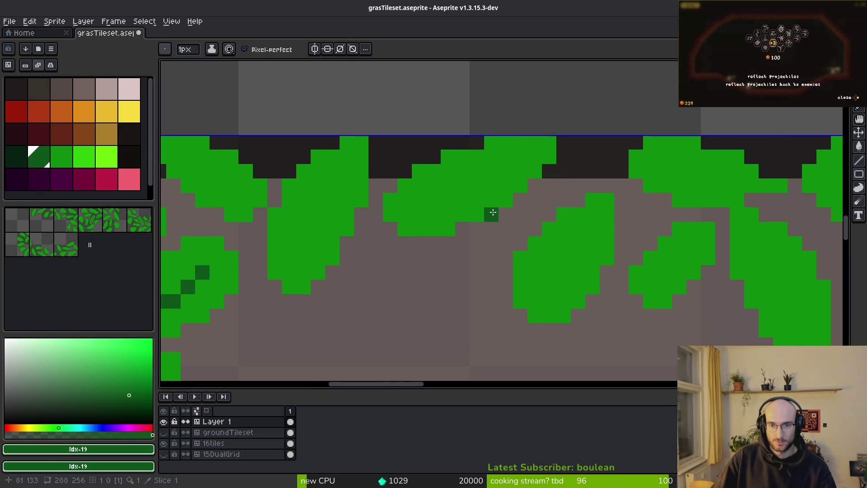
# Paint a bright-green highlight along the top of the central leaf
pyautogui.hotkey('alt', 'Tab')
pyautogui.hotkey('alt', 'Tab')
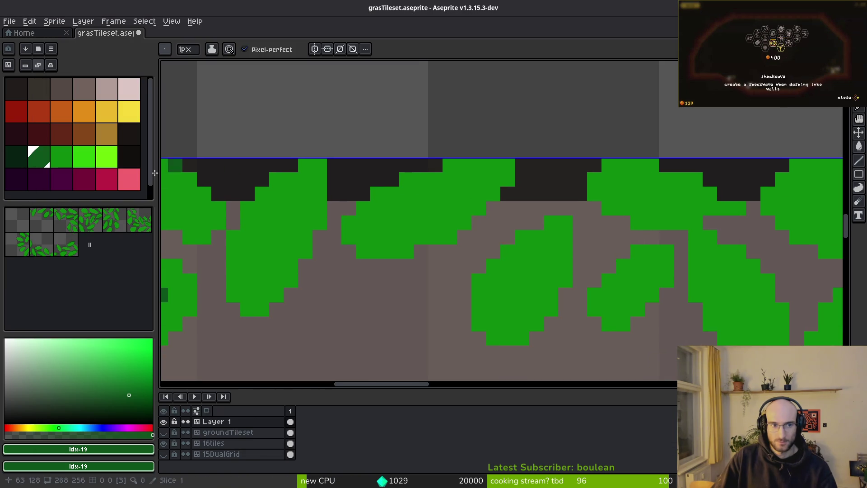
pyautogui.click(86, 164)
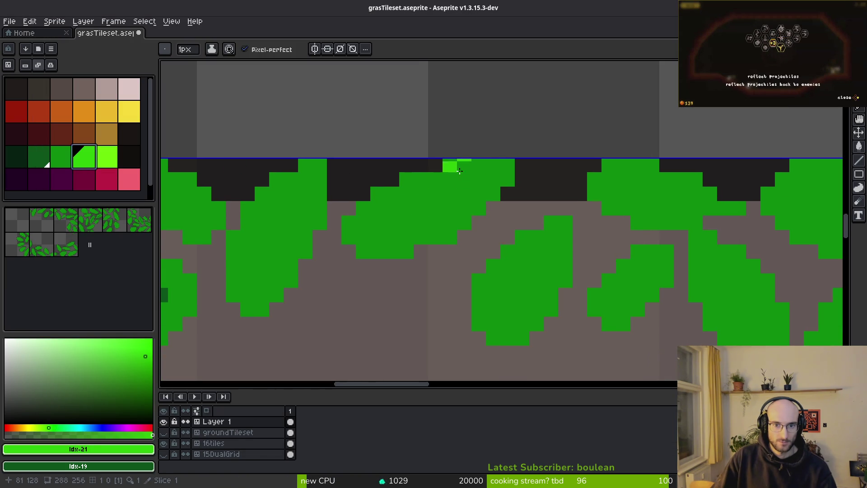
pyautogui.press('g')
pyautogui.click(506, 168)
pyautogui.hotkey('ctrl', 'z')
pyautogui.press('b')
pyautogui.moveTo(452, 166)
pyautogui.mouseDown()
pyautogui.moveTo(502, 178)
pyautogui.moveTo(479, 165)
pyautogui.moveTo(461, 180)
pyautogui.moveTo(406, 182)
pyautogui.moveTo(379, 196)
pyautogui.mouseUp()
pyautogui.moveTo(452, 194); pyautogui.dragTo(480, 199)
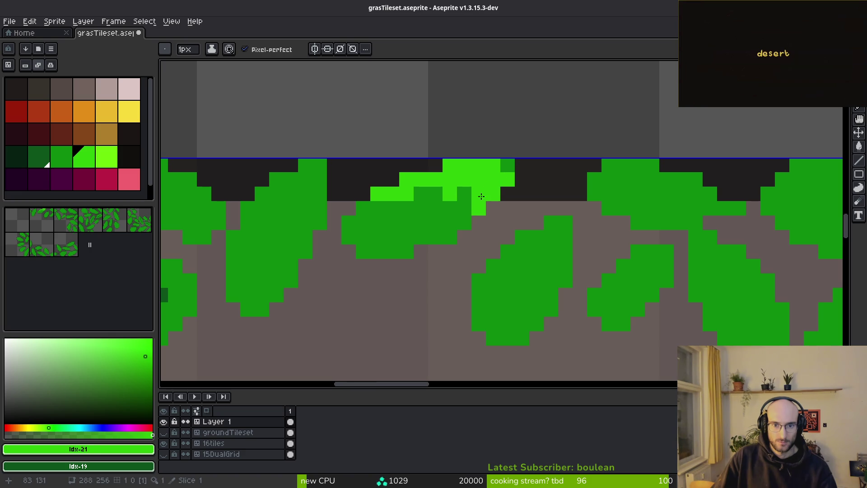
# Draw a dark #0c8b0c vein running down-left through the leaf
pyautogui.keyDown('alt'); pyautogui.click(451, 206); pyautogui.keyUp('alt')
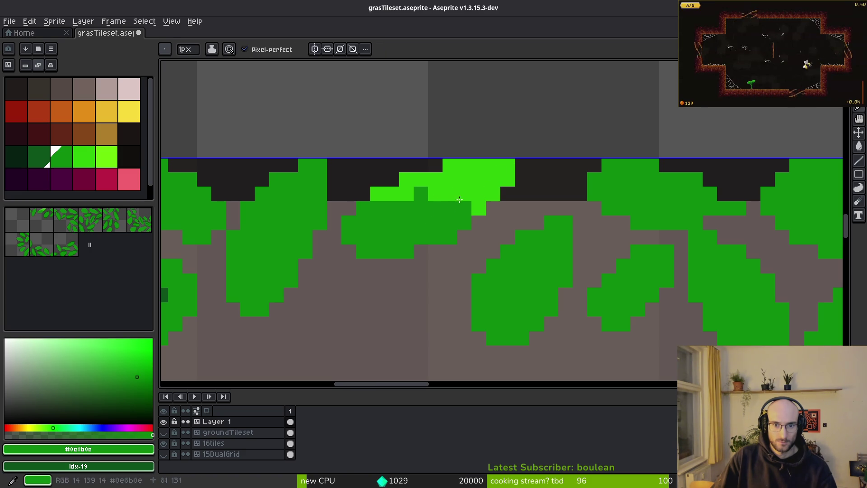
pyautogui.click(478, 179)
pyautogui.click(452, 198)
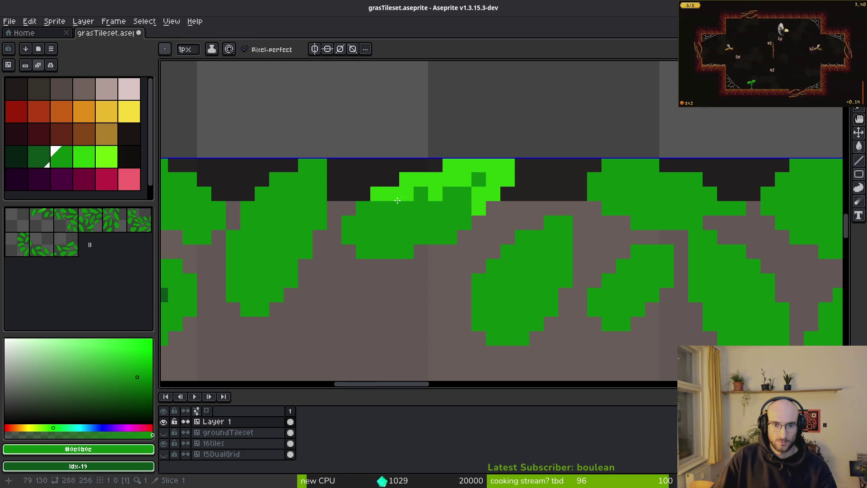
pyautogui.click(412, 220)
pyautogui.click(420, 208)
pyautogui.click(392, 237)
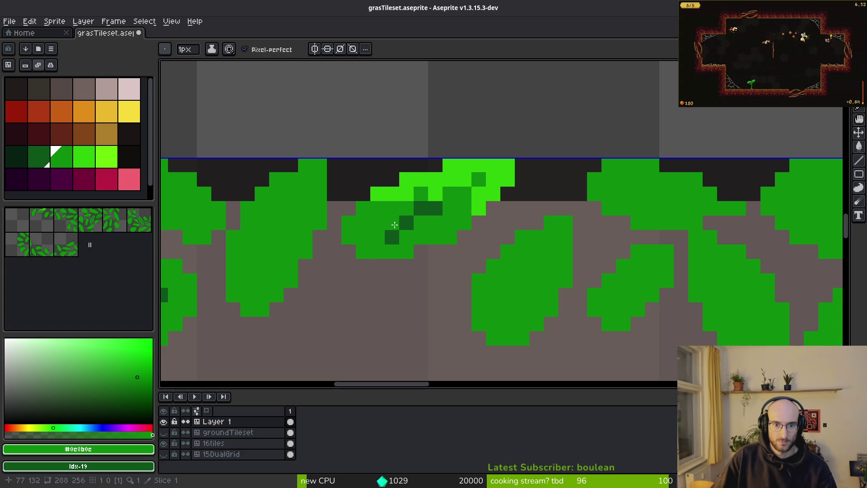
pyautogui.moveTo(395, 224); pyautogui.dragTo(388, 234)
# Scatter #2fc809 bright-green highlight pixels across the leaf
pyautogui.keyDown('alt'); pyautogui.click(431, 192); pyautogui.keyUp('alt')
pyautogui.click(421, 193)
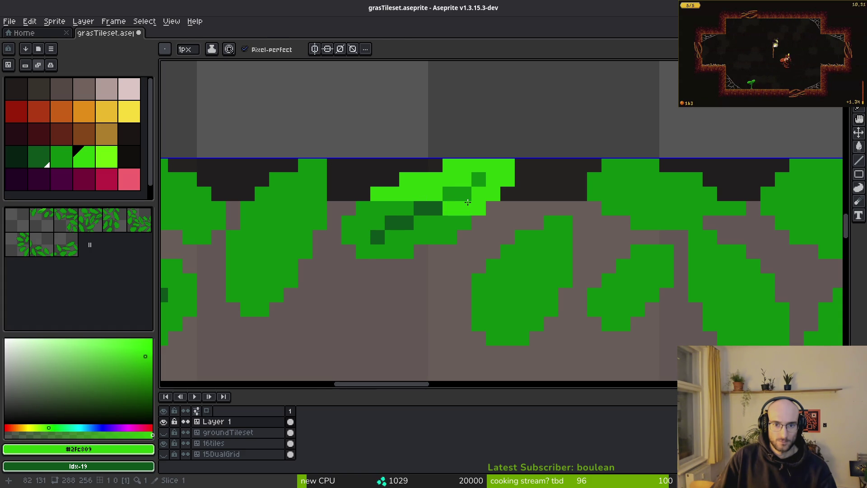
pyautogui.scroll(-4, 545, 220)
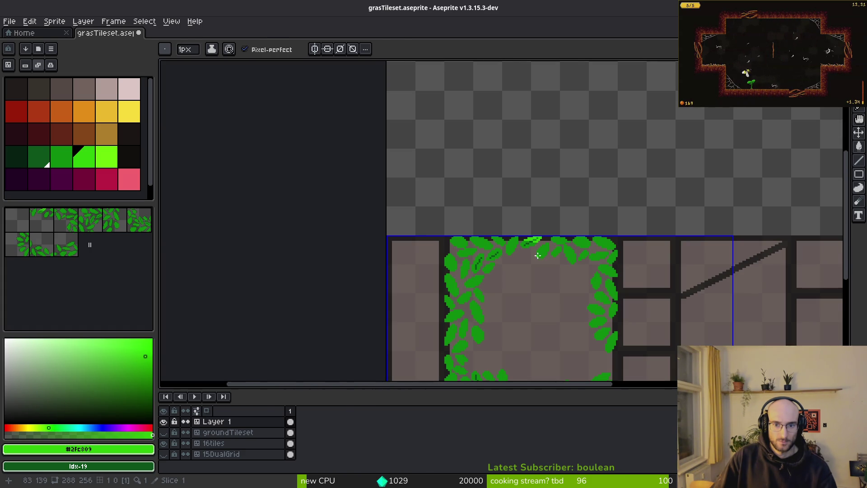
pyautogui.scroll(4, 537, 257)
pyautogui.click(526, 302)
pyautogui.click(355, 236)
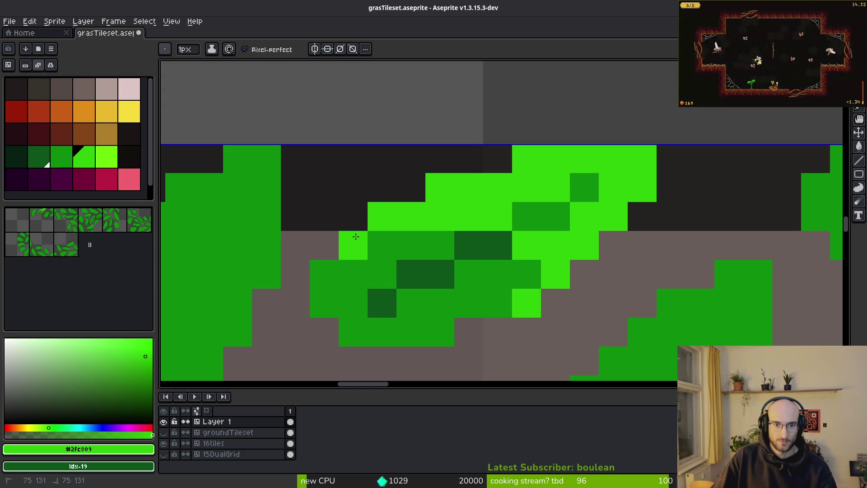
pyautogui.click(382, 245)
pyautogui.click(497, 273)
pyautogui.click(498, 303)
pyautogui.click(557, 304)
pyautogui.scroll(-3, 597, 324)
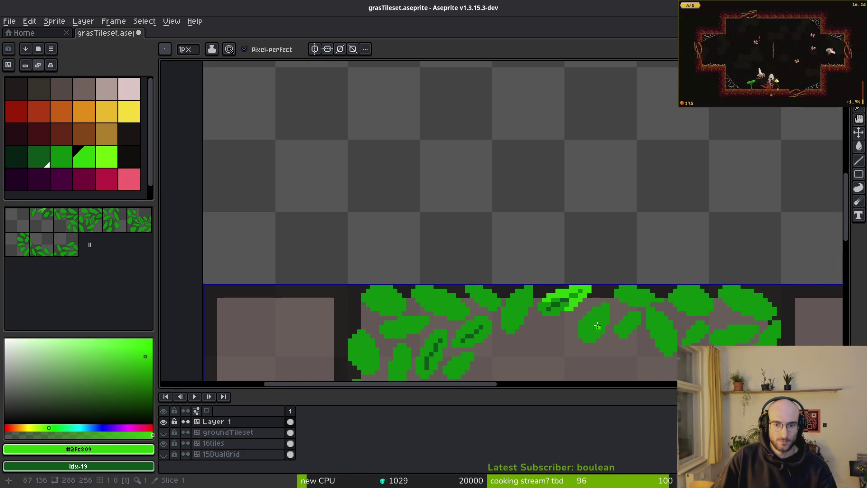
pyautogui.scroll(-2, 597, 324)
pyautogui.scroll(5, 596, 331)
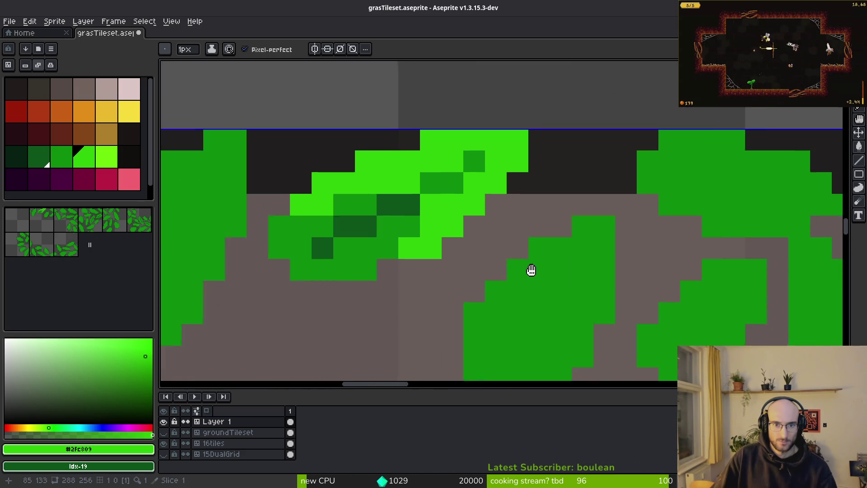
pyautogui.click(533, 249)
# Add lighter idx-22 green highlight pixels along the leaf top
pyautogui.click(107, 156)
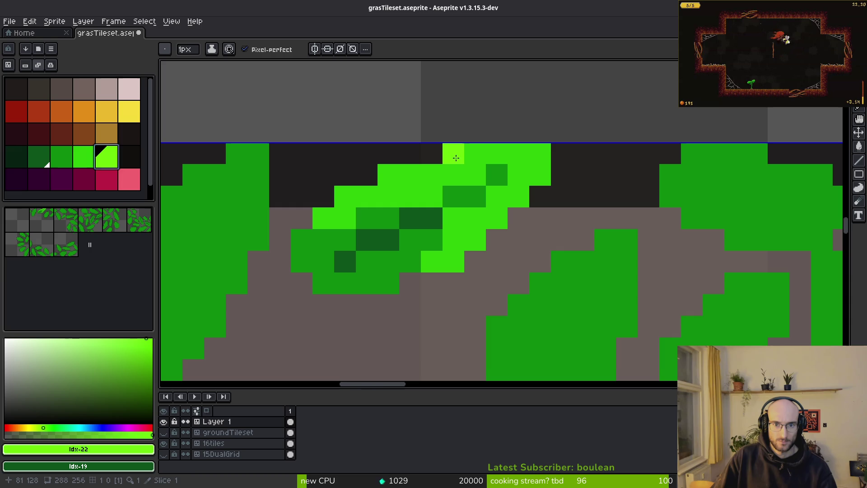
pyautogui.click(474, 154)
pyautogui.click(547, 155)
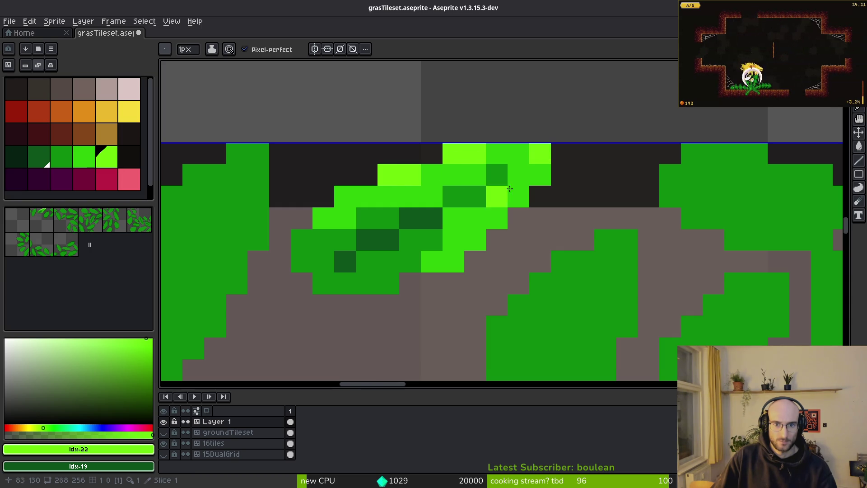
pyautogui.scroll(-4, 503, 189)
pyautogui.scroll(3, 529, 179)
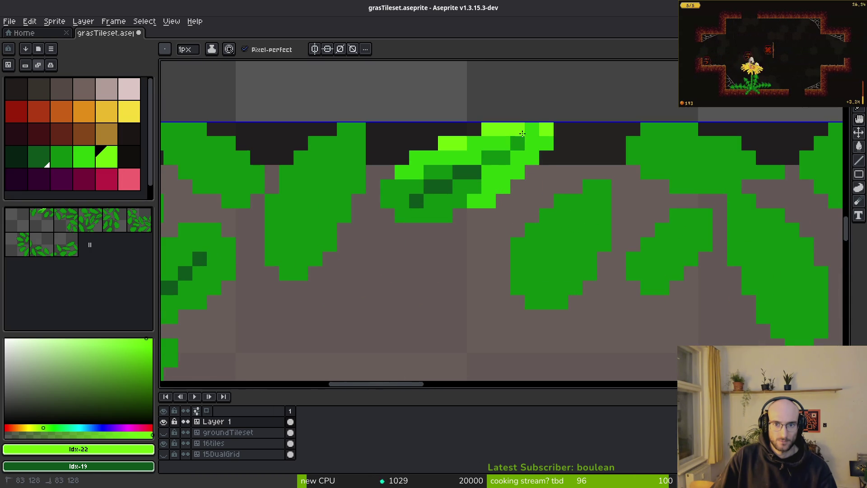
pyautogui.scroll(-3, 606, 231)
pyautogui.scroll(3, 606, 233)
pyautogui.scroll(2, 555, 223)
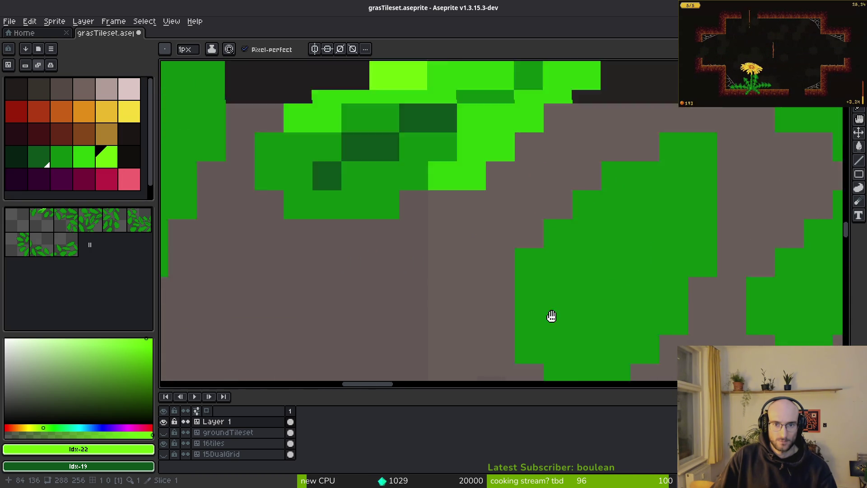
# Eyedrop the medium and dark leaf greens and darken one stray bright pixel
pyautogui.keyDown('alt'); pyautogui.click(477, 217); pyautogui.keyUp('alt')
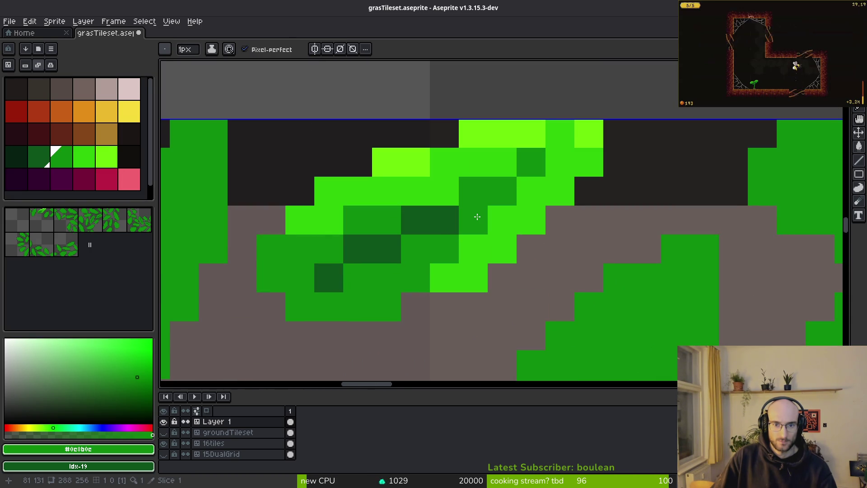
pyautogui.keyDown('alt'); pyautogui.click(439, 218); pyautogui.keyUp('alt')
pyautogui.scroll(-3, 604, 284)
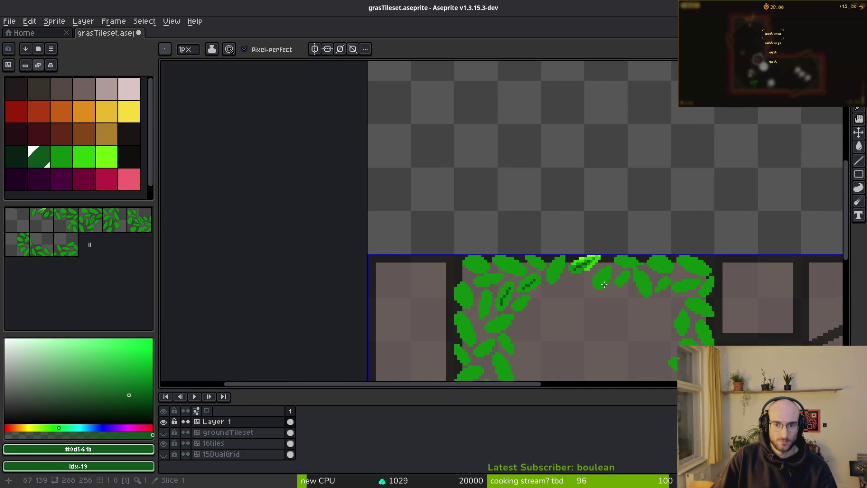
pyautogui.scroll(2, 515, 235)
pyautogui.keyDown('alt'); pyautogui.click(515, 234); pyautogui.keyUp('alt')
pyautogui.scroll(3, 552, 227)
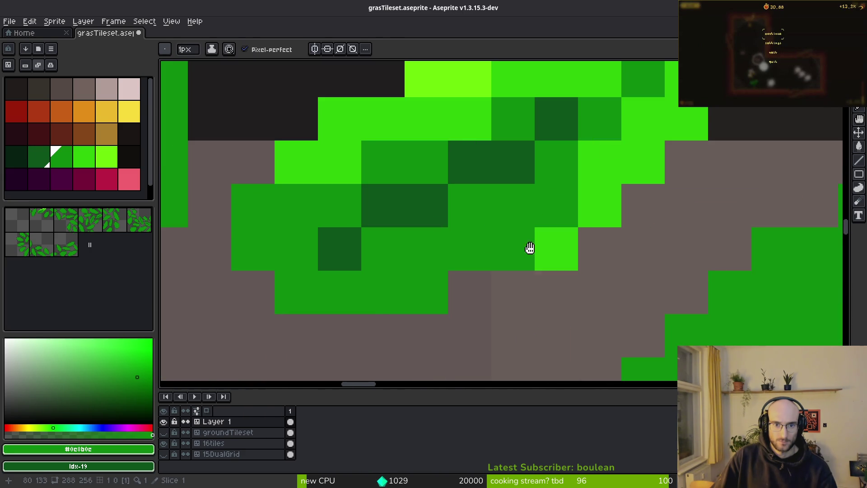
pyautogui.scroll(-2, 532, 231)
pyautogui.scroll(-2, 545, 310)
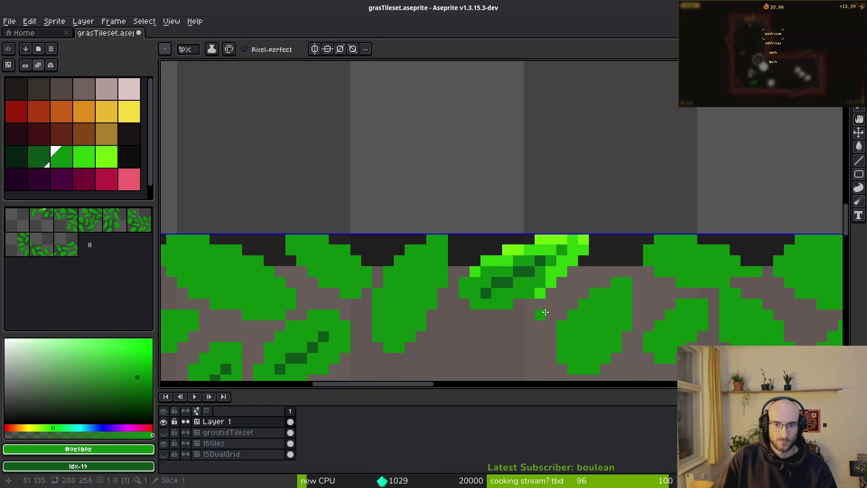
pyautogui.scroll(-3, 545, 311)
pyautogui.scroll(5, 546, 321)
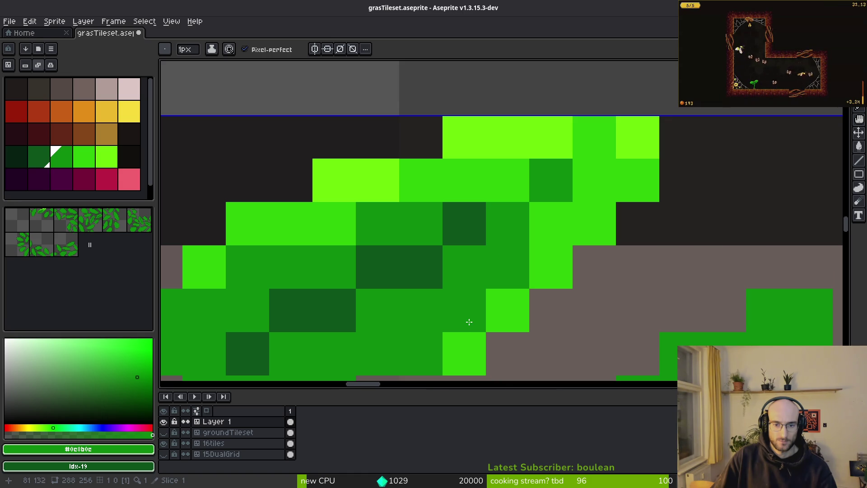
pyautogui.click(465, 353)
pyautogui.scroll(-5, 497, 357)
pyautogui.scroll(3, 520, 368)
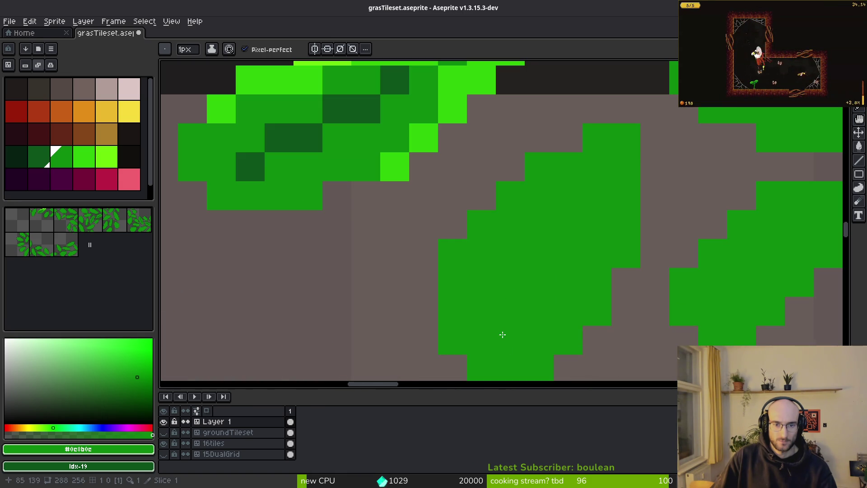
pyautogui.scroll(-1, 502, 337)
# Paint a dark-green edge along the leaf's underside and darken two bright edge pixels
pyautogui.keyDown('alt'); pyautogui.click(416, 290); pyautogui.keyUp('alt')
pyautogui.moveTo(374, 294)
pyautogui.mouseDown()
pyautogui.moveTo(298, 323)
pyautogui.moveTo(211, 274)
pyautogui.mouseUp()
pyautogui.click(440, 276)
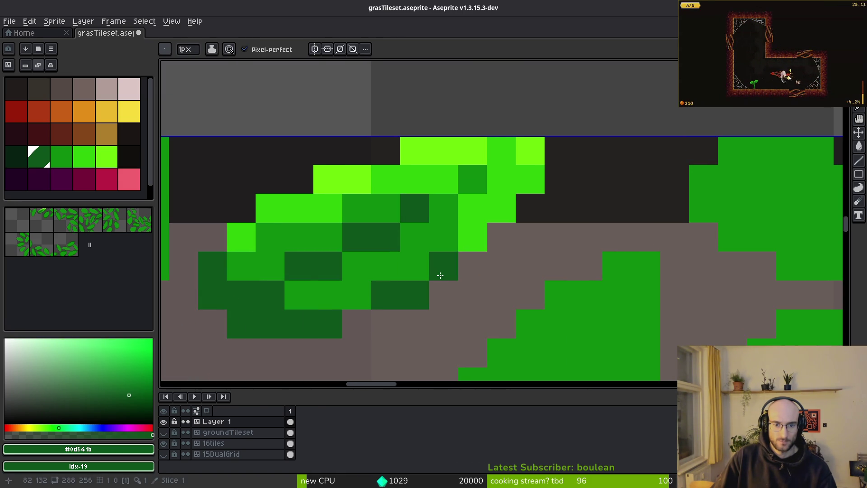
pyautogui.click(441, 267)
pyautogui.scroll(-8, 459, 304)
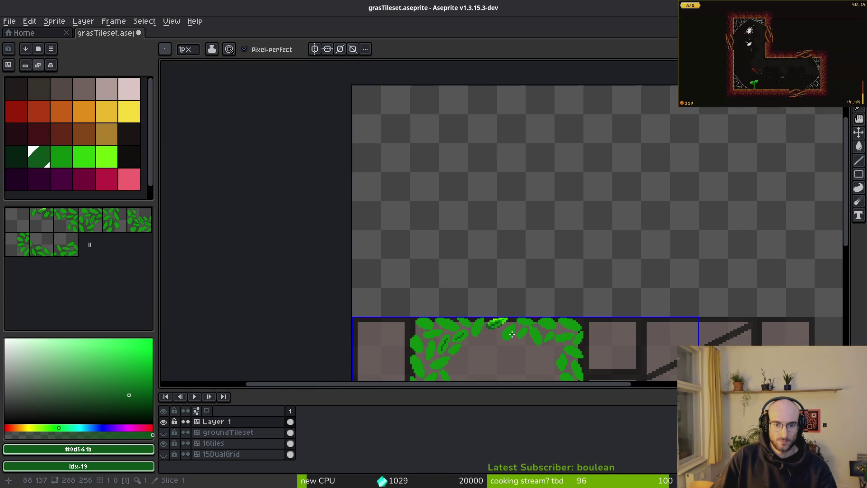
pyautogui.scroll(6, 500, 335)
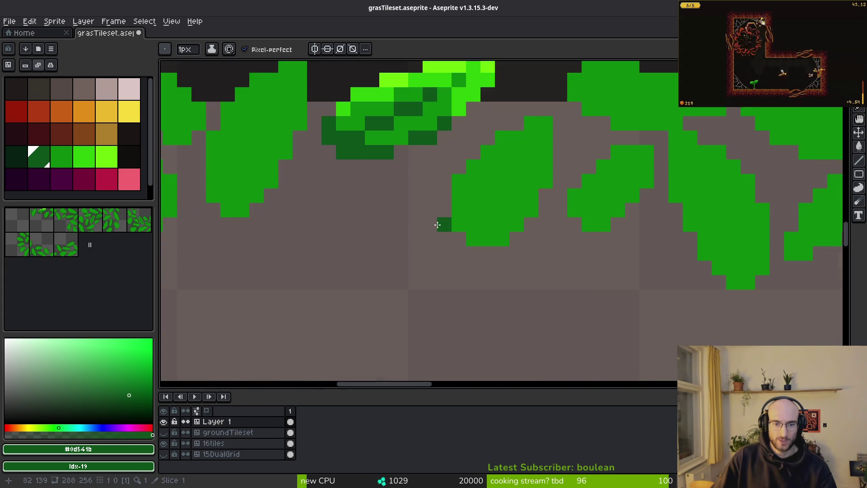
pyautogui.click(16, 157)
pyautogui.scroll(-3, 344, 300)
pyautogui.press('g')
pyautogui.click(329, 290)
pyautogui.scroll(-2, 327, 287)
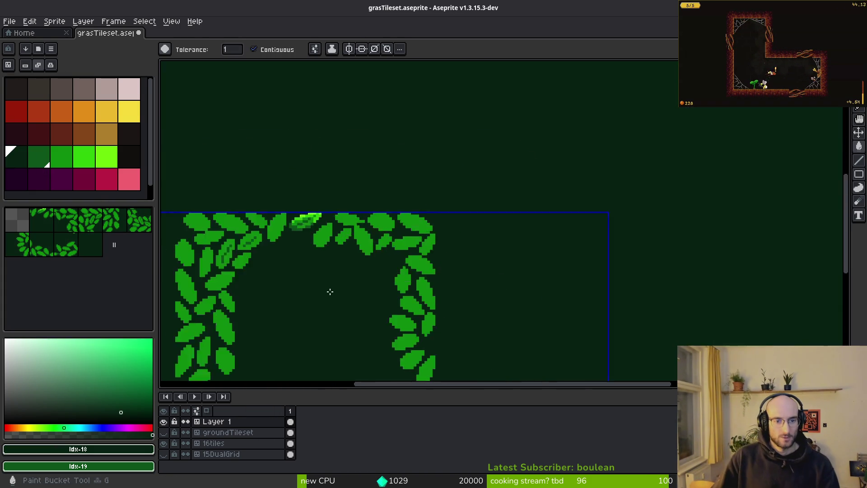
pyautogui.scroll(4, 314, 269)
pyautogui.scroll(-2, 313, 268)
pyautogui.moveTo(341, 270)
pyautogui.mouseDown()
pyautogui.moveTo(515, 251)
pyautogui.moveTo(562, 271)
pyautogui.mouseUp()
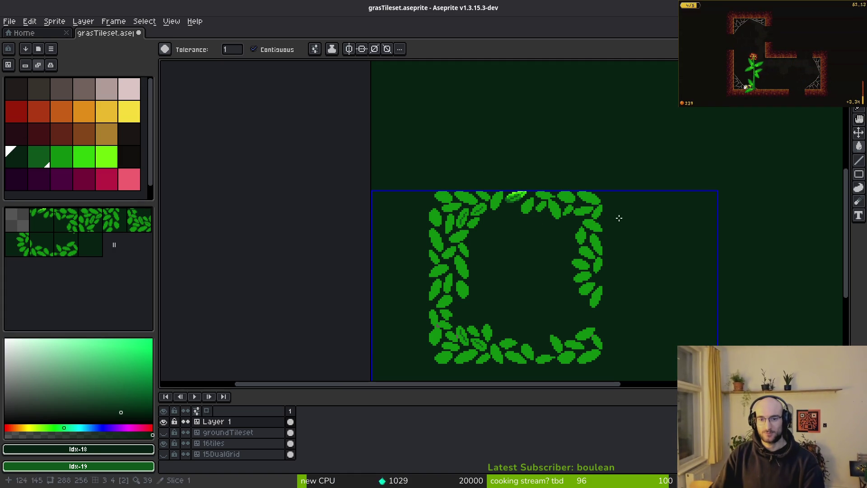
pyautogui.hotkey('ctrl', 'z')
pyautogui.scroll(3, 517, 266)
pyautogui.scroll(2, 523, 263)
pyautogui.press('i')
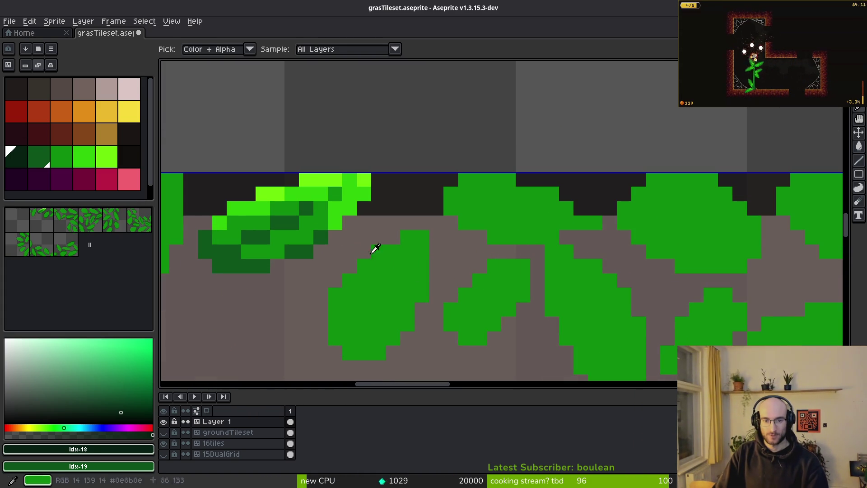
# Paint #2fc809 bright highlights along the second leaf's top edge
pyautogui.click(333, 180)
pyautogui.rightClick(312, 208)
pyautogui.press('g')
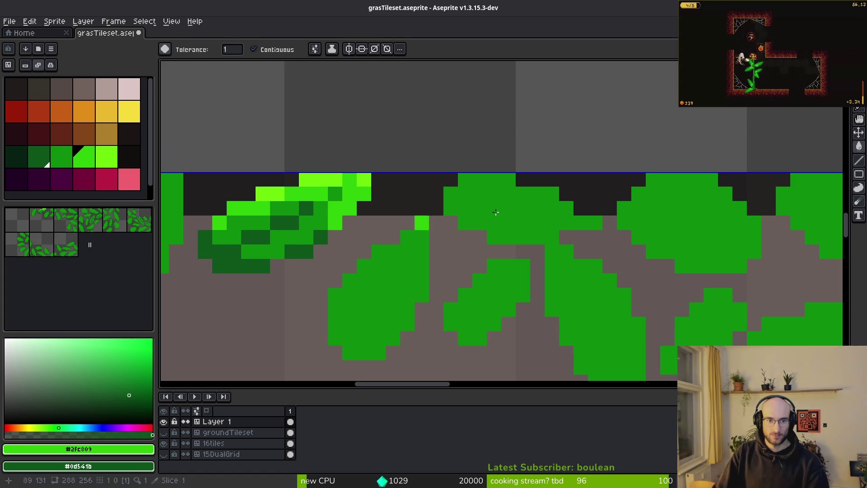
pyautogui.click(509, 187)
pyautogui.hotkey('ctrl', 'z')
pyautogui.press('b')
pyautogui.moveTo(465, 179); pyautogui.dragTo(504, 178)
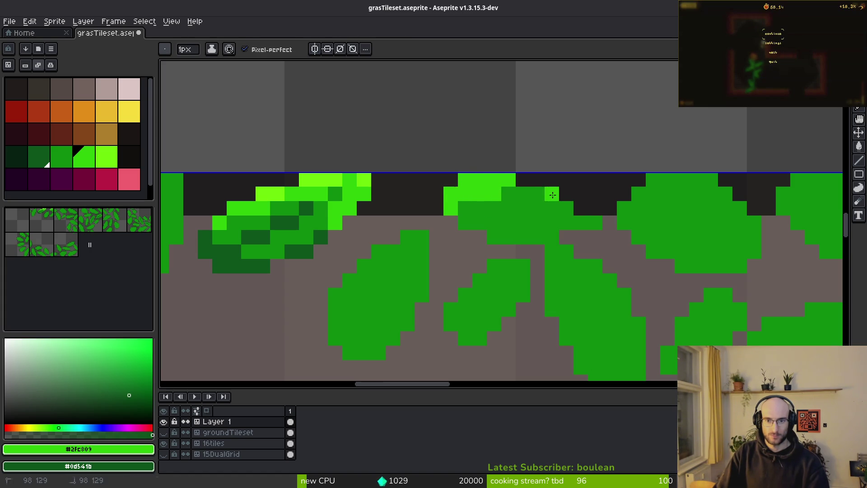
pyautogui.click(581, 208)
pyautogui.press('e')
pyautogui.click(581, 194)
pyautogui.press('b')
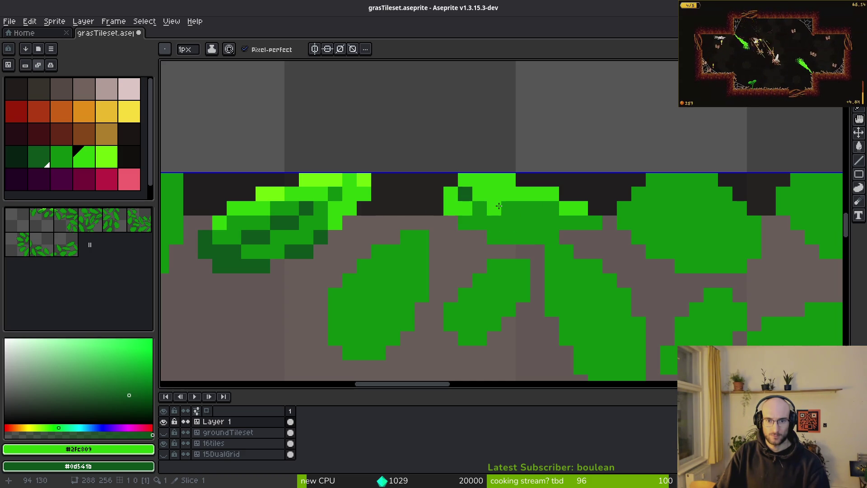
# Add more bright highlight pixels and dark vein pixels inside the second leaf
pyautogui.keyDown('alt'); pyautogui.click(482, 212); pyautogui.keyUp('alt')
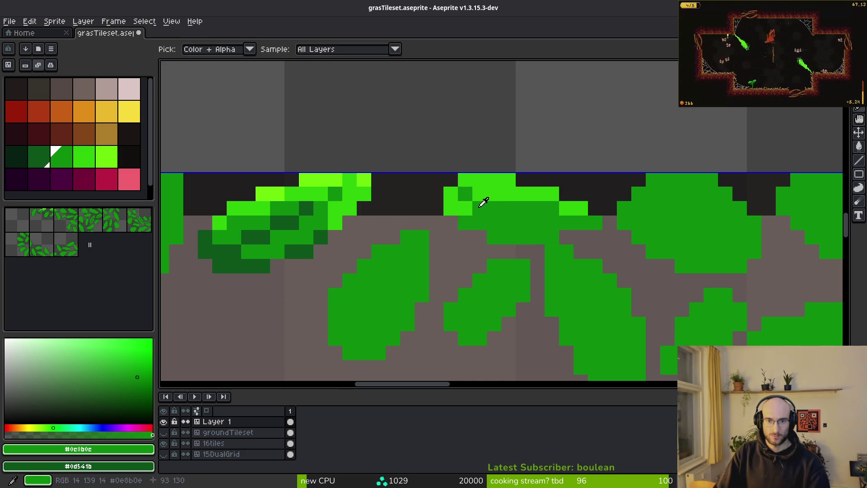
pyautogui.keyDown('alt'); pyautogui.click(484, 194); pyautogui.keyUp('alt')
pyautogui.moveTo(493, 195); pyautogui.dragTo(480, 206)
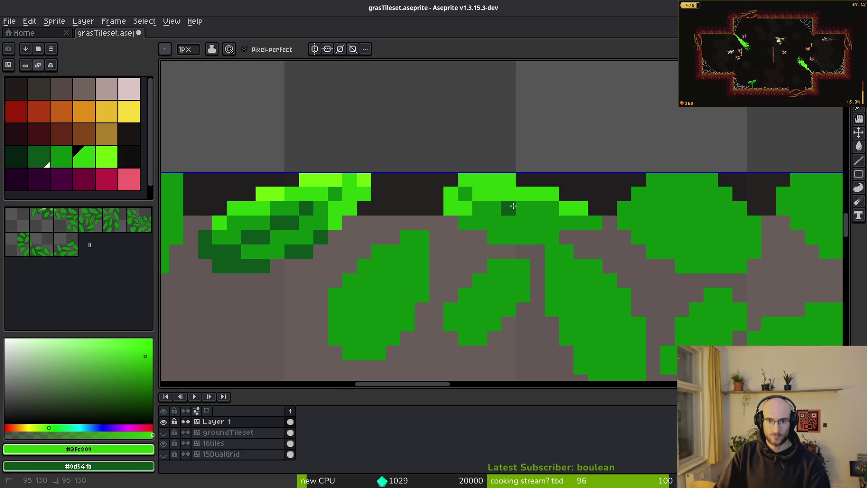
pyautogui.rightClick(551, 220)
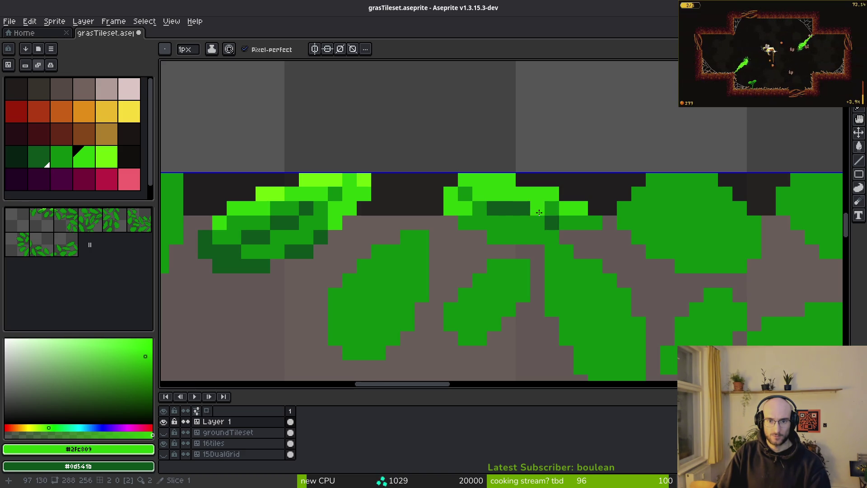
pyautogui.keyDown('alt'); pyautogui.click(482, 206); pyautogui.keyUp('alt')
pyautogui.keyDown('alt'); pyautogui.click(470, 195); pyautogui.keyUp('alt')
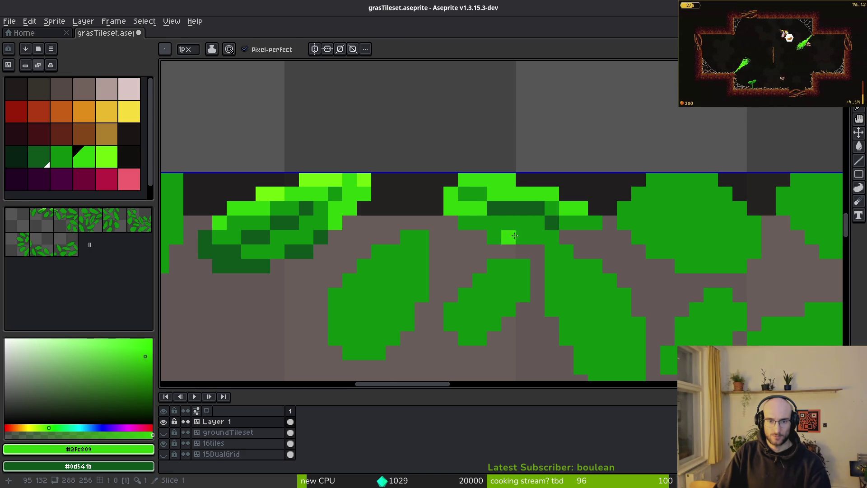
pyautogui.scroll(-3, 567, 238)
pyautogui.scroll(4, 561, 250)
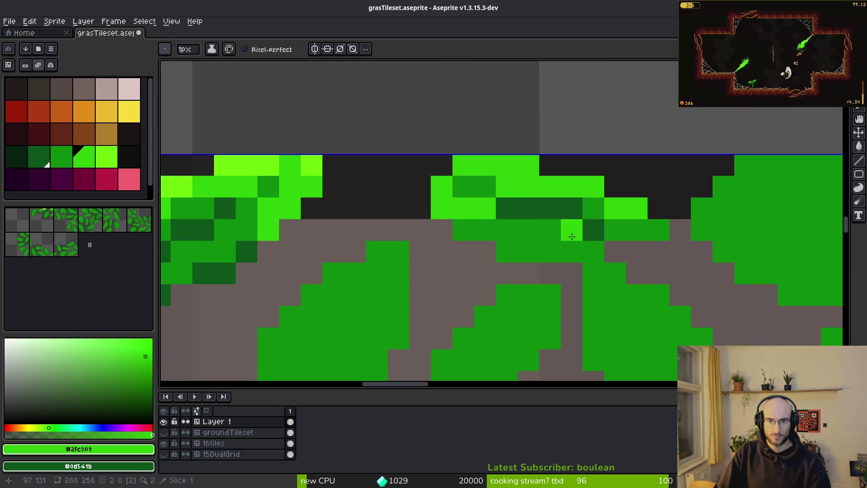
pyautogui.keyDown('alt'); pyautogui.click(562, 212); pyautogui.keyUp('alt')
pyautogui.click(505, 250)
pyautogui.click(637, 230)
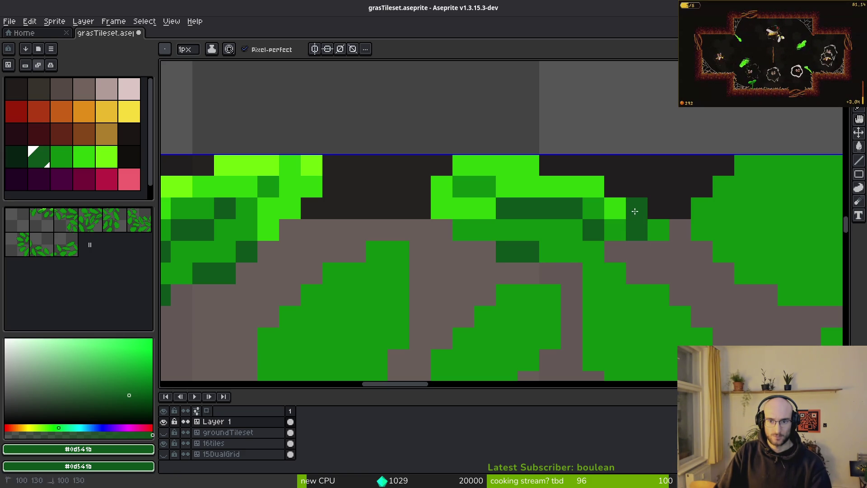
# Pan back to the first shaded leaf, then switch to the Vegetation.gif reference
pyautogui.click(17, 156)
pyautogui.moveTo(527, 249); pyautogui.dragTo(808, 249)
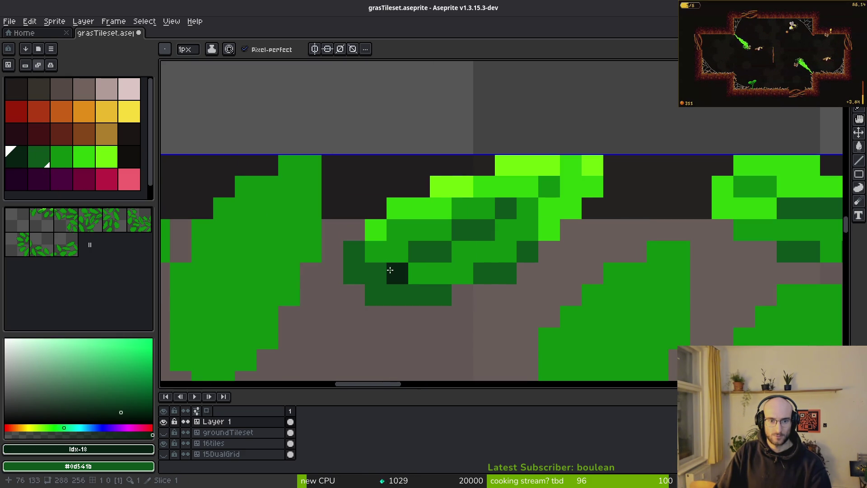
pyautogui.scroll(-5, 638, 285)
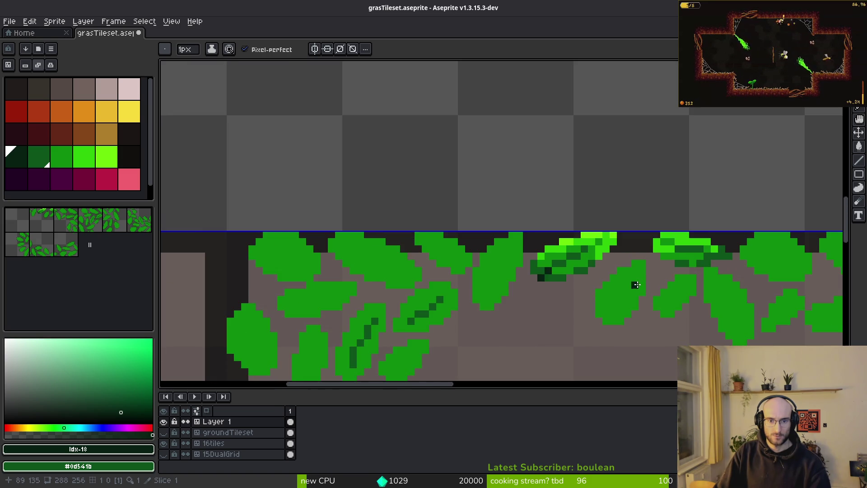
pyautogui.scroll(7, 566, 305)
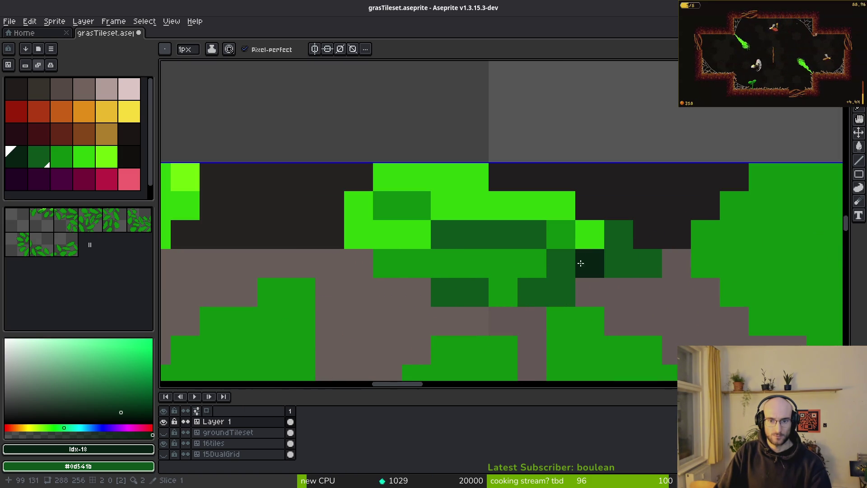
pyautogui.scroll(-4, 600, 261)
pyautogui.hotkey('alt', 'Tab')
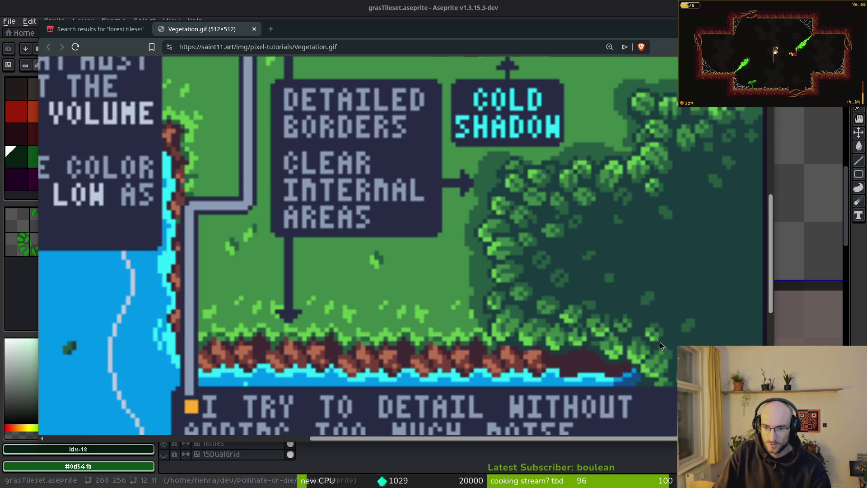
# Return from the Vegetation.gif reference to the Aseprite grass tileset
pyautogui.hotkey('alt', 'Tab')
pyautogui.scroll(5, 665, 270)
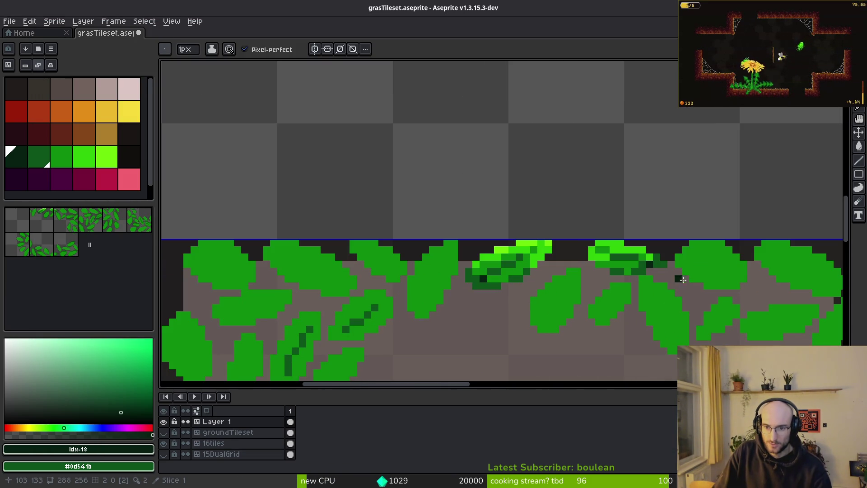
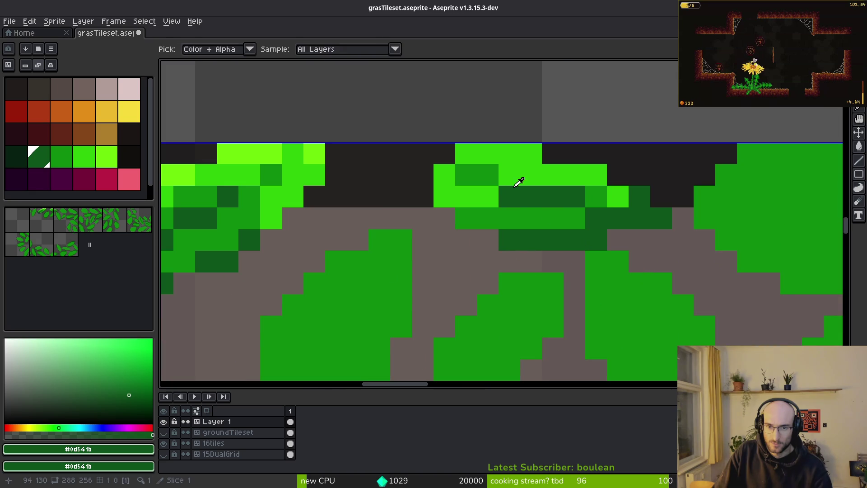
# Paint bright green highlight pixels along the top-border leaf tops, then sample the mid green
pyautogui.scroll(-1, 544, 217)
pyautogui.scroll(-2, 544, 216)
pyautogui.scroll(5, 582, 243)
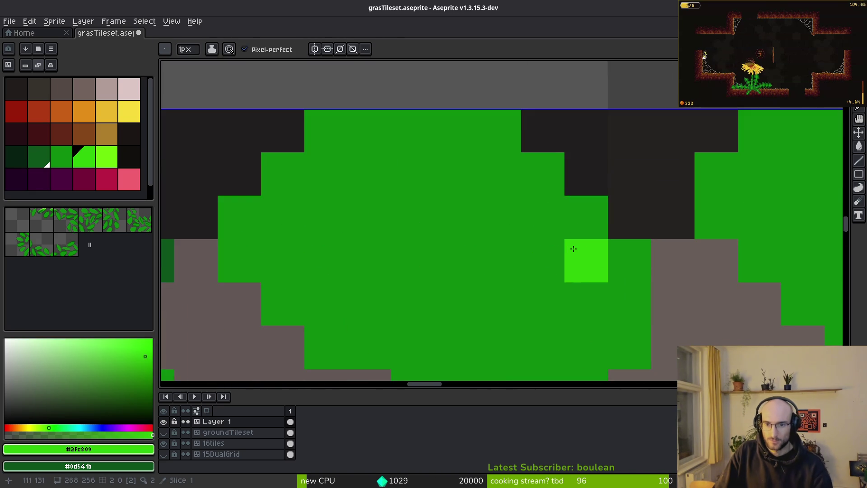
pyautogui.moveTo(390, 213)
pyautogui.mouseDown()
pyautogui.moveTo(466, 164)
pyautogui.moveTo(438, 193)
pyautogui.mouseUp()
pyautogui.scroll(-2, 488, 245)
pyautogui.keyDown('alt'); pyautogui.click(489, 244); pyautogui.keyUp('alt')
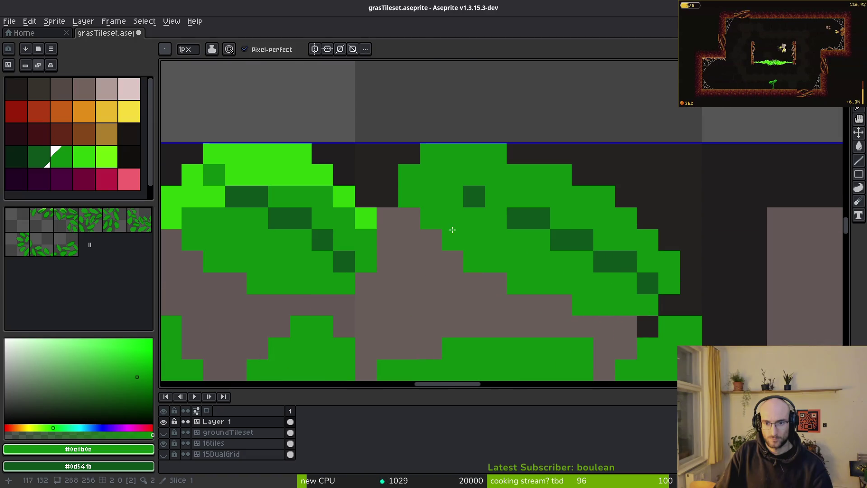
pyautogui.scroll(-3, 465, 201)
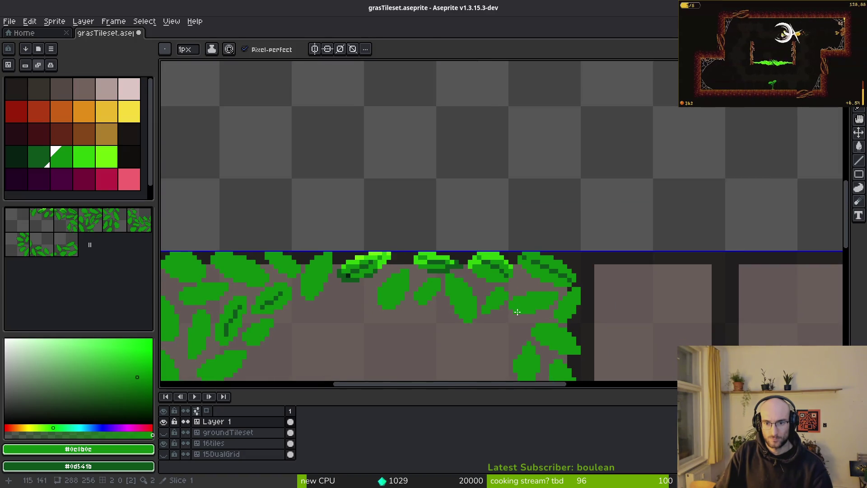
pyautogui.scroll(3, 516, 248)
pyautogui.scroll(1, 587, 289)
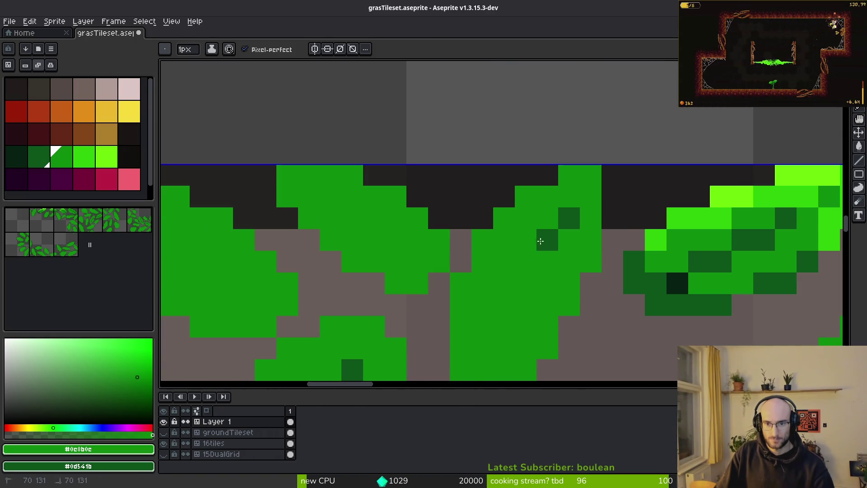
pyautogui.scroll(-5, 545, 234)
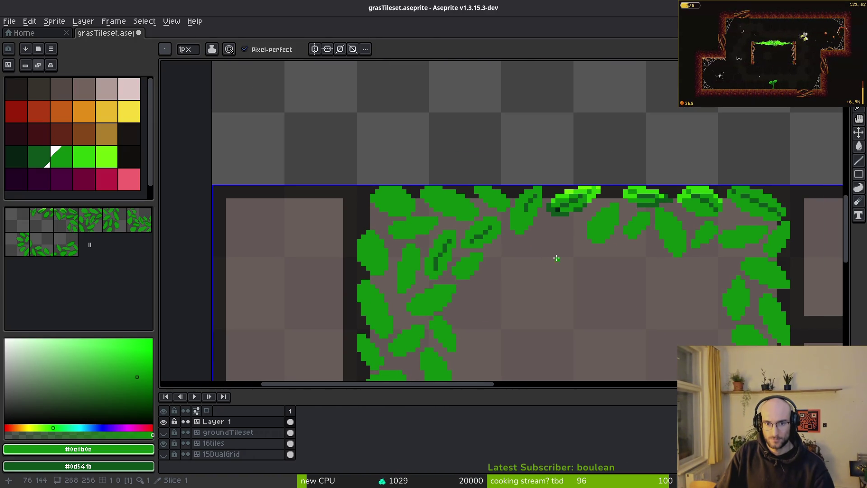
pyautogui.moveTo(512, 248)
pyautogui.mouseDown()
pyautogui.moveTo(340, 227)
pyautogui.moveTo(337, 258)
pyautogui.mouseUp()
# Lasso the first top-border leaf and copy it into the empty area above the tiles
pyautogui.scroll(2, 486, 184)
pyautogui.press('q')
pyautogui.moveTo(475, 174); pyautogui.dragTo(394, 224)
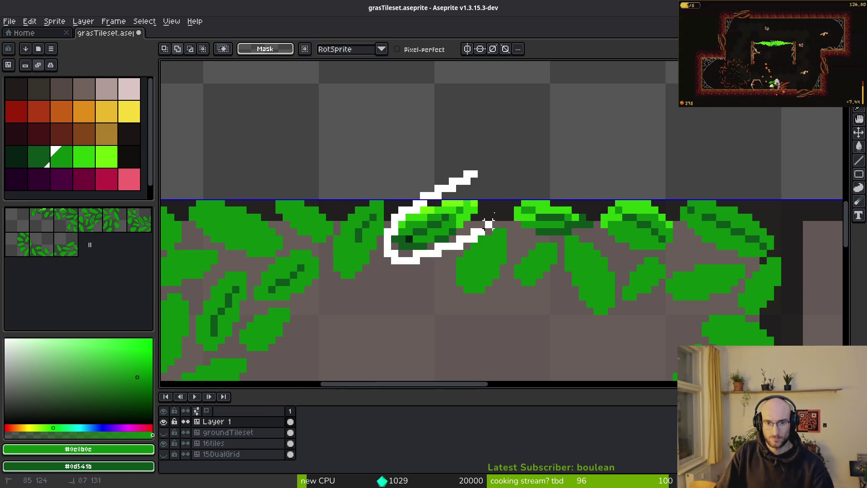
pyautogui.moveTo(480, 232); pyautogui.dragTo(486, 221)
pyautogui.moveTo(459, 264); pyautogui.dragTo(435, 121)
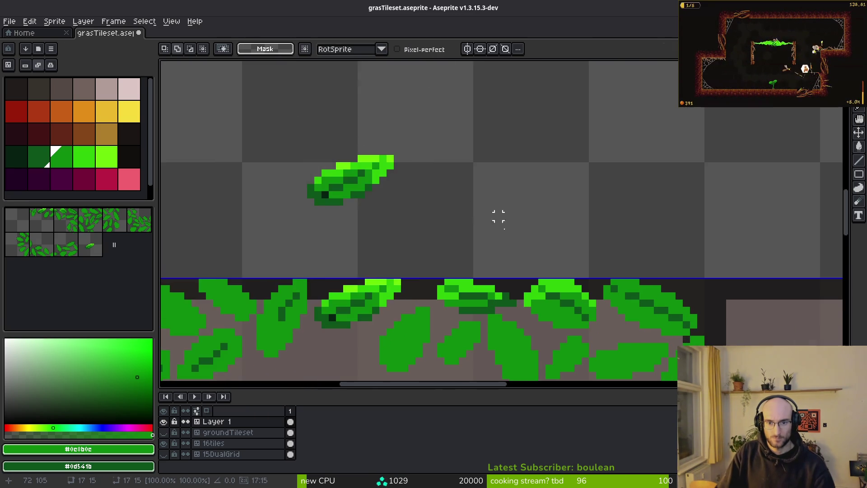
# Copy the middle top-row leaf up above the tiles
pyautogui.scroll(2, 490, 215)
pyautogui.moveTo(532, 168)
pyautogui.mouseDown()
pyautogui.moveTo(417, 194)
pyautogui.moveTo(535, 176)
pyautogui.mouseUp()
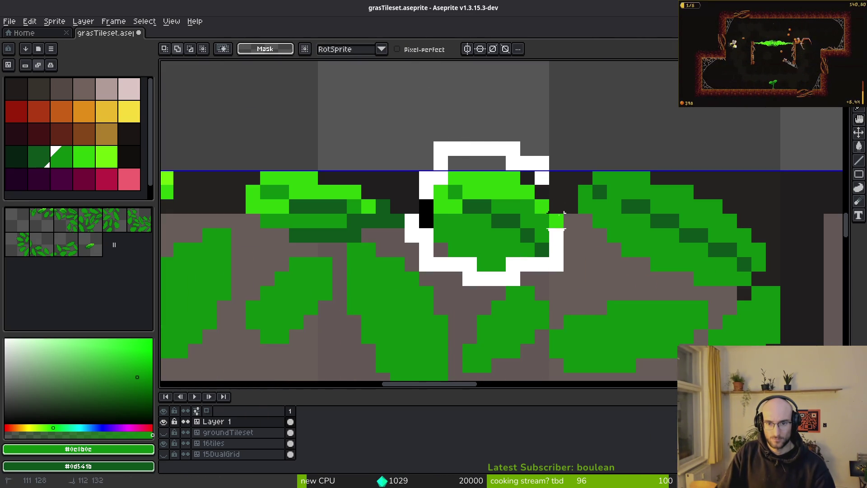
pyautogui.moveTo(532, 271); pyautogui.dragTo(450, 95)
pyautogui.scroll(-3, 560, 203)
pyautogui.scroll(3, 587, 188)
# Copy two more border leaves above the row and commit their placement
pyautogui.moveTo(608, 169)
pyautogui.mouseDown()
pyautogui.moveTo(641, 289)
pyautogui.moveTo(691, 314)
pyautogui.mouseUp()
pyautogui.moveTo(587, 144)
pyautogui.mouseDown()
pyautogui.moveTo(492, 316)
pyautogui.moveTo(721, 316)
pyautogui.moveTo(630, 149)
pyautogui.mouseUp()
pyautogui.click(646, 252)
pyautogui.scroll(5, 575, 349)
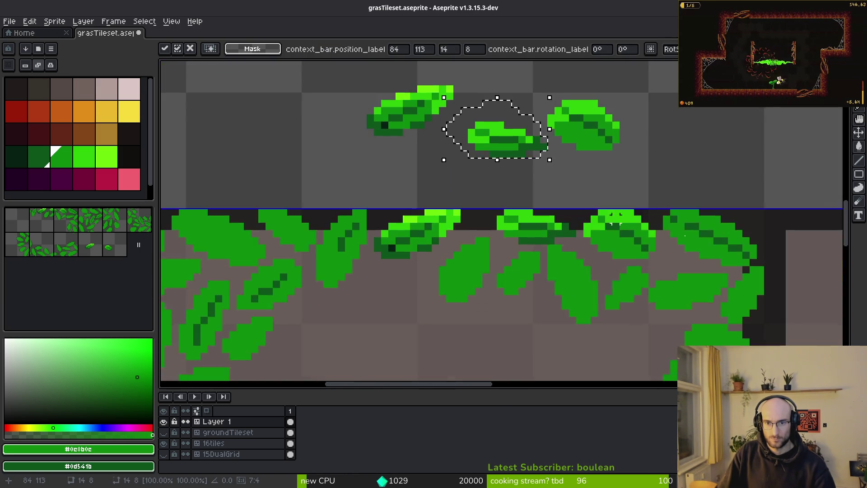
pyautogui.scroll(3, 375, 126)
pyautogui.scroll(-2, 375, 126)
pyautogui.moveTo(587, 171)
pyautogui.mouseDown()
pyautogui.moveTo(408, 129)
pyautogui.moveTo(474, 339)
pyautogui.moveTo(636, 244)
pyautogui.moveTo(509, 257)
pyautogui.moveTo(455, 110)
pyautogui.mouseUp()
pyautogui.scroll(-2, 509, 257)
pyautogui.press('Return')
pyautogui.scroll(3, 453, 187)
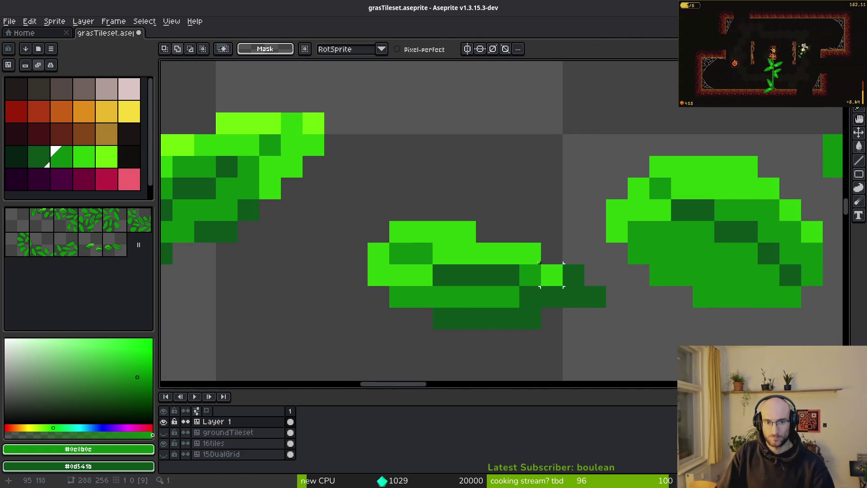
# Reposition two loose leaves, moving one left and the next down and right
pyautogui.moveTo(606, 262)
pyautogui.mouseDown()
pyautogui.moveTo(453, 188)
pyautogui.moveTo(579, 253)
pyautogui.mouseUp()
pyautogui.moveTo(500, 276); pyautogui.dragTo(373, 319)
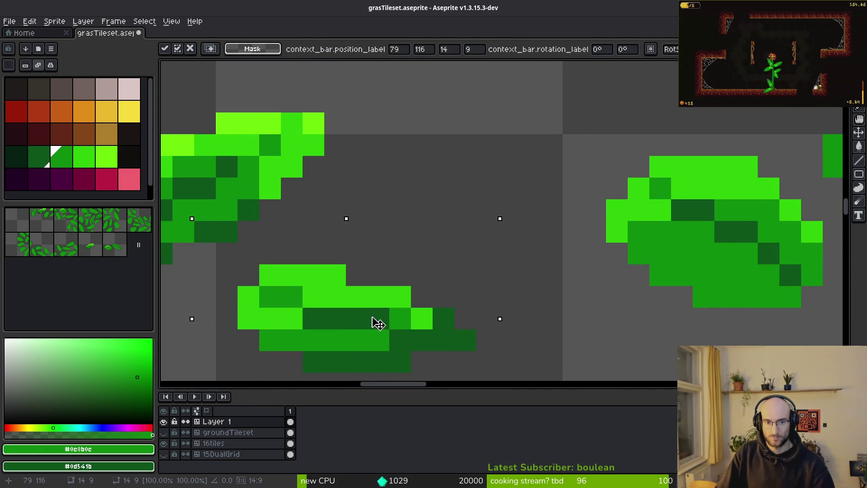
pyautogui.press('Return')
pyautogui.moveTo(596, 226); pyautogui.dragTo(434, 135)
pyautogui.moveTo(488, 257)
pyautogui.mouseDown()
pyautogui.moveTo(403, 238)
pyautogui.moveTo(548, 351)
pyautogui.moveTo(579, 360)
pyautogui.mouseUp()
pyautogui.press('Return')
pyautogui.scroll(-1, 580, 360)
# Reposition the upper-left leaf and move the right leaf down and to the left
pyautogui.moveTo(304, 209)
pyautogui.mouseDown()
pyautogui.moveTo(577, 255)
pyautogui.moveTo(382, 238)
pyautogui.mouseUp()
pyautogui.scroll(1, 485, 274)
pyautogui.scroll(-1, 485, 274)
pyautogui.press('Return')
pyautogui.moveTo(465, 243)
pyautogui.mouseDown()
pyautogui.moveTo(571, 194)
pyautogui.moveTo(467, 235)
pyautogui.mouseUp()
pyautogui.scroll(1, 565, 282)
pyautogui.moveTo(576, 155)
pyautogui.mouseDown()
pyautogui.moveTo(474, 252)
pyautogui.moveTo(525, 243)
pyautogui.moveTo(414, 288)
pyautogui.mouseUp()
pyautogui.press('Return')
# Switch back to the Pencil and pick the bright green #2fc809
pyautogui.scroll(-1, 432, 277)
pyautogui.scroll(1, 432, 276)
pyautogui.press('b')
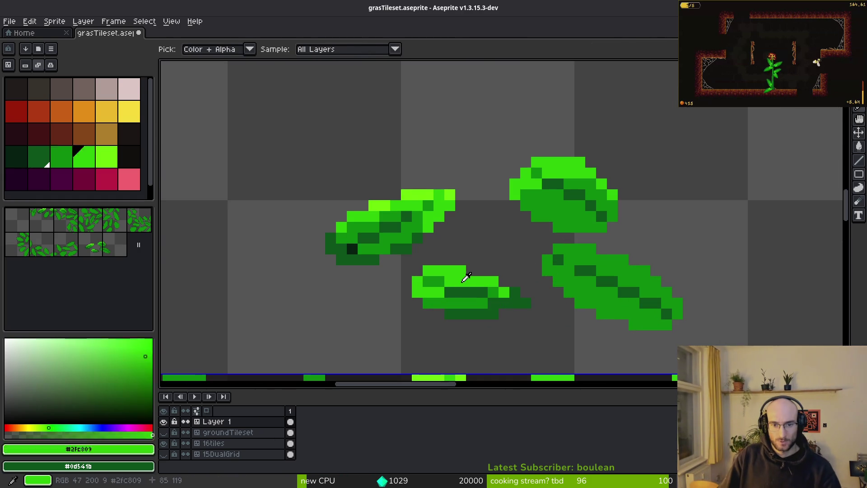
pyautogui.scroll(1, 565, 259)
pyautogui.keyDown('alt'); pyautogui.click(339, 271); pyautogui.keyUp('alt')
# Paint the right leaf's top row and several cells bright green #2fc809
pyautogui.moveTo(520, 214); pyautogui.dragTo(650, 236)
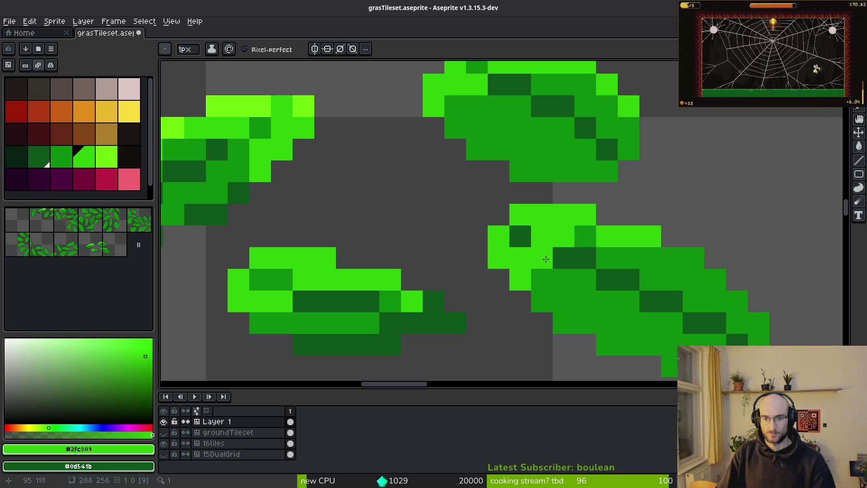
pyautogui.keyDown('alt'); pyautogui.click(585, 236); pyautogui.keyUp('alt')
pyautogui.click(520, 236)
pyautogui.keyDown('alt'); pyautogui.click(499, 258); pyautogui.keyUp('alt')
pyautogui.click(542, 301)
pyautogui.keyDown('alt'); pyautogui.click(575, 257); pyautogui.keyUp('alt')
pyautogui.click(549, 256)
pyautogui.keyDown('alt'); pyautogui.click(542, 257); pyautogui.keyUp('alt')
pyautogui.click(541, 301)
pyautogui.keyDown('alt'); pyautogui.click(540, 269); pyautogui.keyUp('alt')
pyautogui.click(585, 279)
# Add highlights along the leaf top and shade its underside dark green #0d541b
pyautogui.moveTo(650, 257)
pyautogui.mouseDown()
pyautogui.moveTo(688, 260)
pyautogui.moveTo(425, 169)
pyautogui.mouseUp()
pyautogui.keyDown('alt'); pyautogui.click(517, 261); pyautogui.keyUp('alt')
pyautogui.click(537, 239)
pyautogui.moveTo(452, 282); pyautogui.dragTo(520, 282)
pyautogui.click(431, 265)
pyautogui.moveTo(431, 264)
pyautogui.mouseDown()
pyautogui.moveTo(384, 261)
pyautogui.moveTo(515, 255)
pyautogui.mouseUp()
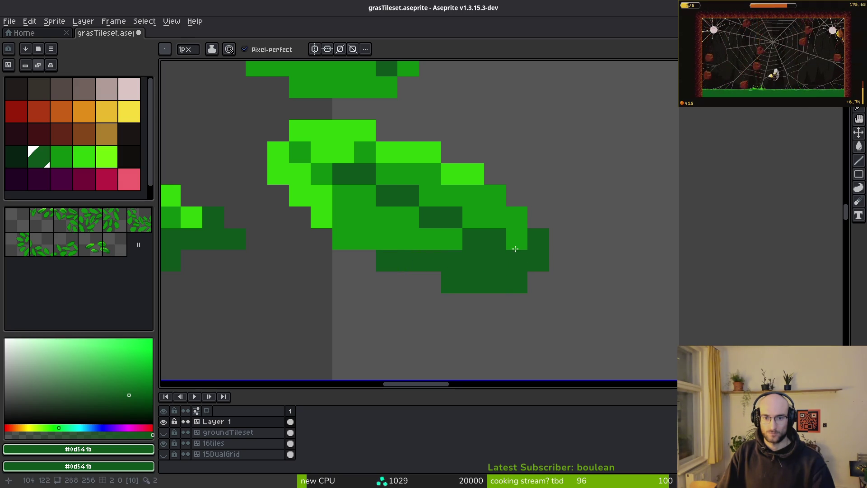
pyautogui.moveTo(378, 241)
pyautogui.mouseDown()
pyautogui.moveTo(348, 238)
pyautogui.moveTo(402, 245)
pyautogui.mouseUp()
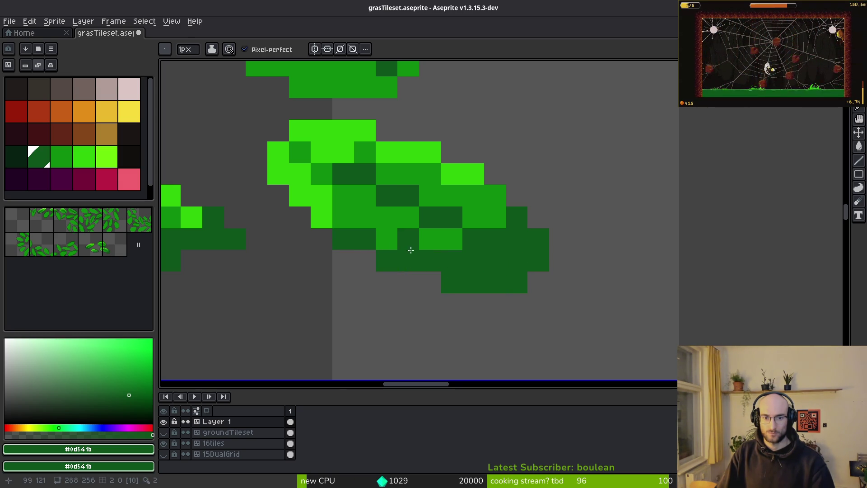
pyautogui.keyDown('alt'); pyautogui.click(429, 238); pyautogui.keyUp('alt')
pyautogui.click(409, 238)
pyautogui.keyDown('alt'); pyautogui.click(503, 236); pyautogui.keyUp('alt')
pyautogui.moveTo(497, 196); pyautogui.dragTo(498, 221)
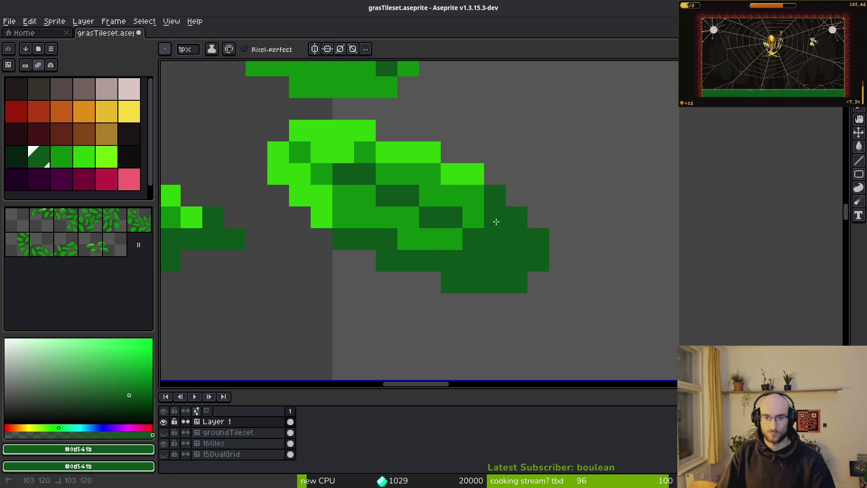
# Add a lime green #6cff0a leaf cell, undoing a stray green pixel
pyautogui.scroll(-2, 529, 249)
pyautogui.keyDown('alt'); pyautogui.click(549, 220); pyautogui.keyUp('alt')
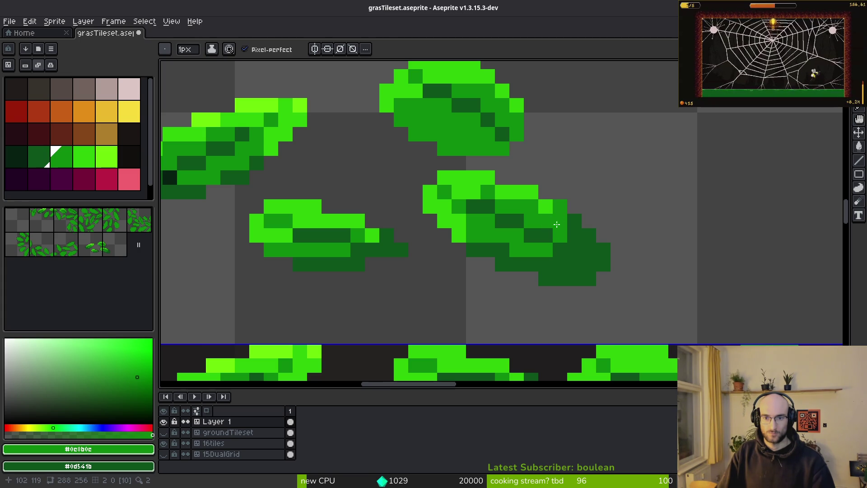
pyautogui.scroll(-5, 580, 283)
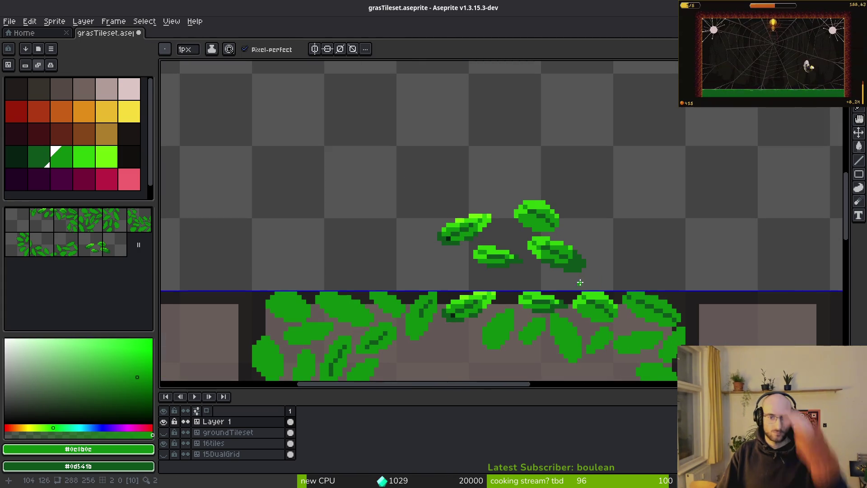
pyautogui.scroll(4, 560, 253)
pyautogui.click(318, 204)
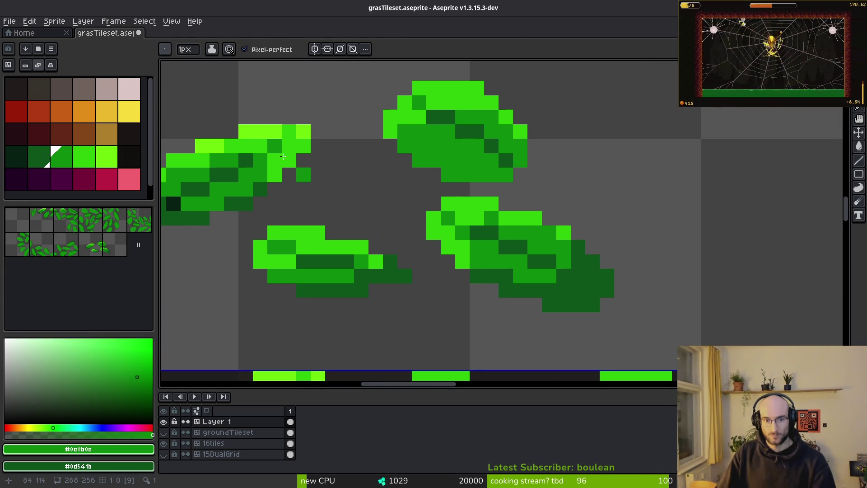
pyautogui.hotkey('ctrl', 'z')
pyautogui.keyDown('alt'); pyautogui.click(303, 132); pyautogui.keyUp('alt')
pyautogui.click(453, 206)
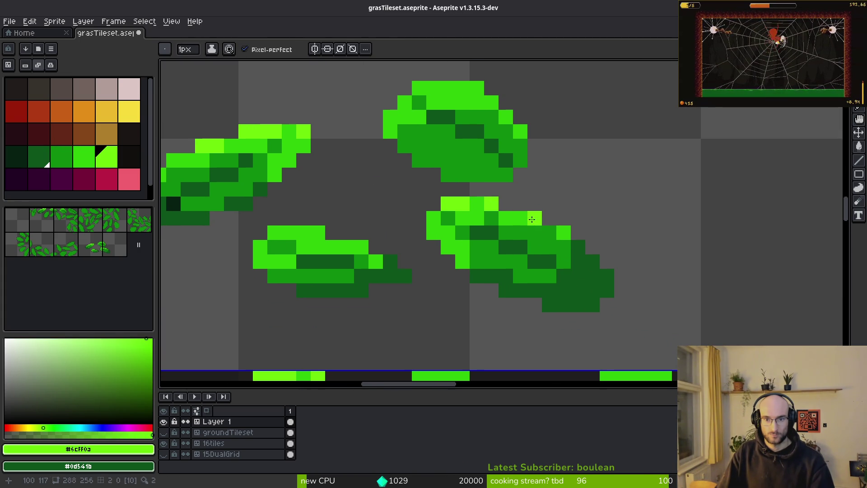
# Paint a bright green leaf cell and fill the leaf's grey notch dark green
pyautogui.scroll(-3, 567, 301)
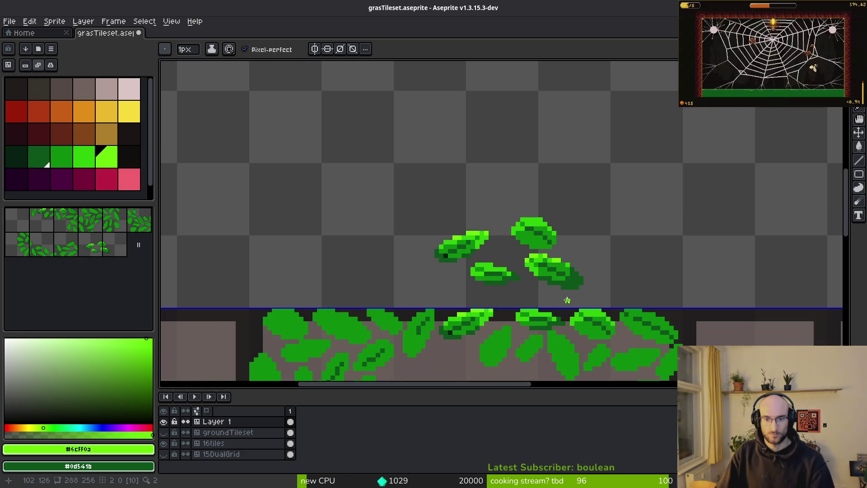
pyautogui.scroll(-1, 567, 290)
pyautogui.scroll(5, 532, 266)
pyautogui.keyDown('alt'); pyautogui.click(470, 257); pyautogui.keyUp('alt')
pyautogui.click(530, 295)
pyautogui.scroll(-3, 531, 296)
pyautogui.scroll(4, 527, 296)
pyautogui.keyDown('alt'); pyautogui.click(461, 190); pyautogui.keyUp('alt')
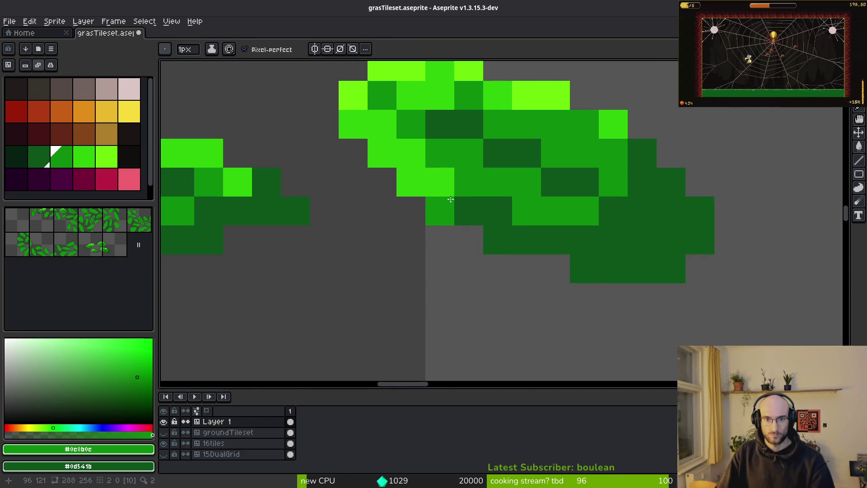
pyautogui.keyDown('alt'); pyautogui.click(497, 239); pyautogui.keyUp('alt')
pyautogui.click(556, 268)
pyautogui.scroll(-3, 557, 287)
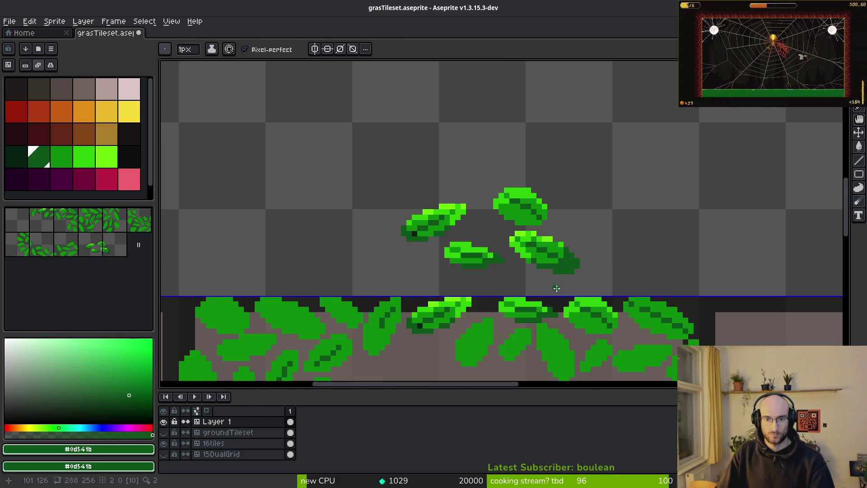
pyautogui.scroll(3, 551, 287)
pyautogui.scroll(2, 483, 257)
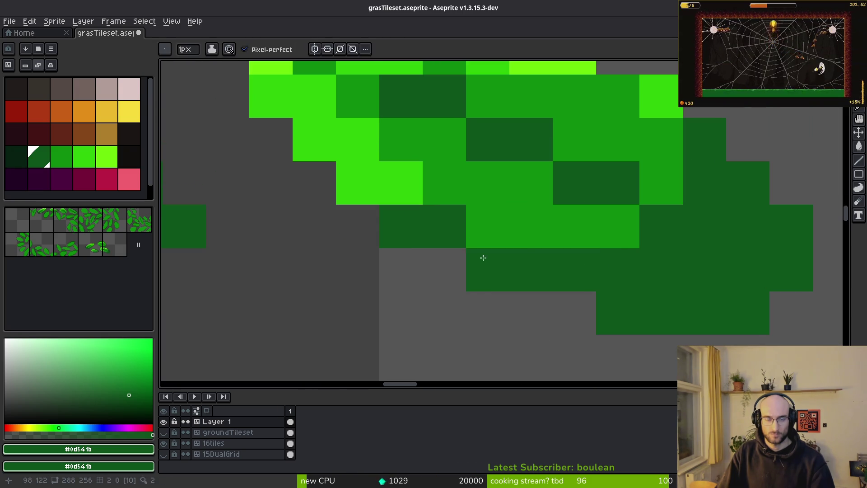
# Darken two light-green leaf cells to mid green #0c8b0c
pyautogui.keyDown('alt'); pyautogui.click(427, 174); pyautogui.keyUp('alt')
pyautogui.click(400, 178)
pyautogui.keyDown('alt'); pyautogui.click(388, 209); pyautogui.keyUp('alt')
pyautogui.scroll(-3, 551, 286)
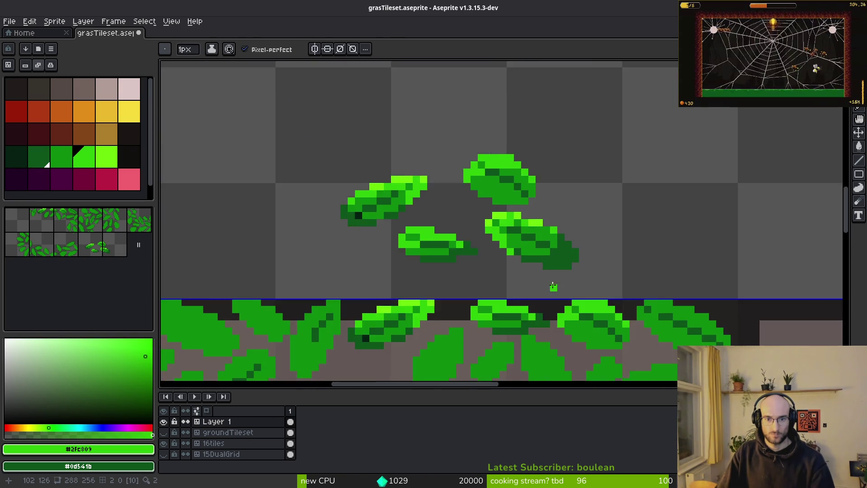
pyautogui.scroll(3, 550, 286)
pyautogui.keyDown('alt'); pyautogui.click(478, 224); pyautogui.keyUp('alt')
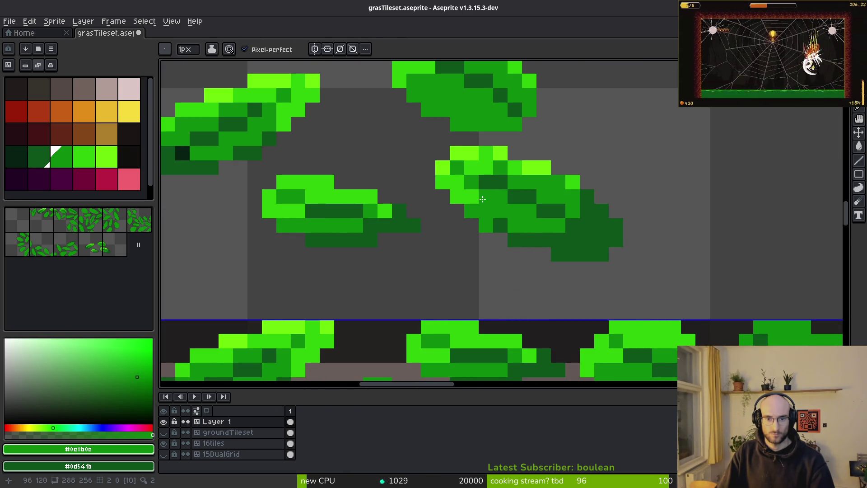
pyautogui.scroll(-3, 527, 219)
pyautogui.scroll(3, 451, 253)
pyautogui.click(448, 253)
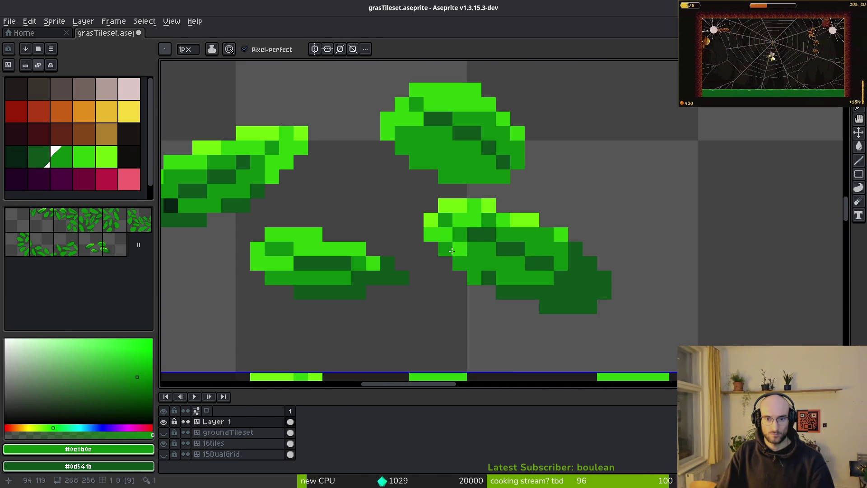
# Add a lime green pixel beside the lower leaf and zoom to check the shading
pyautogui.keyDown('alt'); pyautogui.click(452, 251); pyautogui.keyUp('alt')
pyautogui.scroll(-3, 548, 290)
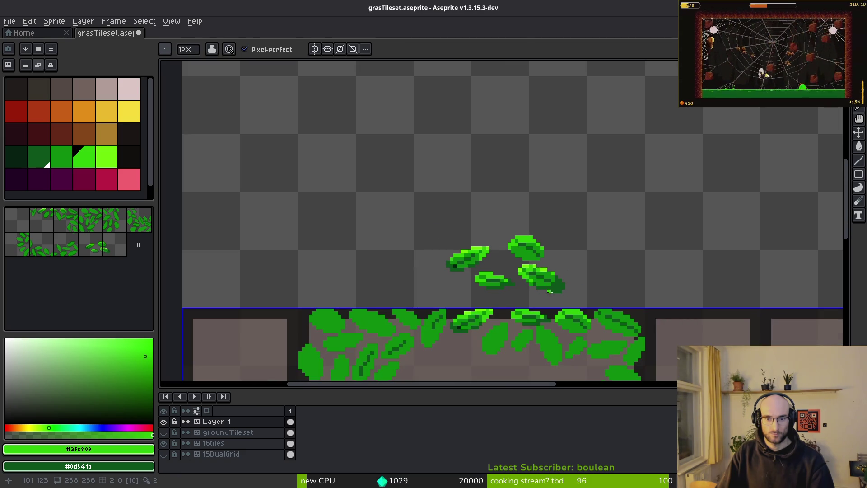
pyautogui.scroll(5, 550, 293)
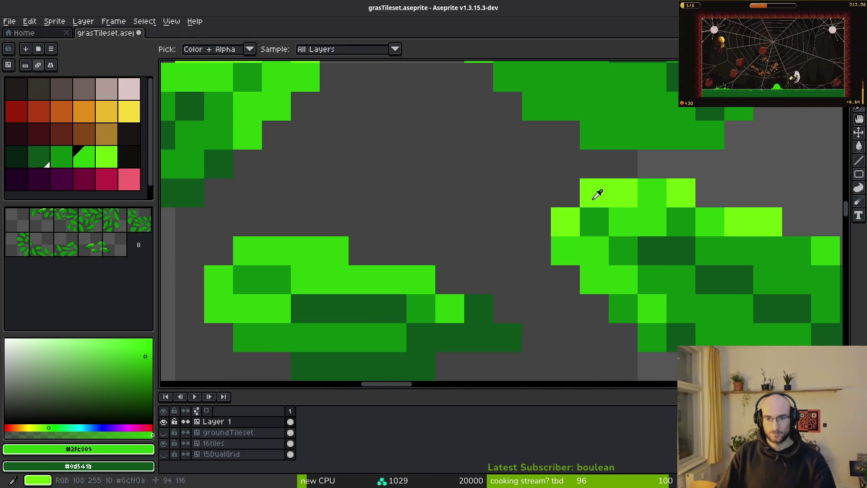
pyautogui.keyDown('alt'); pyautogui.click(594, 197); pyautogui.keyUp('alt')
pyautogui.click(450, 250)
pyautogui.scroll(-1, 511, 236)
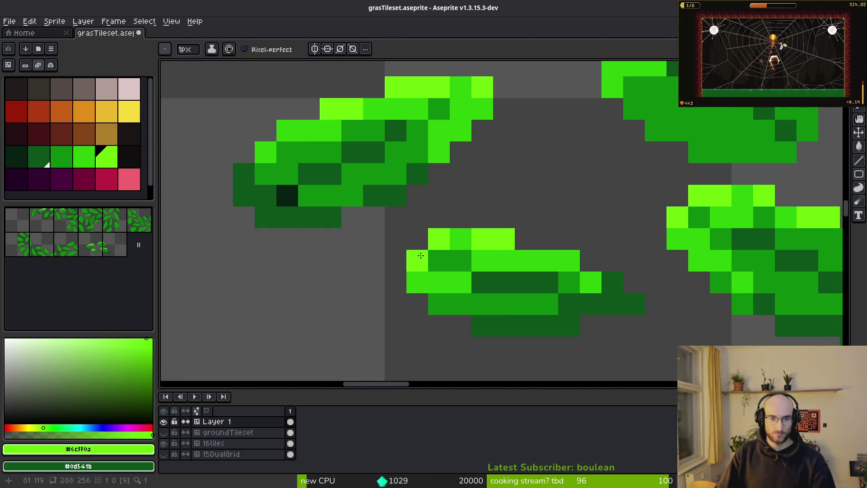
pyautogui.scroll(-3, 417, 255)
pyautogui.scroll(2, 549, 248)
pyautogui.scroll(-2, 548, 248)
pyautogui.scroll(2, 551, 244)
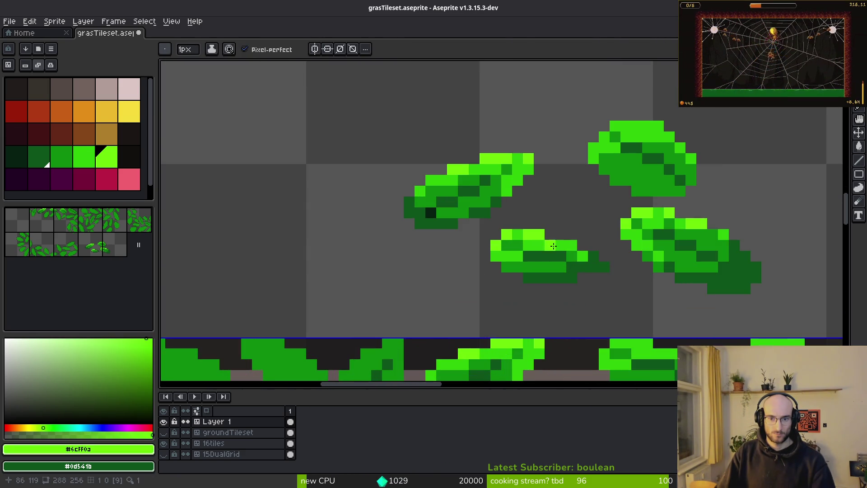
pyautogui.scroll(-3, 552, 244)
pyautogui.scroll(5, 538, 235)
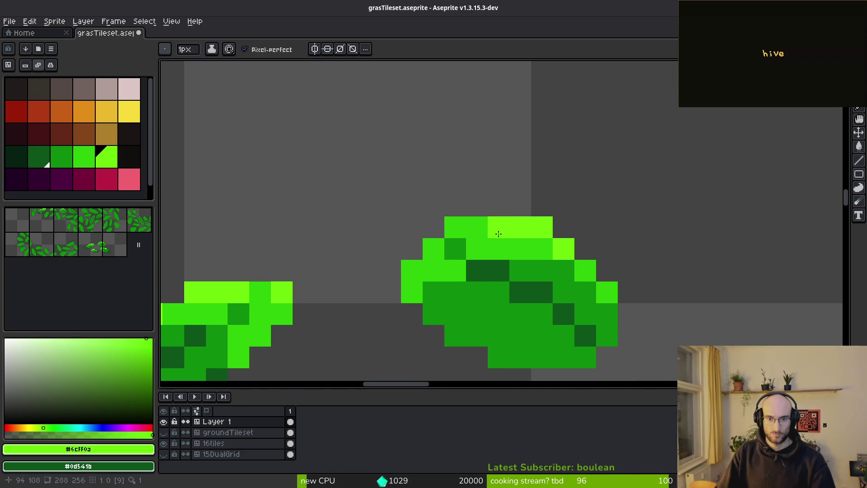
# Rework the rounded leaf's top pixels in bright and mid green, erasing stray light pixels
pyautogui.click(433, 248)
pyautogui.keyDown('alt'); pyautogui.click(497, 249); pyautogui.keyUp('alt')
pyautogui.moveTo(476, 227); pyautogui.dragTo(491, 237)
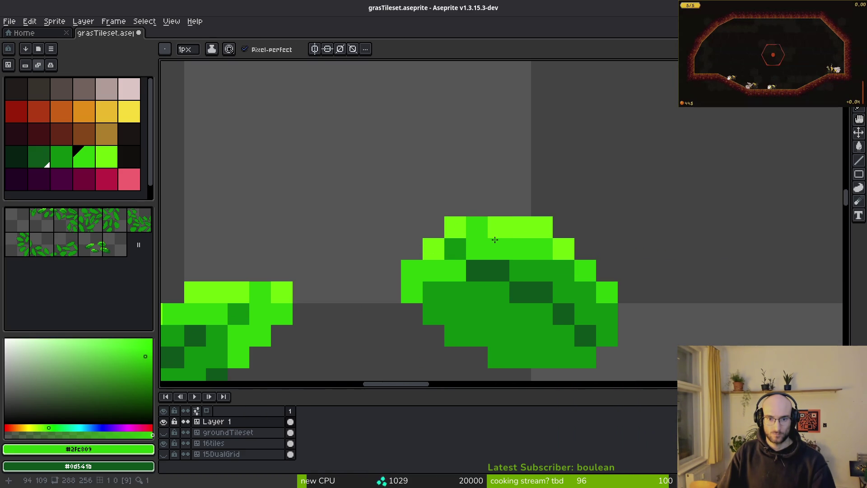
pyautogui.scroll(-3, 514, 280)
pyautogui.scroll(3, 523, 244)
pyautogui.click(532, 218)
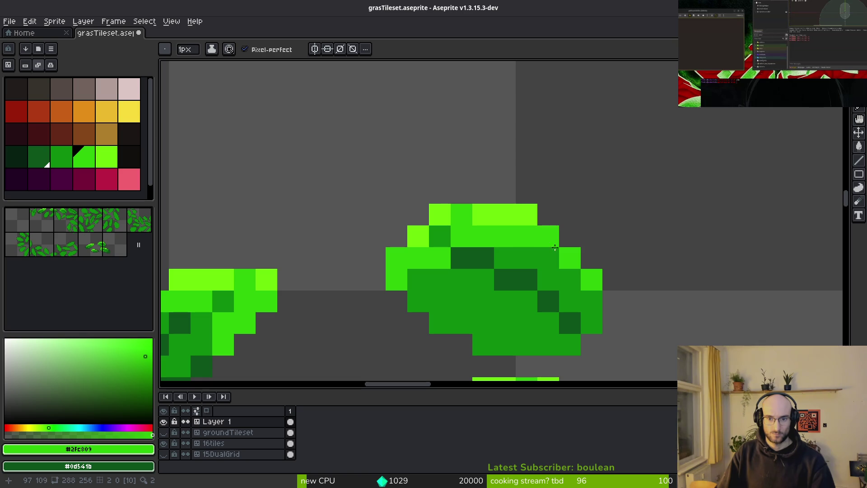
pyautogui.press('e')
pyautogui.click(526, 215)
pyautogui.scroll(-3, 548, 213)
pyautogui.scroll(3, 556, 280)
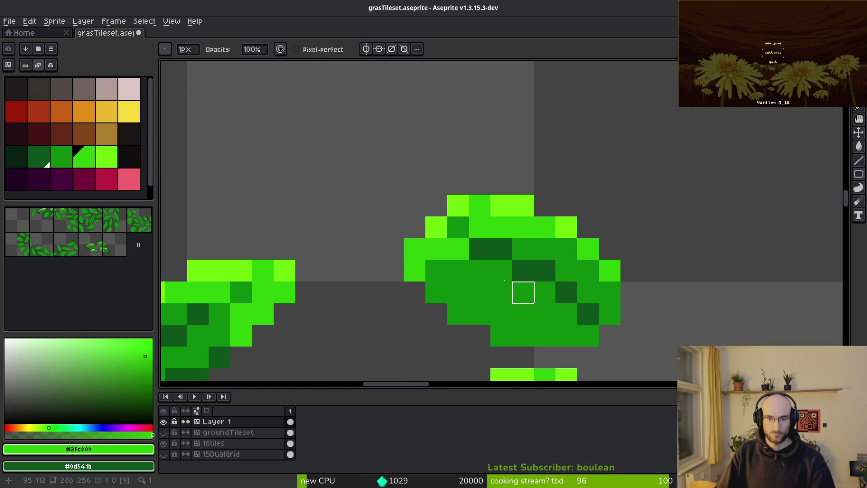
pyautogui.moveTo(522, 290); pyautogui.dragTo(521, 234)
# Paint a dark green band along the rounded leaf's underside, then sample the bright green
pyautogui.press('b')
pyautogui.keyDown('alt'); pyautogui.click(586, 255); pyautogui.keyUp('alt')
pyautogui.click(576, 275)
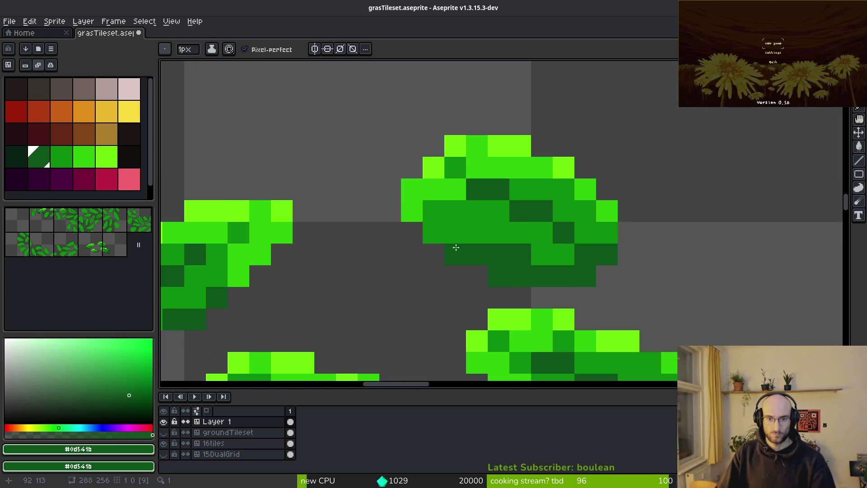
pyautogui.scroll(-3, 461, 245)
pyautogui.scroll(3, 463, 233)
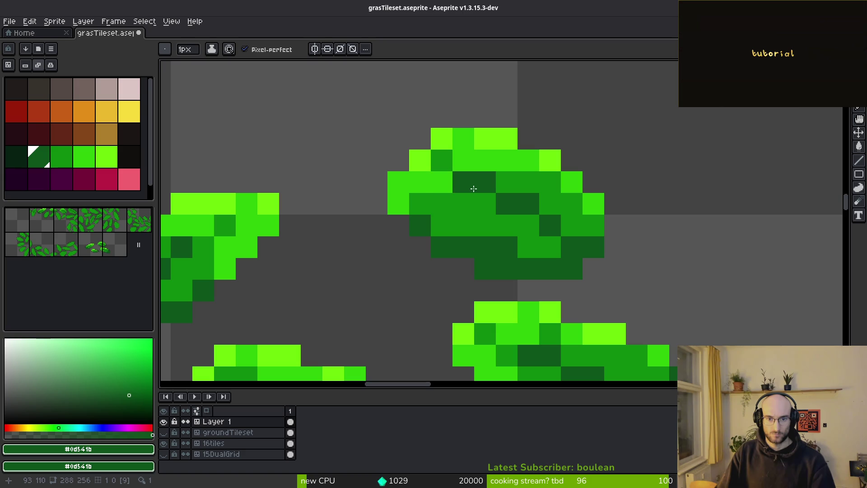
pyautogui.keyDown('alt'); pyautogui.click(412, 178); pyautogui.keyUp('alt')
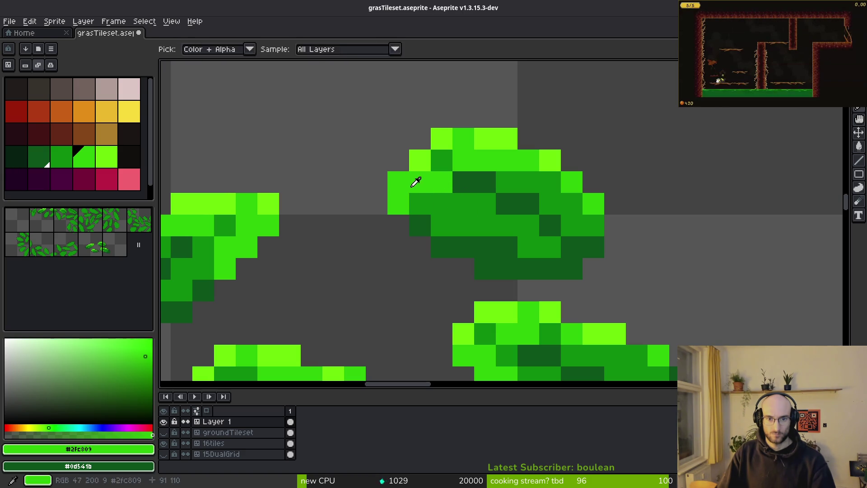
pyautogui.scroll(-1, 510, 240)
pyautogui.scroll(-5, 513, 256)
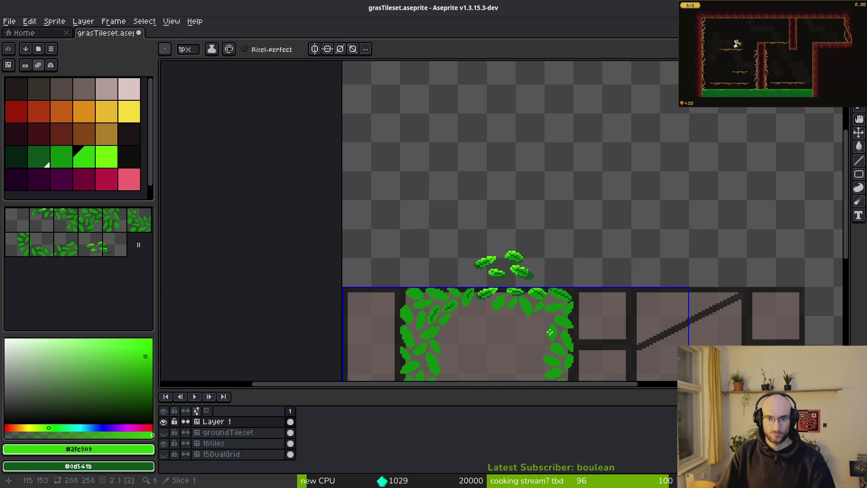
# Lasso a group of border leaves and move them up and to the left
pyautogui.scroll(4, 520, 289)
pyautogui.hotkey('shift', 'w')
pyautogui.moveTo(524, 106)
pyautogui.mouseDown()
pyautogui.moveTo(403, 133)
pyautogui.moveTo(609, 214)
pyautogui.moveTo(397, 106)
pyautogui.moveTo(628, 220)
pyautogui.mouseUp()
pyautogui.moveTo(497, 180); pyautogui.dragTo(277, 145)
# Lift a leaf off the tile's top border and place it above the tile
pyautogui.hscroll(-3, 454, 234)
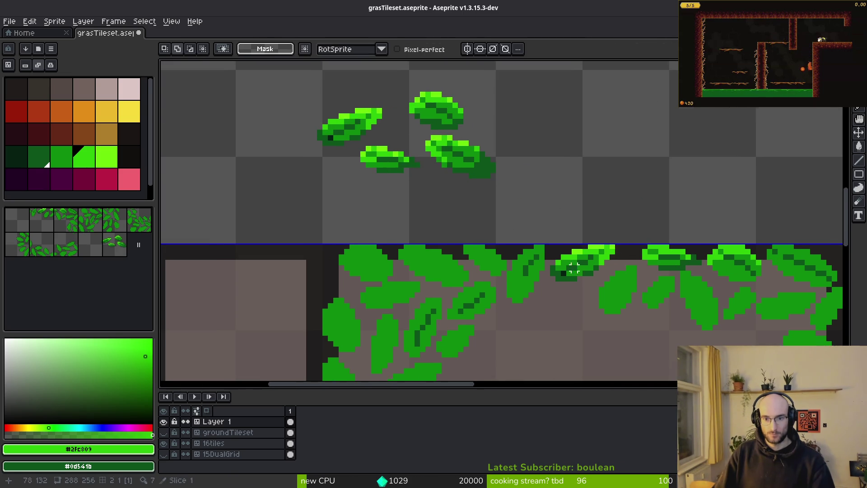
pyautogui.scroll(2, 569, 267)
pyautogui.moveTo(511, 205)
pyautogui.mouseDown()
pyautogui.moveTo(446, 291)
pyautogui.moveTo(507, 306)
pyautogui.moveTo(532, 145)
pyautogui.moveTo(527, 128)
pyautogui.moveTo(470, 167)
pyautogui.moveTo(541, 216)
pyautogui.mouseUp()
pyautogui.scroll(-2, 527, 128)
pyautogui.scroll(2, 529, 175)
pyautogui.moveTo(537, 142); pyautogui.dragTo(535, 144)
pyautogui.scroll(-2, 553, 232)
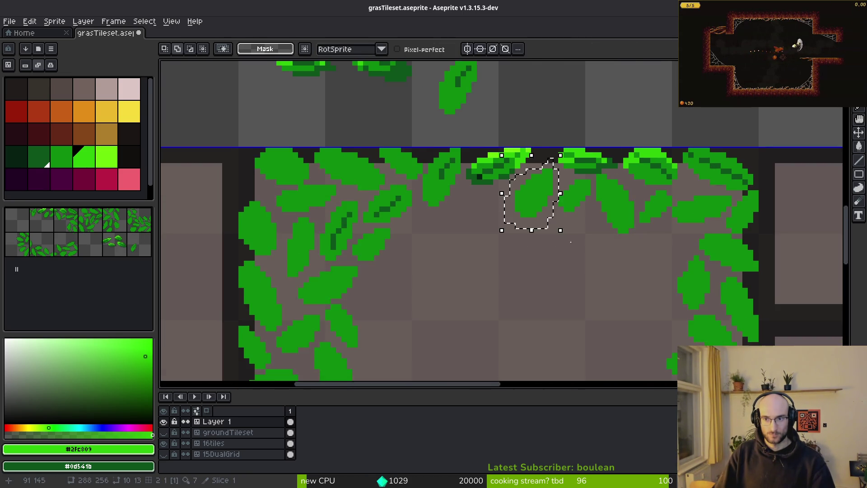
pyautogui.scroll(-1, 579, 269)
pyautogui.moveTo(512, 224)
pyautogui.mouseDown()
pyautogui.moveTo(503, 140)
pyautogui.moveTo(491, 126)
pyautogui.mouseUp()
pyautogui.press('Return')
# Move another border leaf up into the grey area and clear the selection
pyautogui.scroll(2, 537, 160)
pyautogui.moveTo(580, 170)
pyautogui.mouseDown()
pyautogui.moveTo(516, 199)
pyautogui.moveTo(601, 230)
pyautogui.moveTo(587, 171)
pyautogui.mouseUp()
pyautogui.moveTo(589, 207); pyautogui.dragTo(587, 211)
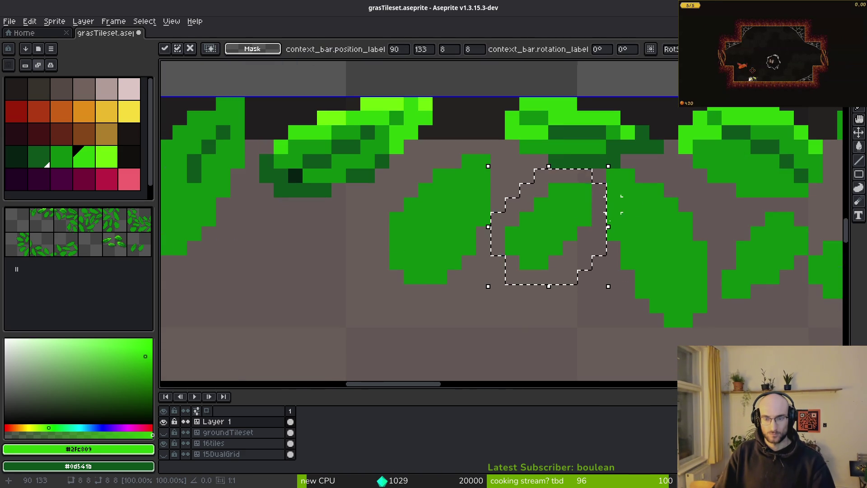
pyautogui.scroll(-2, 587, 211)
pyautogui.moveTo(564, 253); pyautogui.dragTo(557, 166)
pyautogui.click(577, 261)
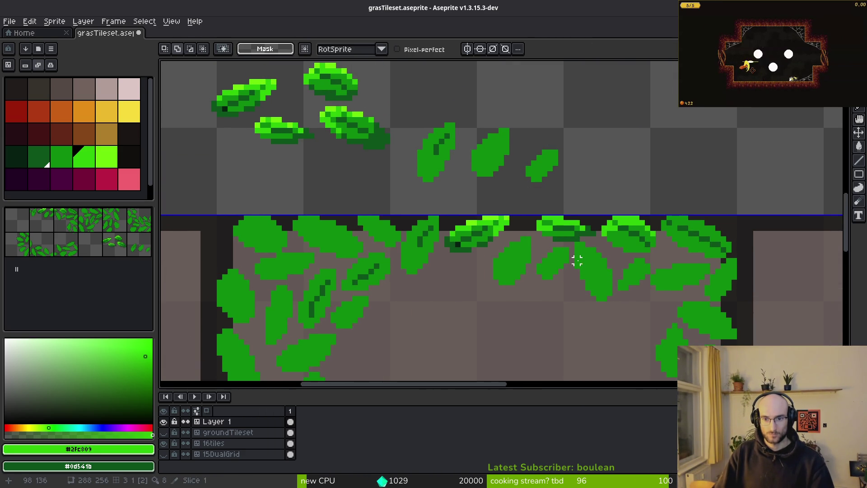
# Select a whole border leaf and move it into the spare leaf area
pyautogui.scroll(2, 620, 287)
pyautogui.moveTo(604, 217)
pyautogui.mouseDown()
pyautogui.moveTo(526, 242)
pyautogui.moveTo(551, 203)
pyautogui.moveTo(588, 271)
pyautogui.moveTo(526, 289)
pyautogui.mouseUp()
pyautogui.scroll(3, 588, 271)
pyautogui.moveTo(604, 217)
pyautogui.mouseDown()
pyautogui.moveTo(304, 143)
pyautogui.moveTo(254, 141)
pyautogui.mouseUp()
pyautogui.press('Escape')
pyautogui.scroll(-2, 592, 182)
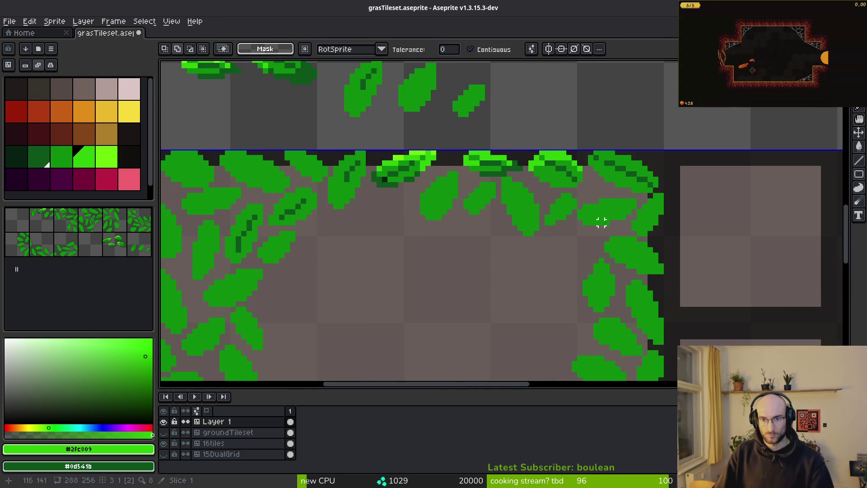
pyautogui.click(605, 213)
pyautogui.moveTo(606, 212)
pyautogui.mouseDown()
pyautogui.moveTo(568, 277)
pyautogui.moveTo(592, 306)
pyautogui.mouseUp()
pyautogui.moveTo(673, 308)
pyautogui.mouseDown()
pyautogui.moveTo(228, 120)
pyautogui.moveTo(299, 150)
pyautogui.moveTo(392, 104)
pyautogui.moveTo(622, 198)
pyautogui.mouseUp()
pyautogui.hotkey('ctrl', 'd')
pyautogui.press('w')
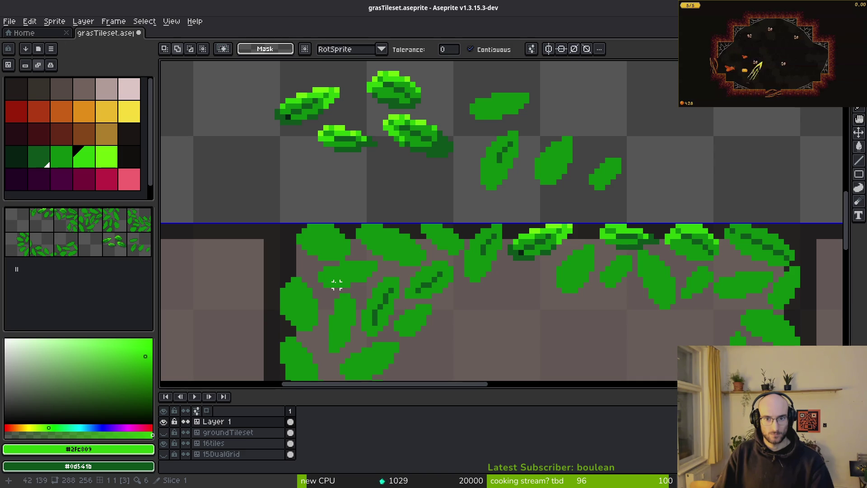
# Select a single leaf from the border and pull it out of the tile
pyautogui.scroll(-3, 336, 284)
pyautogui.hscroll(2, 336, 283)
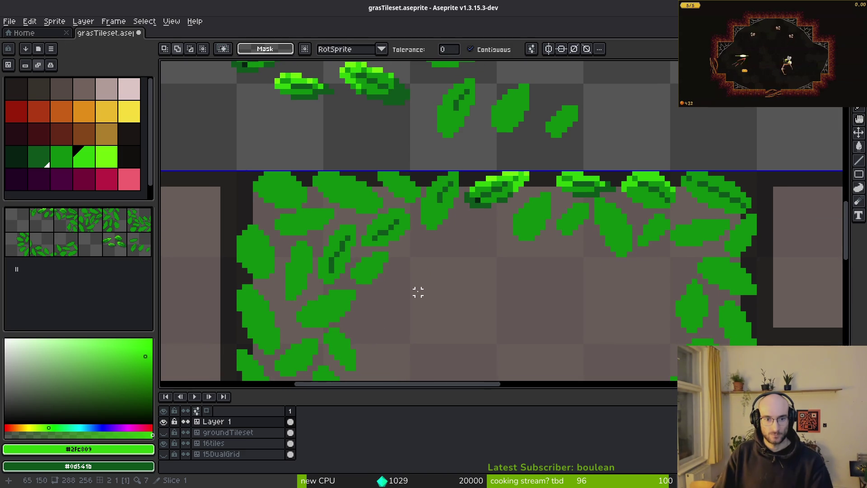
pyautogui.scroll(5, 445, 244)
pyautogui.scroll(-5, 445, 245)
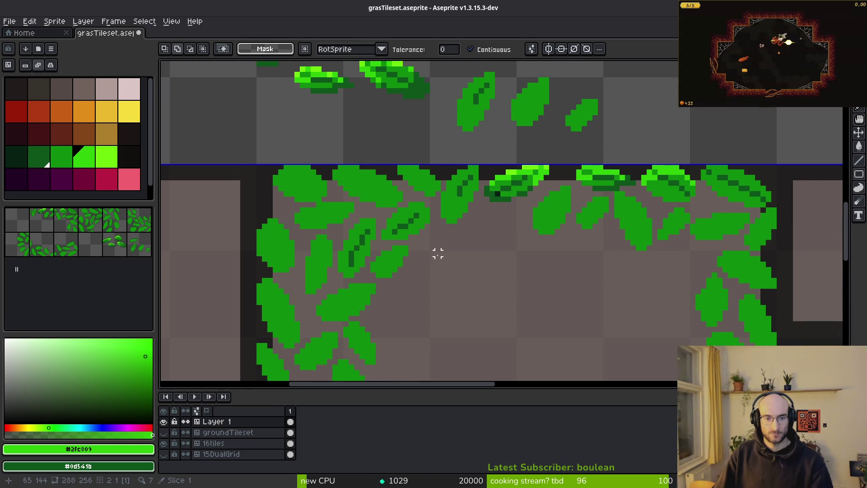
pyautogui.scroll(3, 432, 264)
pyautogui.click(374, 237)
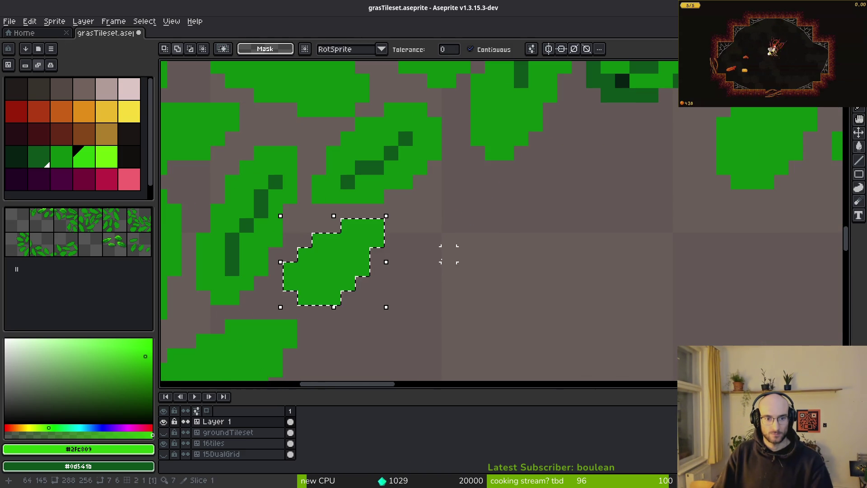
pyautogui.scroll(-3, 453, 289)
pyautogui.moveTo(418, 263); pyautogui.dragTo(542, 77)
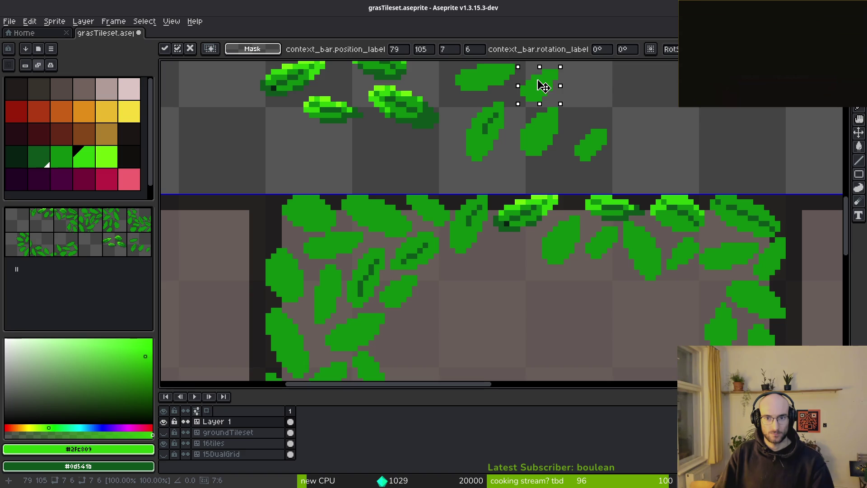
pyautogui.scroll(-4, 427, 251)
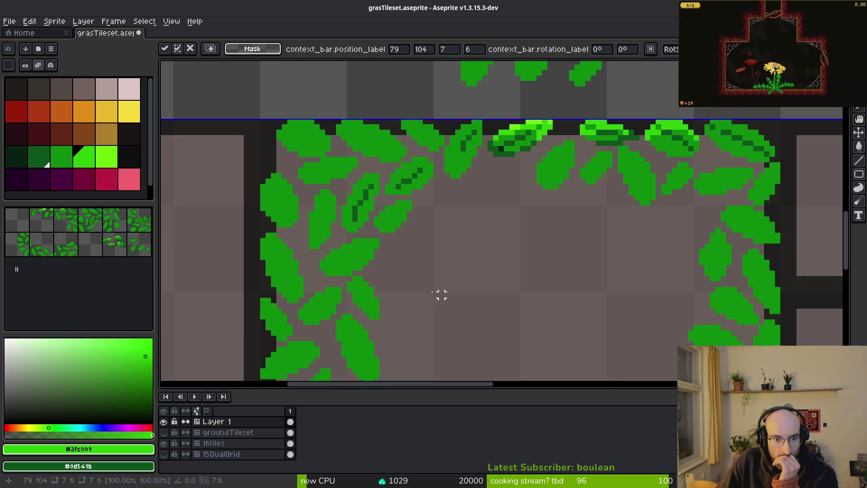
pyautogui.scroll(-3, 431, 289)
pyautogui.hscroll(5, 440, 266)
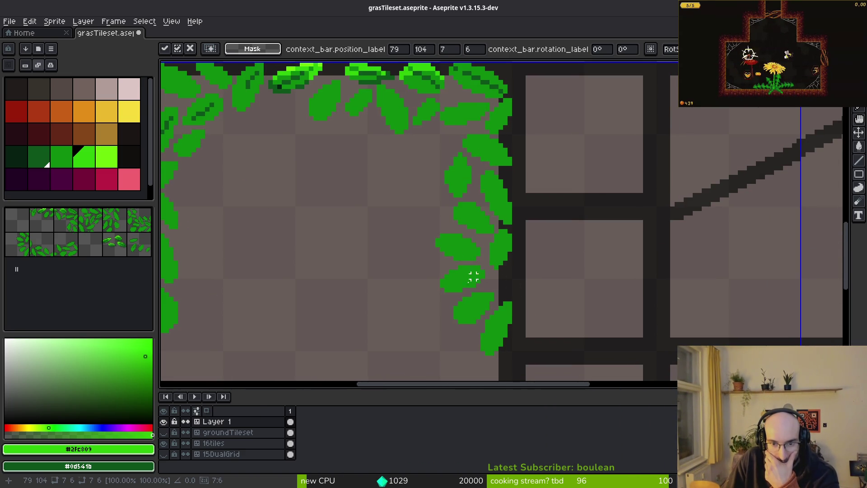
pyautogui.scroll(-2, 469, 276)
pyautogui.scroll(2, 436, 217)
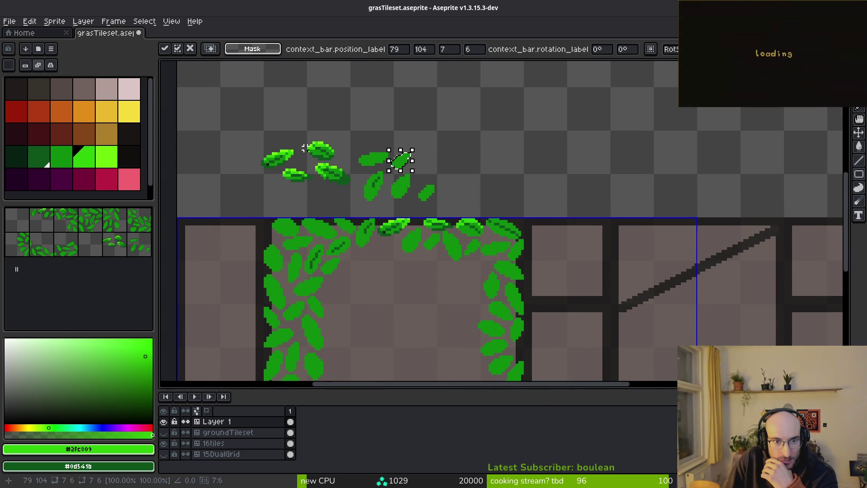
pyautogui.scroll(-1, 382, 241)
pyautogui.hscroll(1, 382, 240)
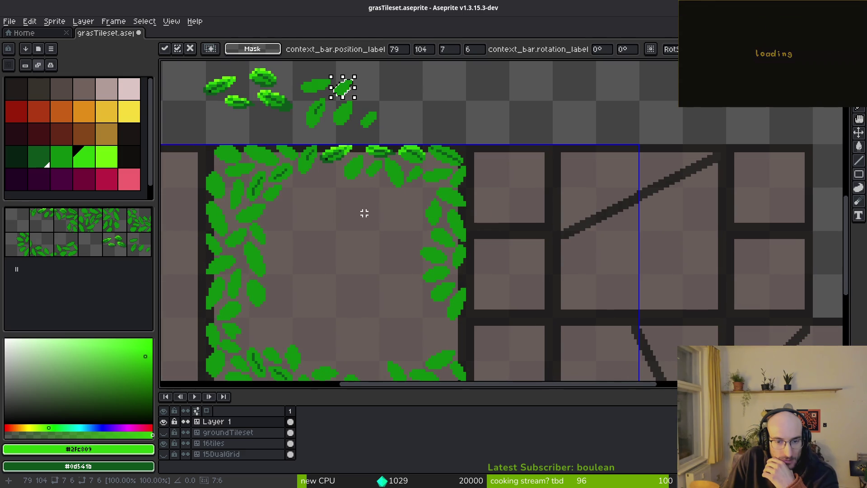
pyautogui.keyDown('shift'); pyautogui.click(433, 269); pyautogui.keyUp('shift')
pyautogui.scroll(1, 355, 252)
pyautogui.hotkey('ctrl', 'd')
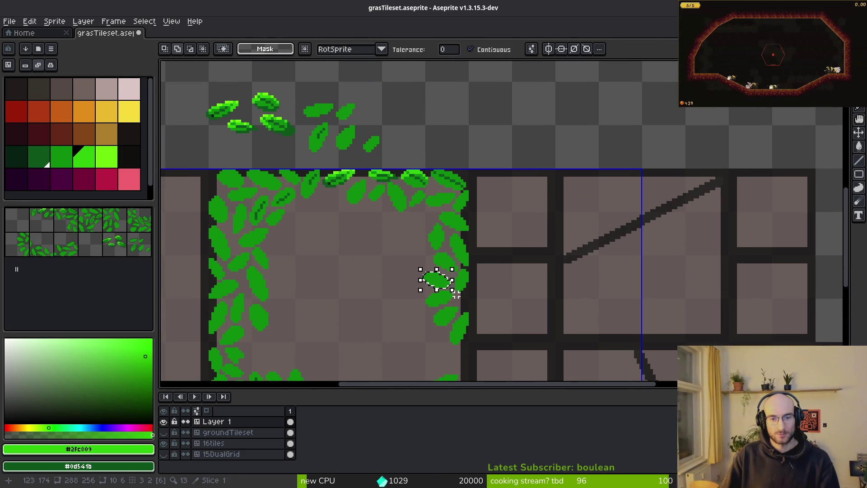
# Move the selected leaf up and left into the loose leaf row, then deselect it
pyautogui.scroll(1, 370, 310)
pyautogui.hscroll(-1, 371, 310)
pyautogui.moveTo(478, 341)
pyautogui.mouseDown()
pyautogui.moveTo(276, 187)
pyautogui.moveTo(351, 165)
pyautogui.moveTo(287, 175)
pyautogui.moveTo(344, 113)
pyautogui.moveTo(266, 132)
pyautogui.moveTo(461, 221)
pyautogui.moveTo(650, 141)
pyautogui.moveTo(663, 156)
pyautogui.mouseUp()
pyautogui.scroll(2, 275, 187)
pyautogui.scroll(-3, 719, 219)
pyautogui.scroll(2, 533, 231)
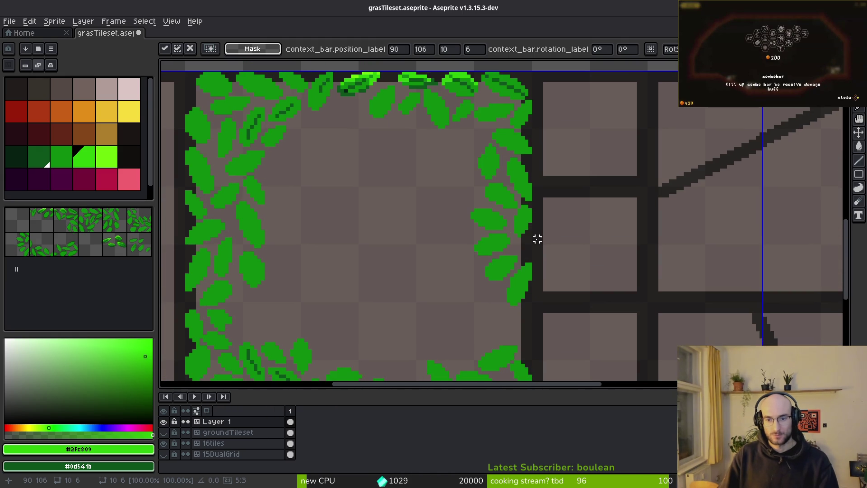
pyautogui.press('Return')
pyautogui.scroll(-3, 511, 242)
pyautogui.scroll(1, 519, 270)
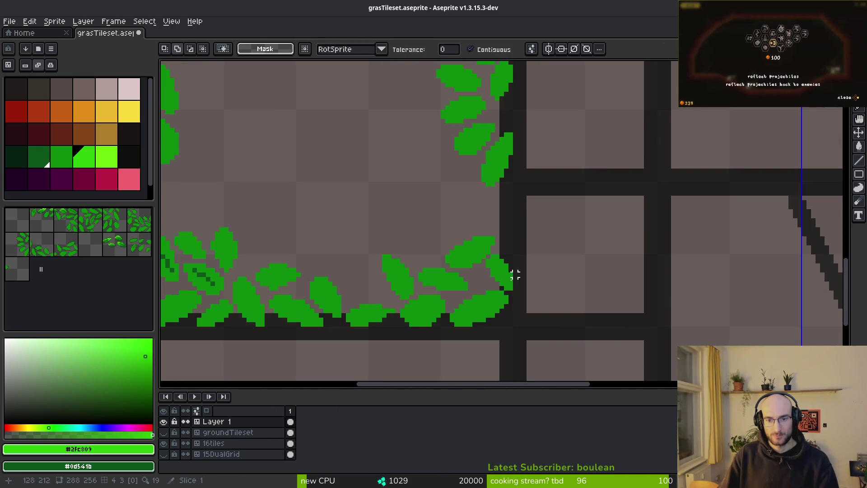
pyautogui.scroll(2, 285, 225)
pyautogui.hscroll(-5, 362, 235)
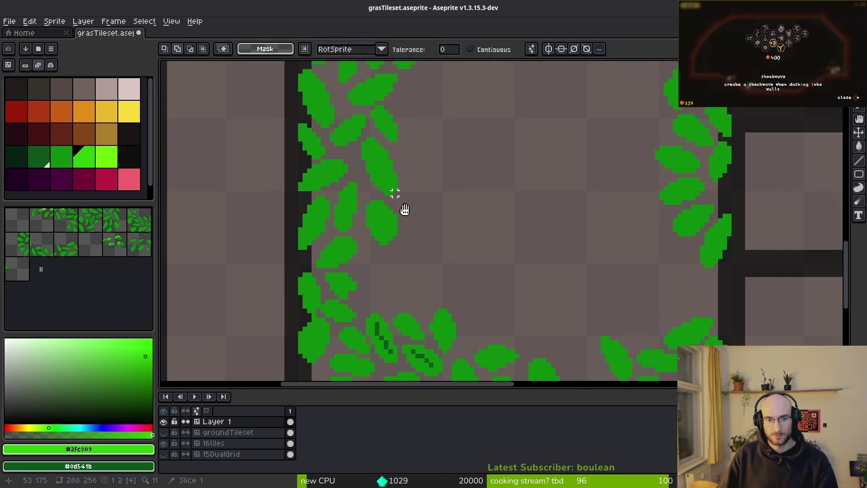
pyautogui.scroll(-2, 389, 203)
pyautogui.hscroll(-2, 395, 253)
pyautogui.hotkey('ctrl', 'd')
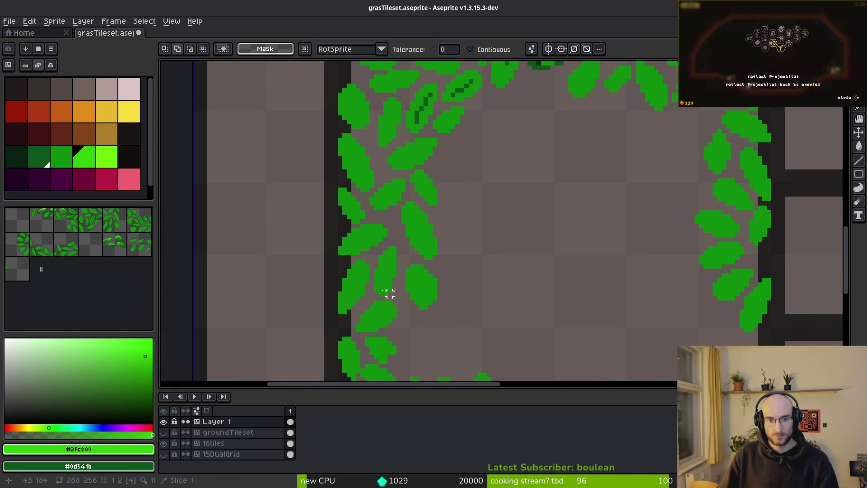
# Place a border leaf near the tile's top edge, rotated 90° and mirrored horizontally
pyautogui.click(375, 316)
pyautogui.scroll(2, 475, 283)
pyautogui.moveTo(345, 363); pyautogui.dragTo(523, 207)
pyautogui.scroll(2, 463, 334)
pyautogui.moveTo(391, 352)
pyautogui.mouseDown()
pyautogui.moveTo(459, 167)
pyautogui.moveTo(422, 151)
pyautogui.moveTo(428, 187)
pyautogui.moveTo(562, 144)
pyautogui.mouseUp()
pyautogui.hotkey('shift', 'r')
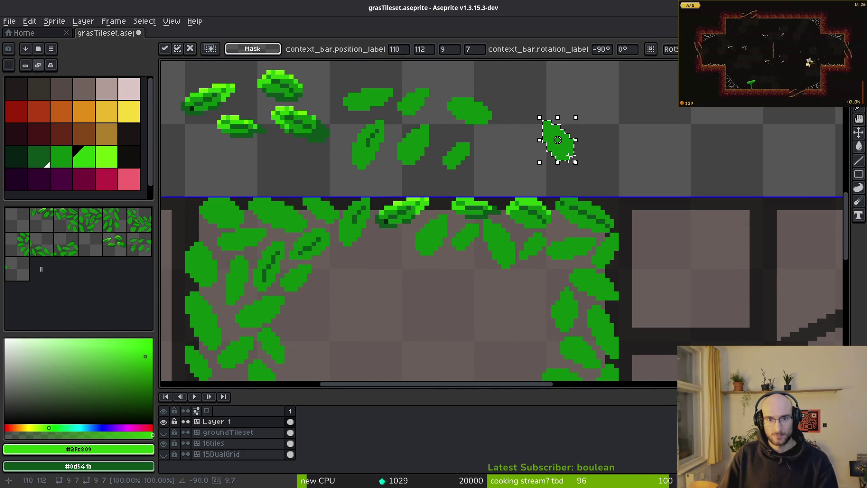
pyautogui.hotkey('shift', 'h')
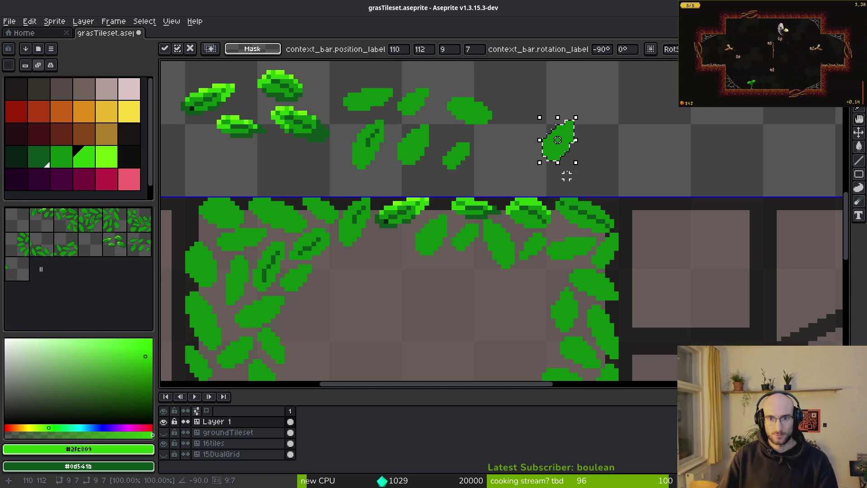
pyautogui.moveTo(564, 140)
pyautogui.mouseDown()
pyautogui.moveTo(416, 140)
pyautogui.moveTo(575, 145)
pyautogui.mouseUp()
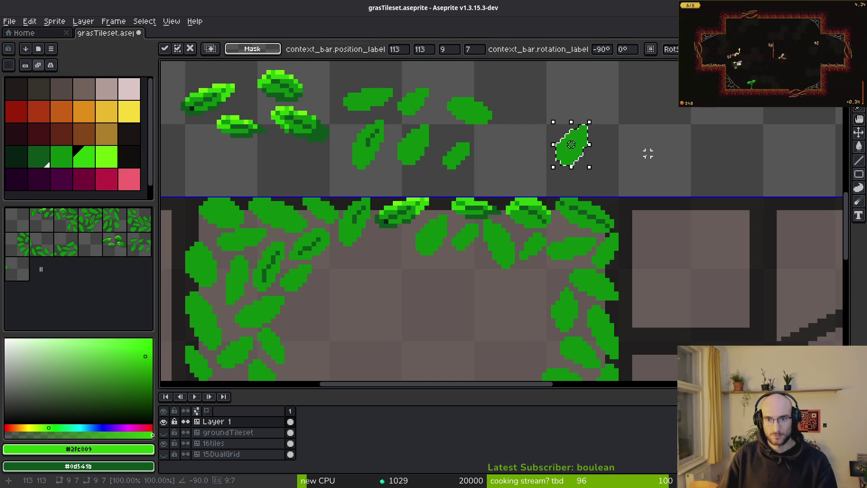
pyautogui.hotkey('ctrl', 'd')
pyautogui.press('w')
pyautogui.click(572, 144)
pyautogui.scroll(-3, 466, 231)
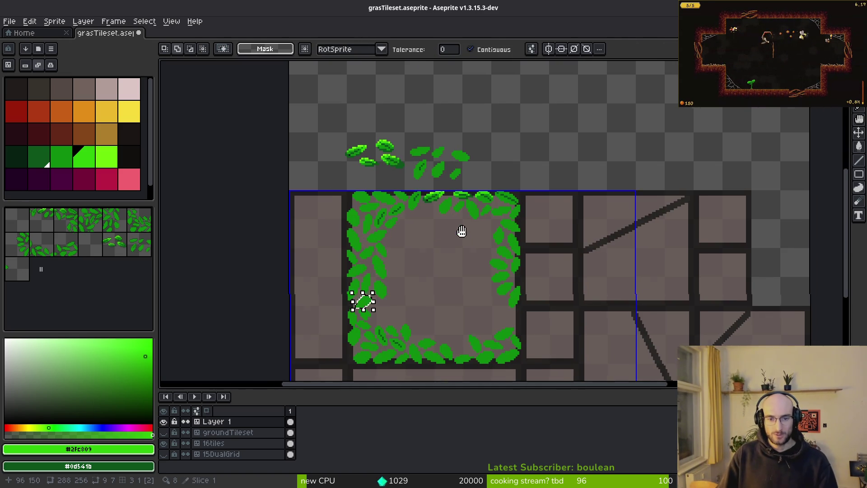
# Lasso a leaf from the top border, move it up and rotate it a quarter turn
pyautogui.scroll(3, 416, 275)
pyautogui.scroll(5, 352, 250)
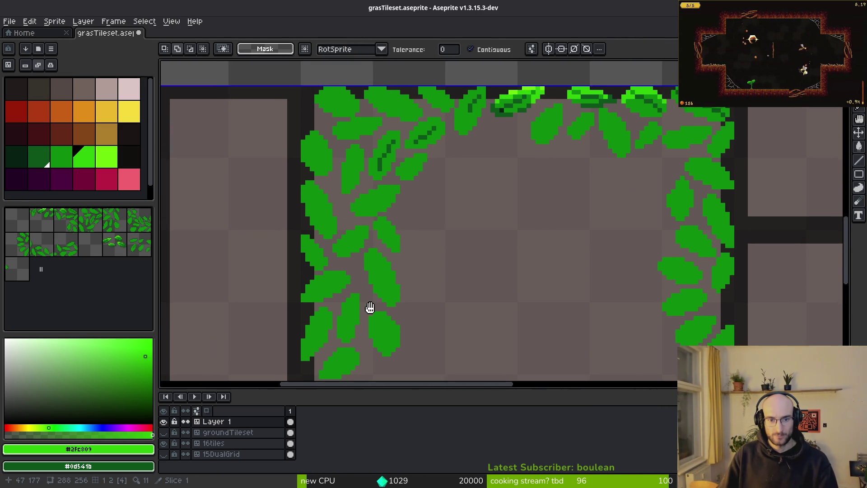
pyautogui.moveTo(438, 315)
pyautogui.mouseDown()
pyautogui.moveTo(402, 161)
pyautogui.moveTo(450, 319)
pyautogui.mouseUp()
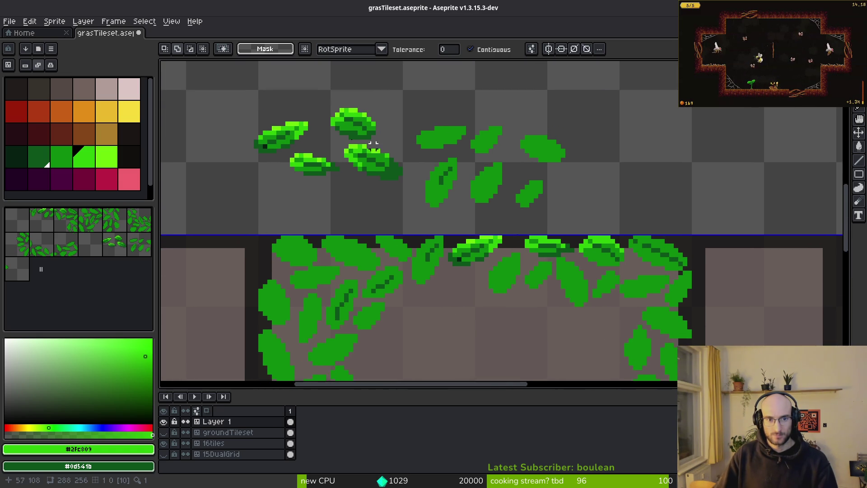
pyautogui.scroll(2, 377, 146)
pyautogui.press('b')
pyautogui.moveTo(423, 212); pyautogui.dragTo(339, 264)
pyautogui.moveTo(420, 284); pyautogui.dragTo(404, 178)
pyautogui.moveTo(413, 246)
pyautogui.mouseDown()
pyautogui.moveTo(333, 141)
pyautogui.moveTo(438, 175)
pyautogui.mouseUp()
pyautogui.hotkey('shift', 'r')
pyautogui.scroll(2, 438, 175)
pyautogui.press('Return')
# Move both upper leaves up-left onto empty space
pyautogui.moveTo(432, 97)
pyautogui.mouseDown()
pyautogui.moveTo(523, 271)
pyautogui.moveTo(449, 75)
pyautogui.mouseUp()
pyautogui.moveTo(447, 178); pyautogui.dragTo(375, 133)
pyautogui.hotkey('ctrl', 'd')
pyautogui.moveTo(391, 167)
pyautogui.mouseDown()
pyautogui.moveTo(441, 91)
pyautogui.moveTo(442, 139)
pyautogui.moveTo(478, 195)
pyautogui.moveTo(465, 161)
pyautogui.mouseUp()
pyautogui.hotkey('ctrl', 'd')
# Box-select the upright leaf and stamp a copy of it to its right
pyautogui.press('m')
pyautogui.moveTo(402, 169); pyautogui.dragTo(372, 282)
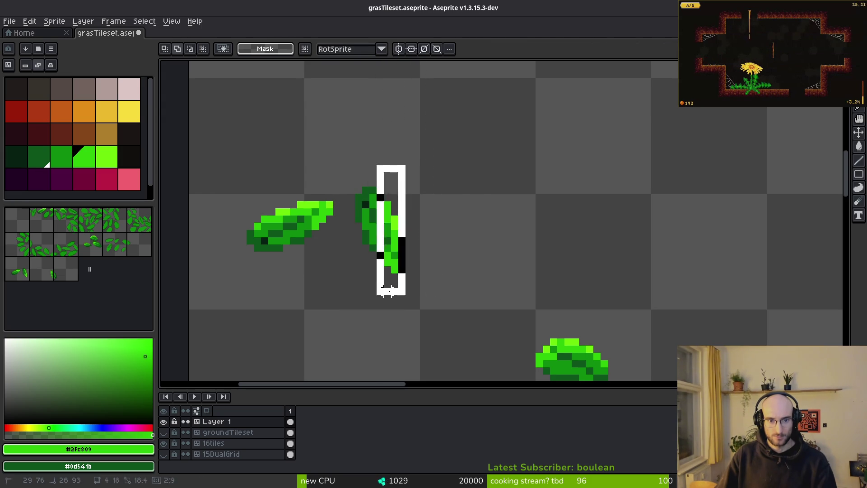
pyautogui.moveTo(341, 174)
pyautogui.mouseDown()
pyautogui.moveTo(445, 287)
pyautogui.moveTo(453, 267)
pyautogui.mouseUp()
pyautogui.moveTo(406, 232)
pyautogui.mouseDown()
pyautogui.moveTo(476, 226)
pyautogui.moveTo(448, 236)
pyautogui.mouseUp()
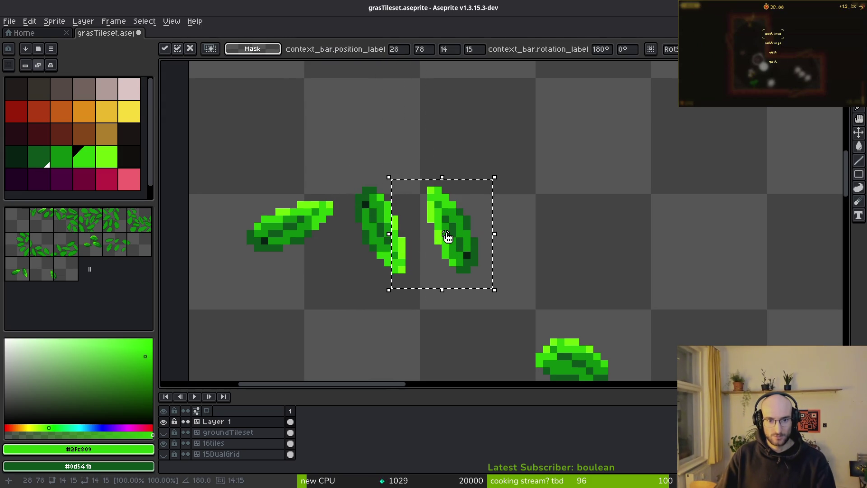
pyautogui.hotkey('ctrl', 'd')
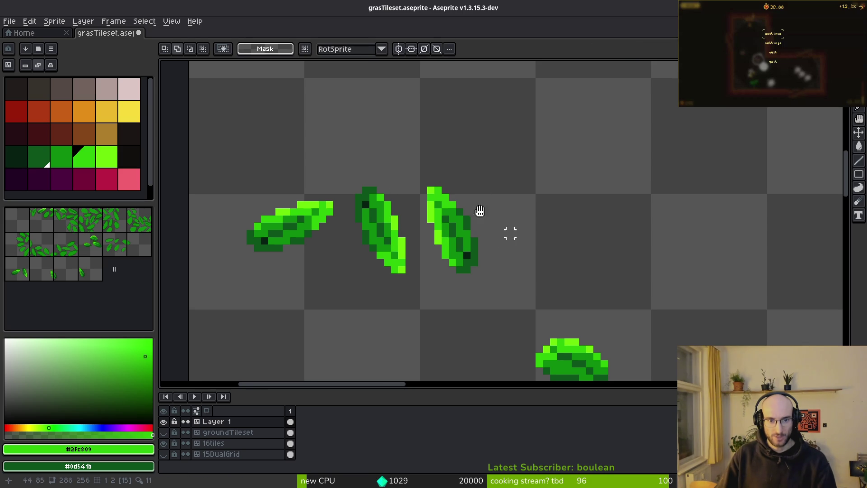
# Paste a horizontally flipped copy of the left leaf beneath the original
pyautogui.scroll(-2, 378, 213)
pyautogui.hscroll(-3, 339, 129)
pyautogui.moveTo(336, 126)
pyautogui.mouseDown()
pyautogui.moveTo(429, 213)
pyautogui.moveTo(432, 236)
pyautogui.mouseUp()
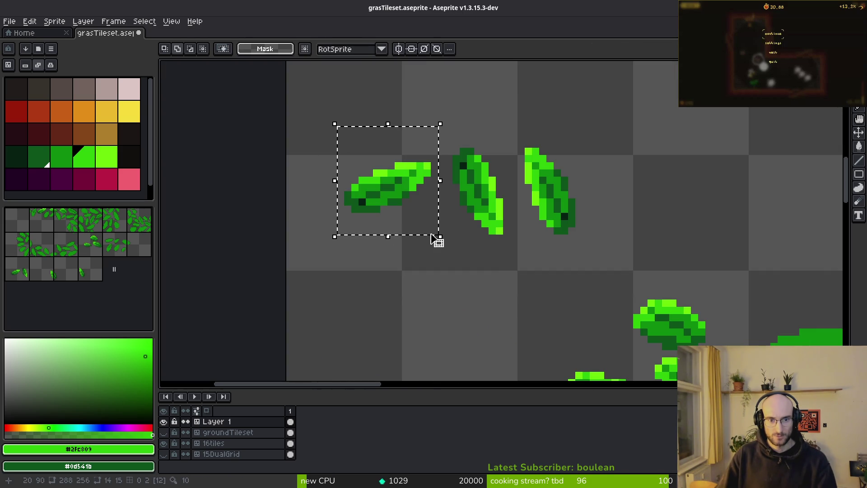
pyautogui.hotkey('ctrl', 'v')
pyautogui.press('Return')
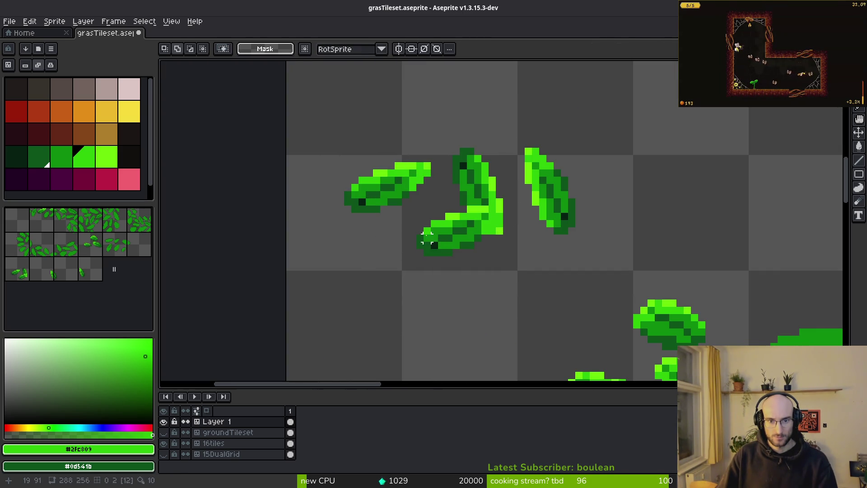
pyautogui.hotkey('ctrl', 'z')
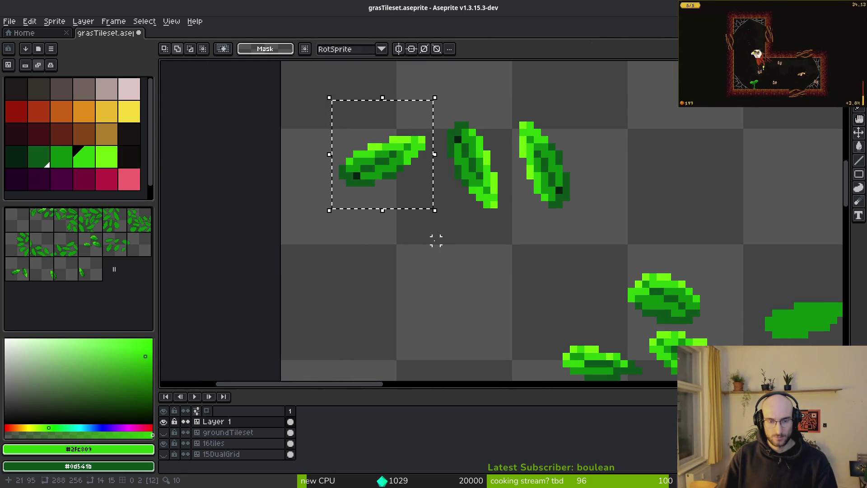
pyautogui.hotkey('ctrl', 'v')
pyautogui.moveTo(387, 158); pyautogui.dragTo(394, 245)
pyautogui.hotkey('shift', 'h')
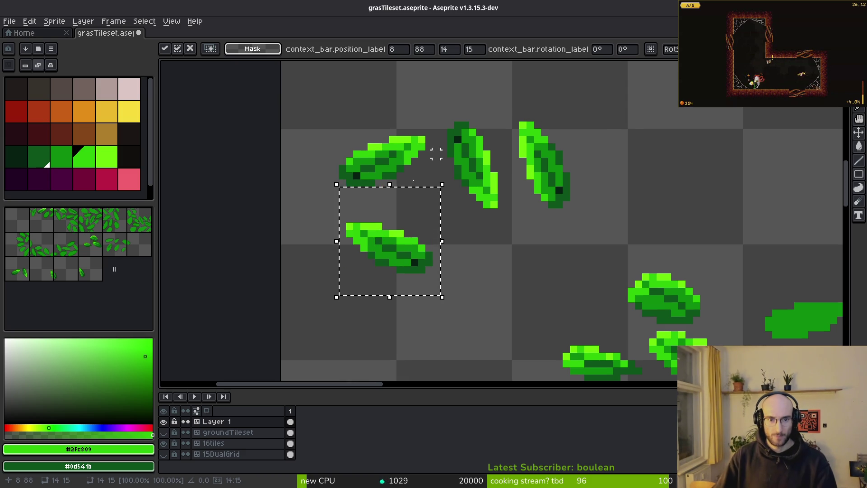
pyautogui.scroll(3, 413, 290)
pyautogui.moveTo(412, 290)
pyautogui.mouseDown()
pyautogui.moveTo(312, 101)
pyautogui.moveTo(367, 133)
pyautogui.moveTo(311, 104)
pyautogui.mouseUp()
pyautogui.press('Return')
# Move the remaining upright leaves up-left so the four leaves form a group
pyautogui.moveTo(298, 182); pyautogui.dragTo(414, 285)
pyautogui.moveTo(392, 256); pyautogui.dragTo(315, 171)
pyautogui.press('Return')
pyautogui.moveTo(398, 138)
pyautogui.mouseDown()
pyautogui.moveTo(475, 267)
pyautogui.moveTo(397, 132)
pyautogui.mouseUp()
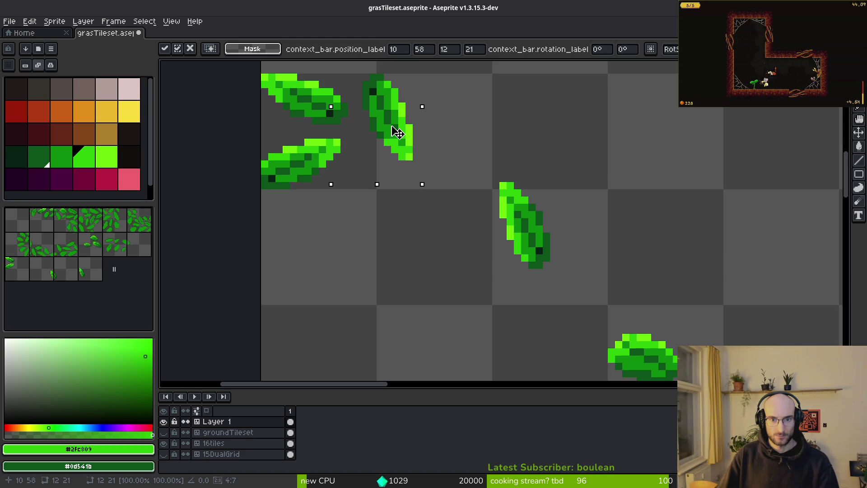
pyautogui.press('Return')
pyautogui.scroll(2, 451, 139)
pyautogui.moveTo(429, 169); pyautogui.dragTo(564, 329)
pyautogui.moveTo(524, 295)
pyautogui.mouseDown()
pyautogui.moveTo(465, 194)
pyautogui.moveTo(444, 183)
pyautogui.moveTo(450, 190)
pyautogui.mouseUp()
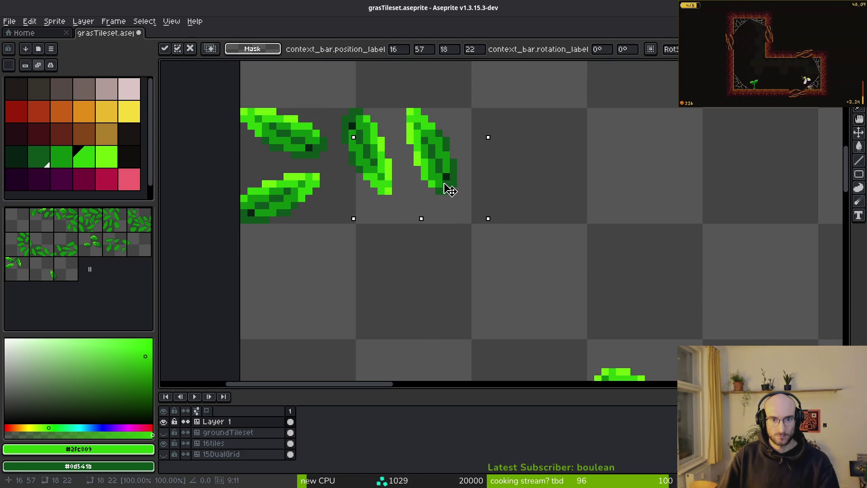
pyautogui.press('Return')
pyautogui.scroll(3, 437, 165)
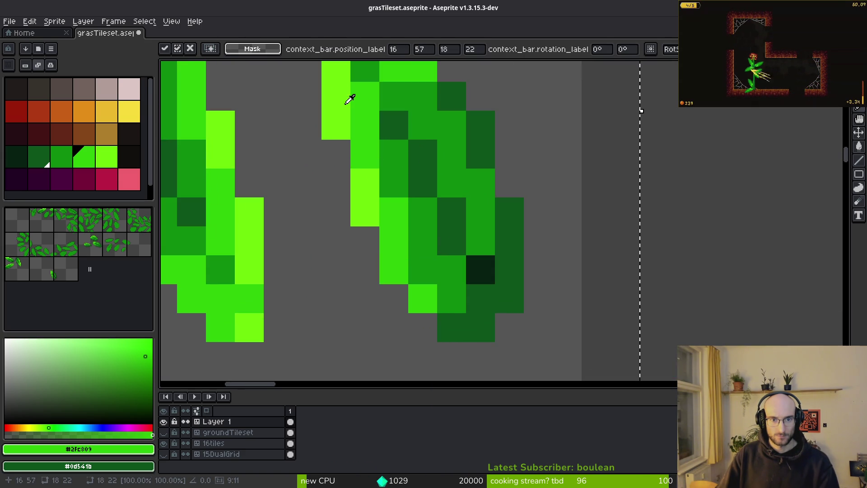
pyautogui.scroll(-2, 463, 200)
# Delete the stray leaf sitting above the leaf group
pyautogui.press('i')
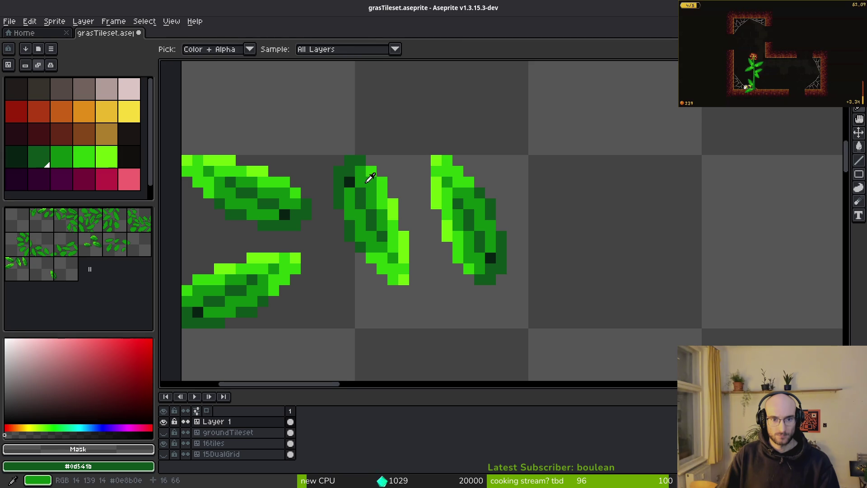
pyautogui.scroll(-6, 372, 182)
pyautogui.moveTo(437, 253); pyautogui.dragTo(357, 172)
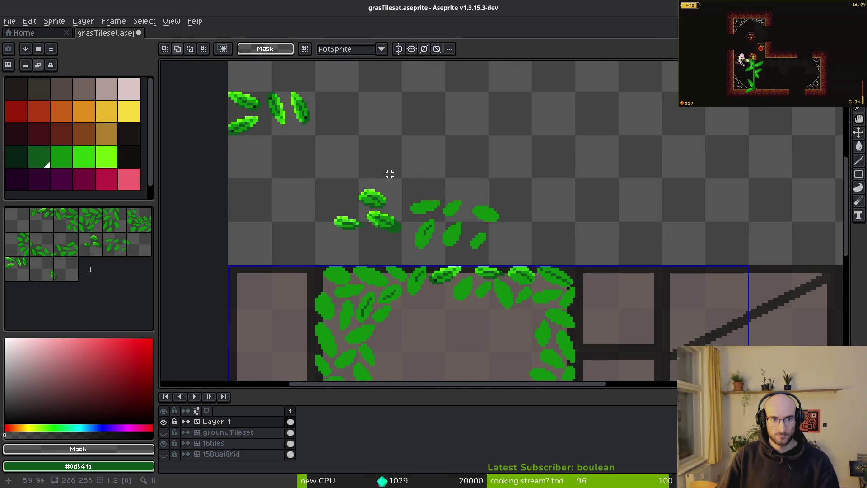
pyautogui.moveTo(389, 174)
pyautogui.mouseDown()
pyautogui.moveTo(426, 224)
pyautogui.moveTo(451, 285)
pyautogui.mouseUp()
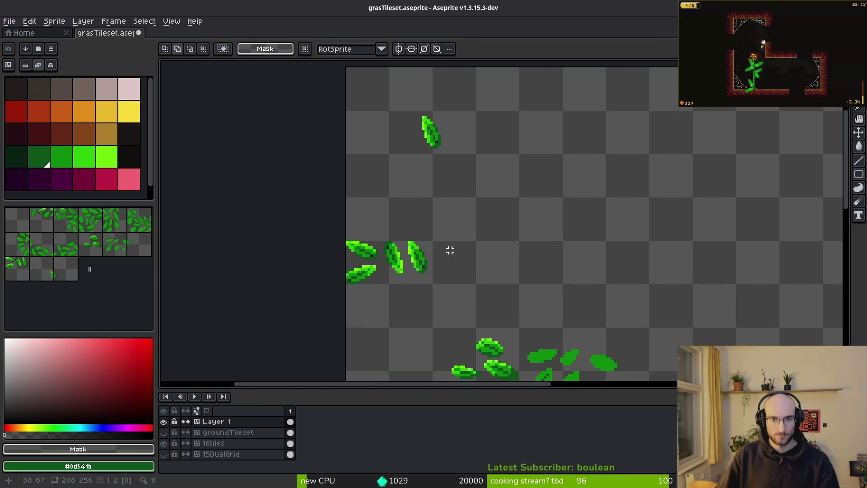
pyautogui.moveTo(387, 91); pyautogui.dragTo(501, 194)
pyautogui.press('Delete')
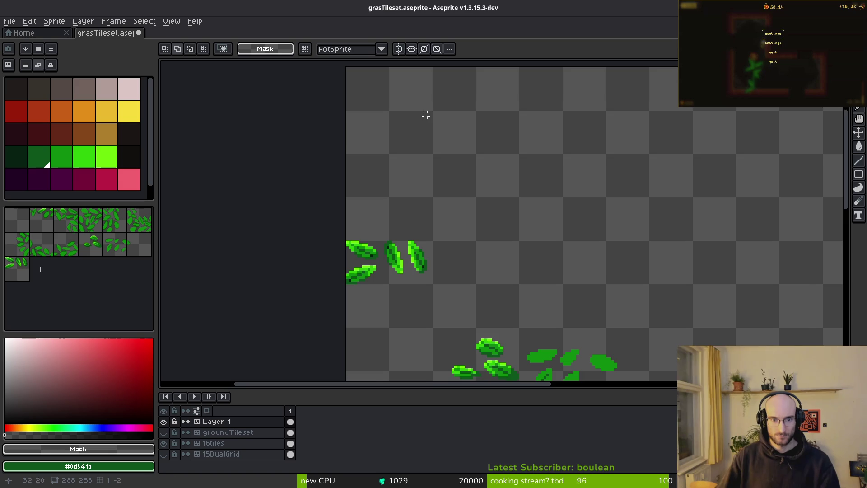
pyautogui.scroll(2, 434, 217)
pyautogui.scroll(-2, 419, 269)
pyautogui.hotkey('ctrl', 'z')
pyautogui.hotkey('ctrl', 'z')
pyautogui.moveTo(486, 174); pyautogui.dragTo(473, 239)
pyautogui.press('Delete')
pyautogui.scroll(3, 474, 226)
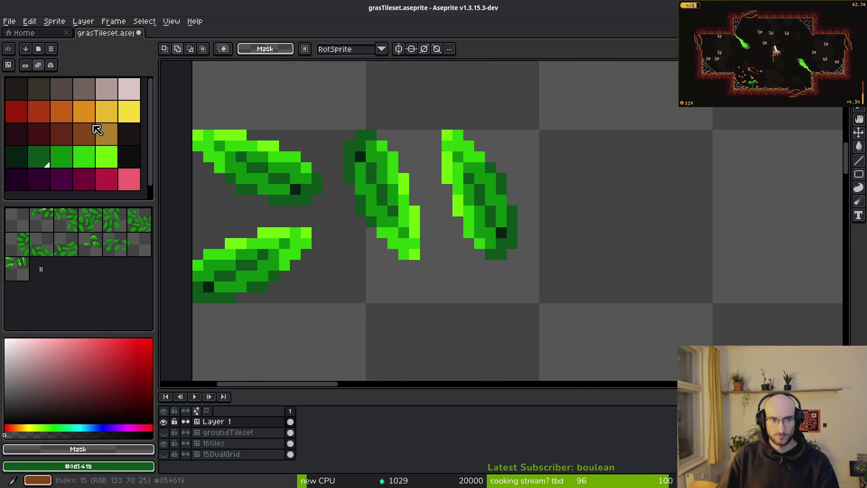
# Flood-fill leaf areas with darker green and mid green, then sample the bright green
pyautogui.click(56, 156)
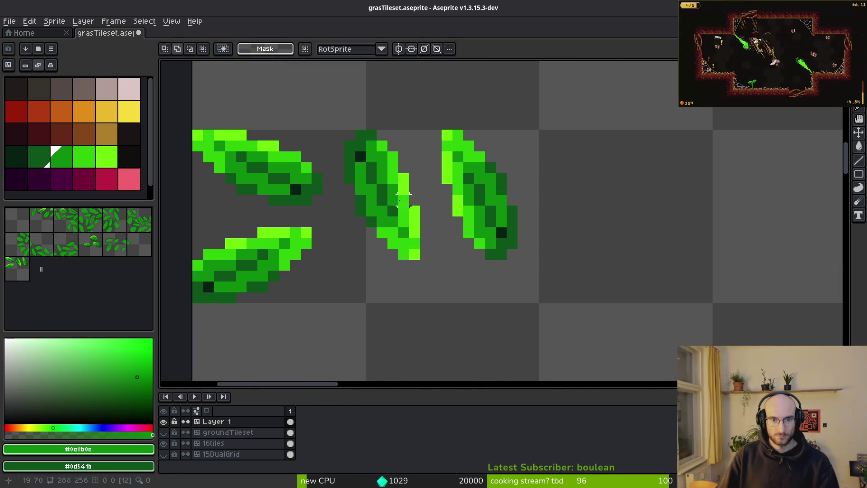
pyautogui.press('g')
pyautogui.click(403, 208)
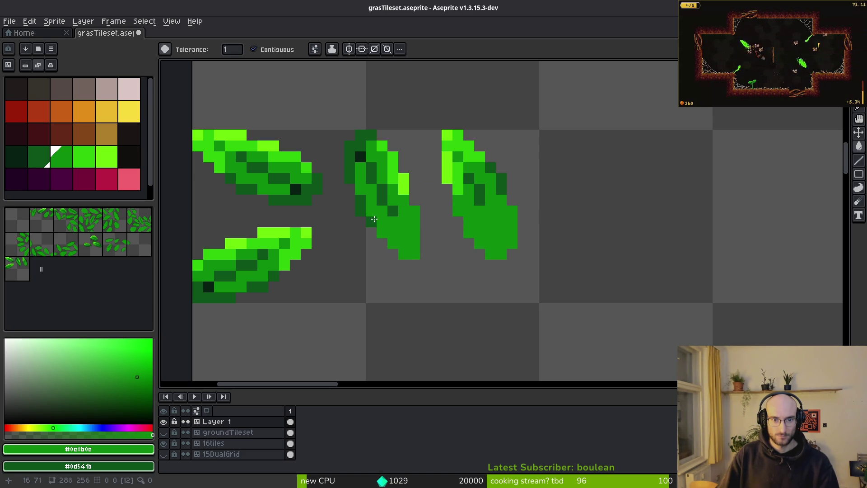
pyautogui.click(360, 204)
pyautogui.keyDown('alt'); pyautogui.click(382, 145); pyautogui.keyUp('alt')
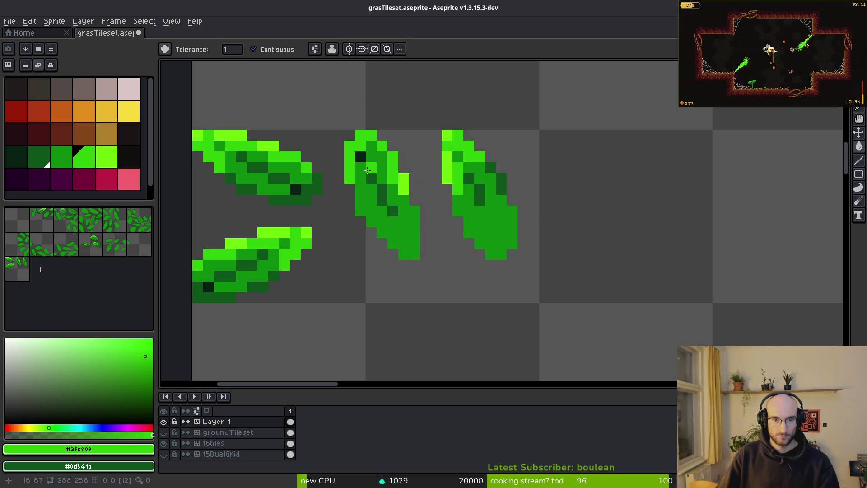
pyautogui.keyDown('alt'); pyautogui.click(362, 159); pyautogui.keyUp('alt')
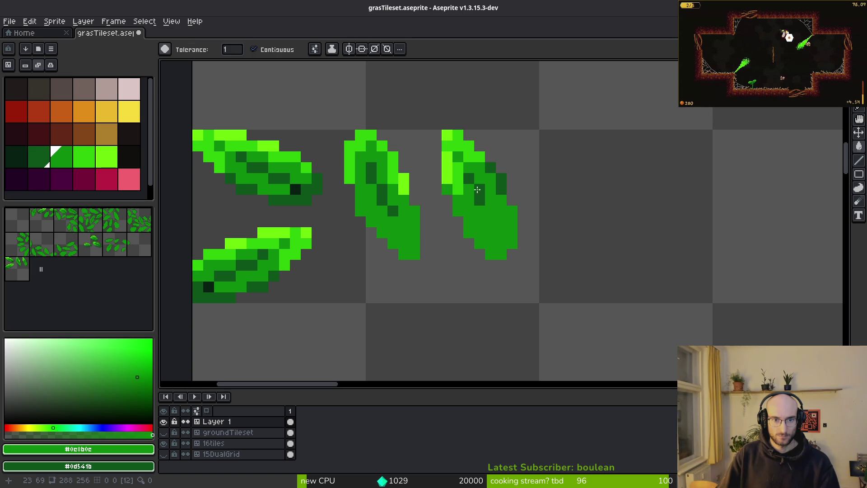
pyautogui.scroll(2, 382, 179)
pyautogui.keyDown('alt'); pyautogui.click(417, 189); pyautogui.keyUp('alt')
# Try bright green Pencil strokes along the leaf edges, then undo them
pyautogui.press('b')
pyautogui.moveTo(388, 159); pyautogui.dragTo(348, 188)
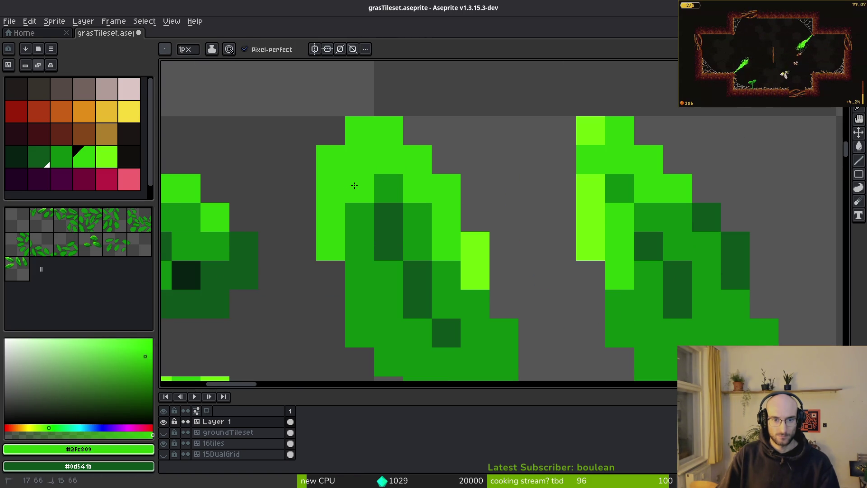
pyautogui.hotkey('ctrl', 'z')
pyautogui.scroll(-2, 400, 207)
pyautogui.moveTo(441, 180)
pyautogui.mouseDown()
pyautogui.moveTo(468, 242)
pyautogui.moveTo(460, 242)
pyautogui.moveTo(481, 265)
pyautogui.moveTo(480, 294)
pyautogui.mouseUp()
pyautogui.hotkey('ctrl', 'z')
pyautogui.hotkey('ctrl', 'z')
pyautogui.scroll(-2, 506, 225)
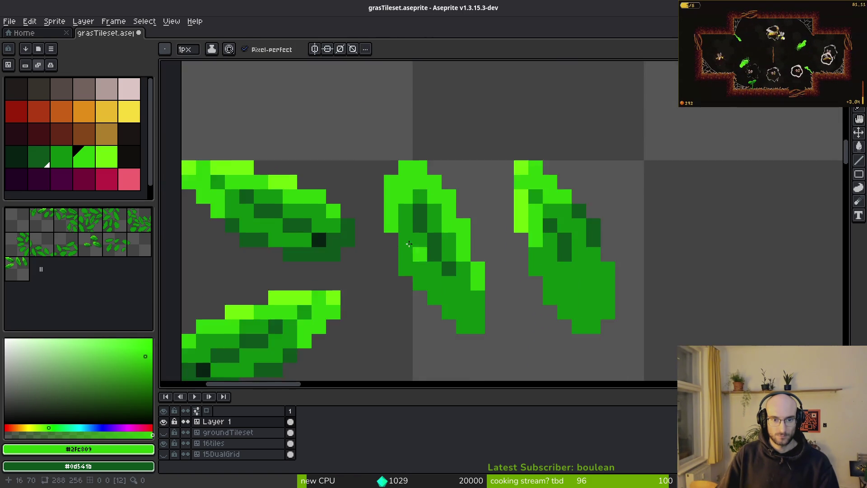
pyautogui.scroll(1, 507, 225)
pyautogui.hotkey('ctrl', 'z')
# Paint a lime highlight and dark and medium green shading pixels on the left diagonal leaf
pyautogui.press('alt')
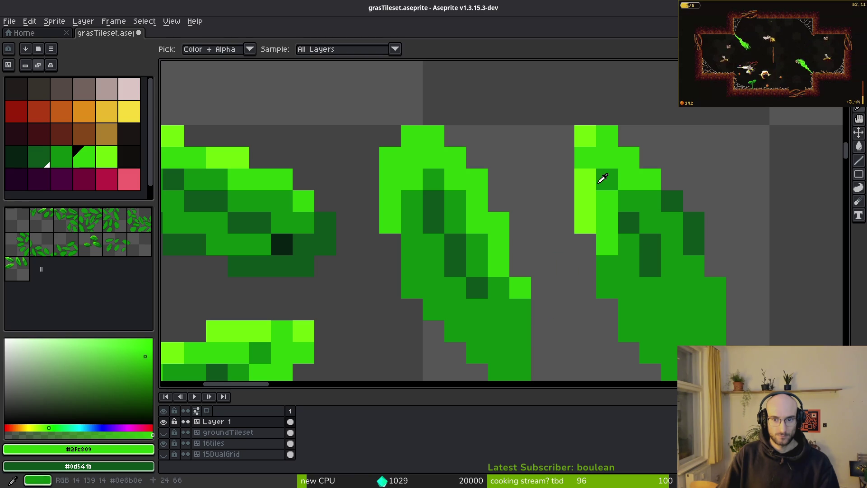
pyautogui.click(584, 144)
pyautogui.click(415, 134)
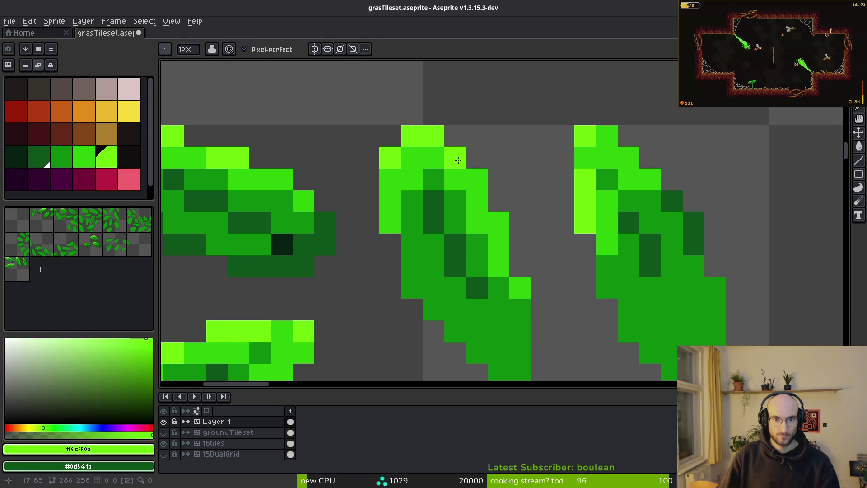
pyautogui.scroll(-2, 505, 226)
pyautogui.scroll(2, 348, 205)
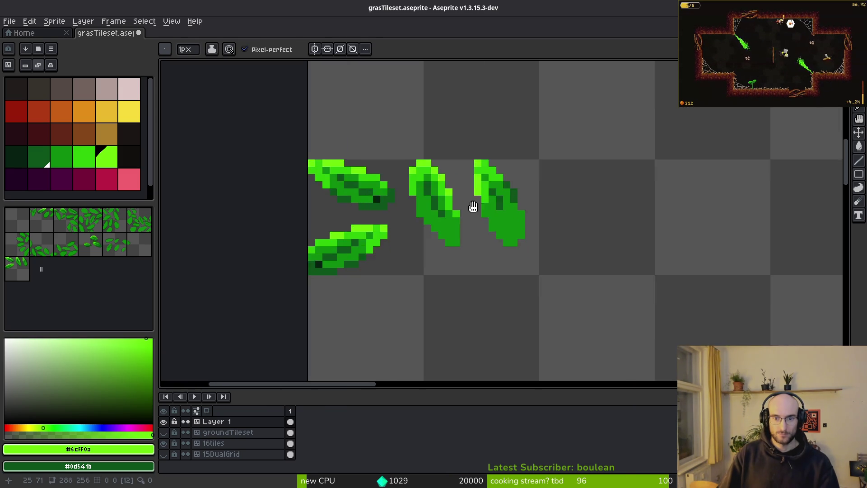
pyautogui.keyDown('alt'); pyautogui.click(346, 207); pyautogui.keyUp('alt')
pyautogui.click(364, 230)
pyautogui.click(372, 264)
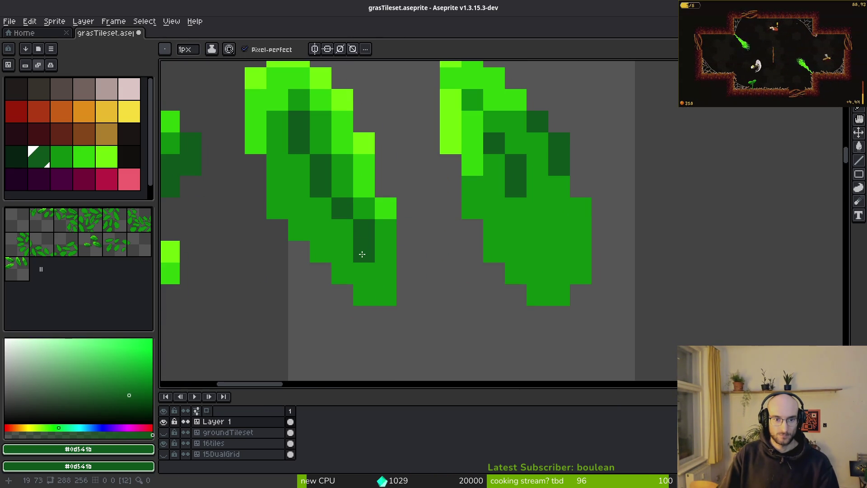
pyautogui.keyDown('alt'); pyautogui.click(379, 244); pyautogui.keyUp('alt')
pyautogui.click(363, 232)
pyautogui.scroll(-2, 375, 272)
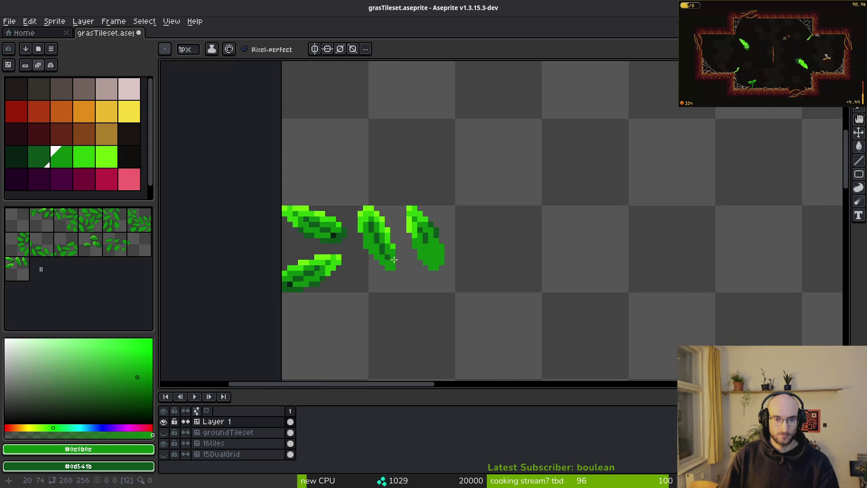
pyautogui.scroll(1, 364, 262)
pyautogui.keyDown('alt'); pyautogui.click(376, 223); pyautogui.keyUp('alt')
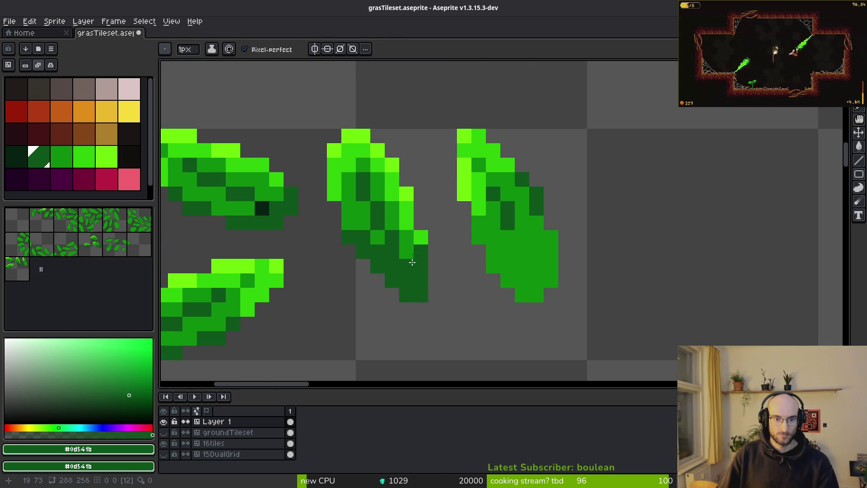
# Center the diagonal leaves in a close view and save the tileset
pyautogui.scroll(-3, 408, 262)
pyautogui.scroll(5, 357, 226)
pyautogui.scroll(-5, 397, 288)
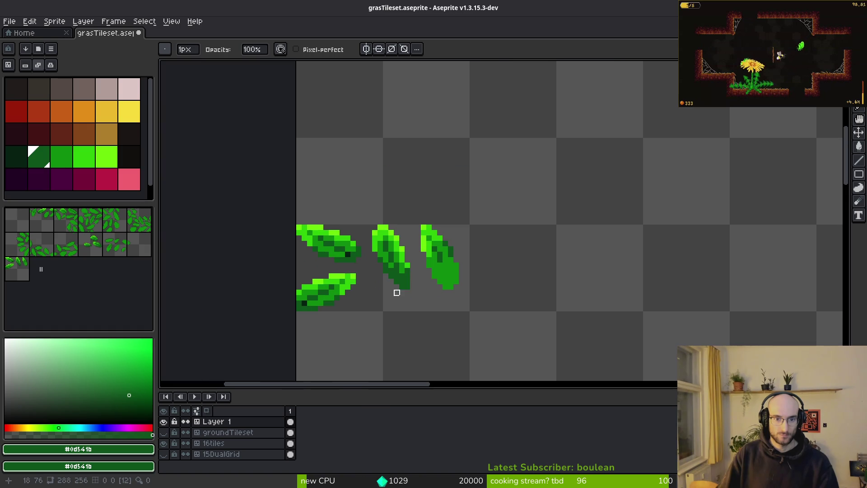
pyautogui.scroll(5, 408, 276)
pyautogui.moveTo(410, 284)
pyautogui.mouseDown()
pyautogui.moveTo(522, 305)
pyautogui.moveTo(544, 322)
pyautogui.mouseUp()
pyautogui.scroll(-3, 544, 321)
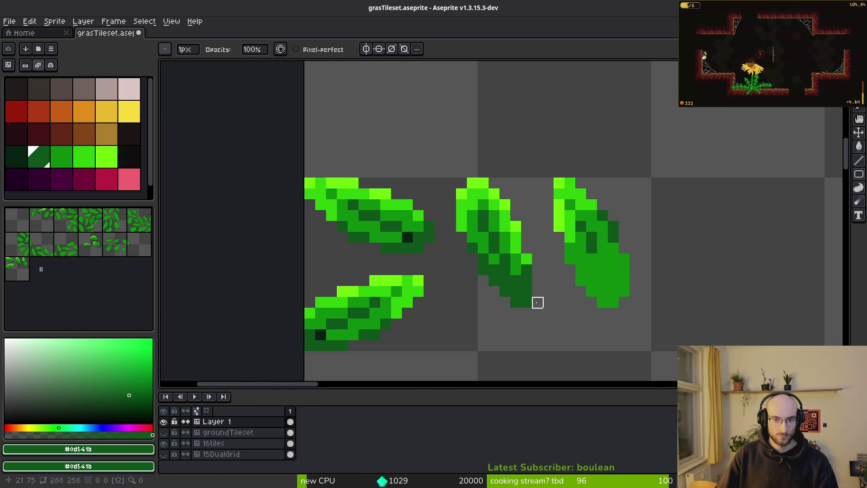
pyautogui.moveTo(537, 303); pyautogui.dragTo(486, 285)
pyautogui.hotkey('ctrl', 's')
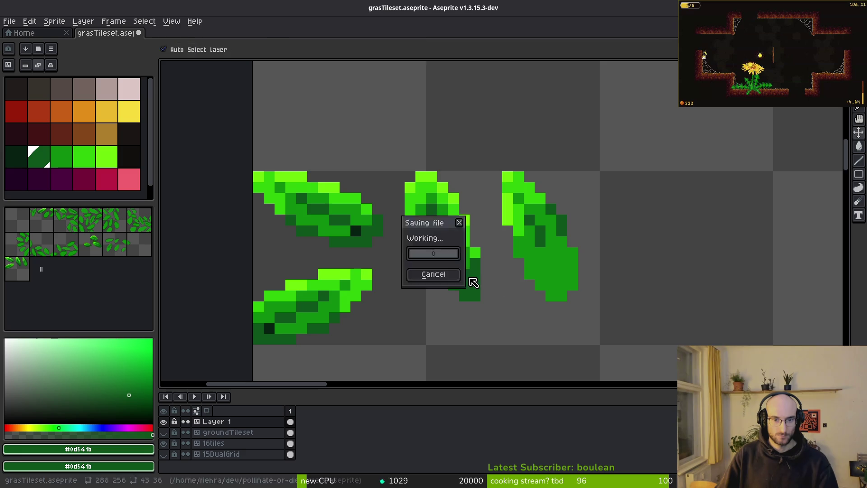
# Add a bright green pixel and repaint a dark pixel mid green on the middle leaf
pyautogui.scroll(3, 447, 253)
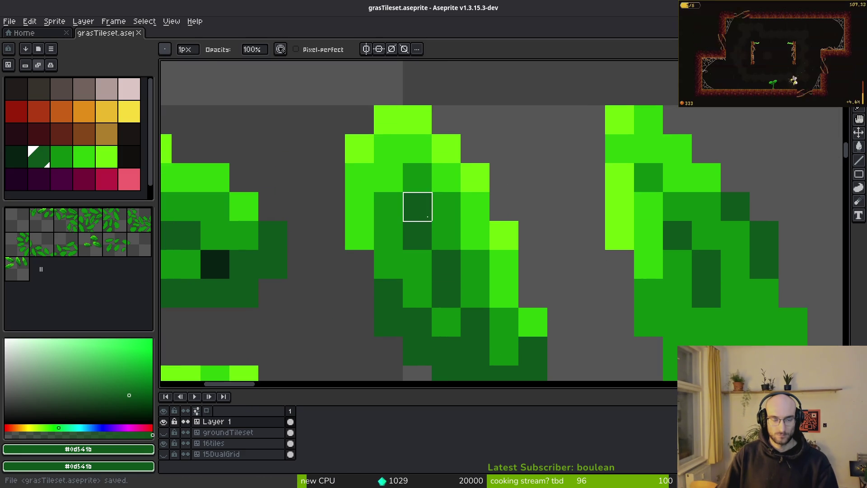
pyautogui.press(']')
pyautogui.press(']')
pyautogui.click(418, 178)
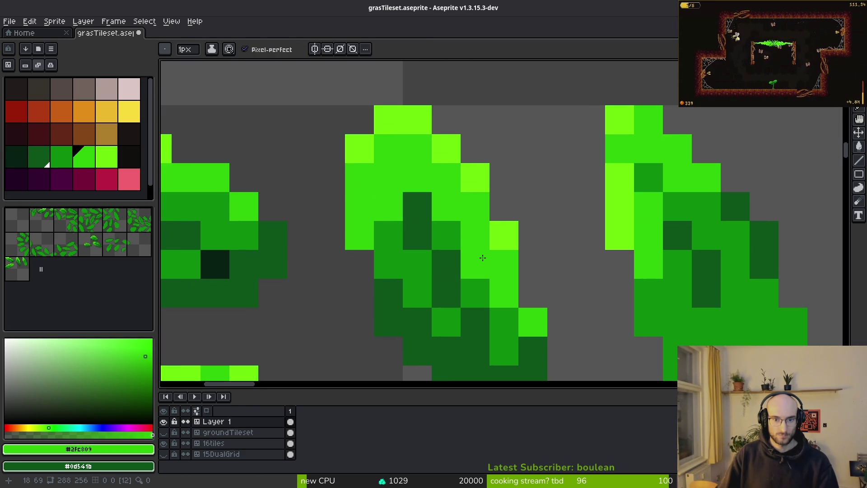
pyautogui.press('alt')
pyautogui.keyDown('alt'); pyautogui.click(435, 233); pyautogui.keyUp('alt')
pyautogui.click(417, 206)
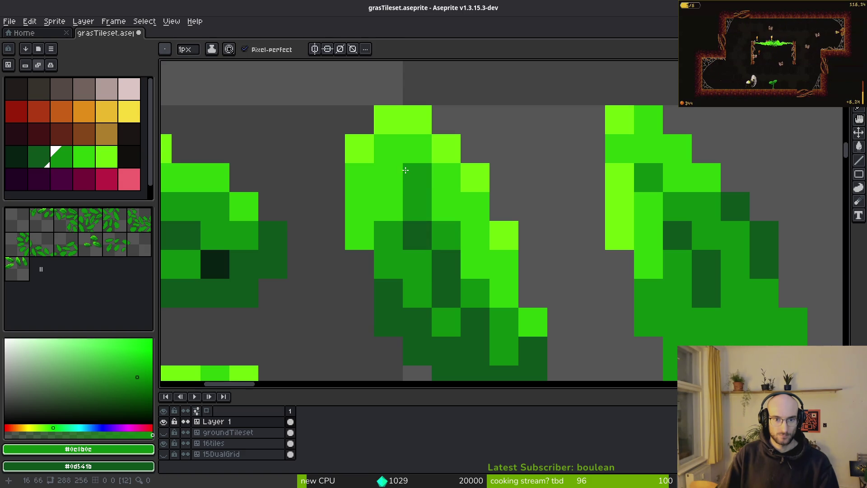
pyautogui.scroll(-4, 490, 257)
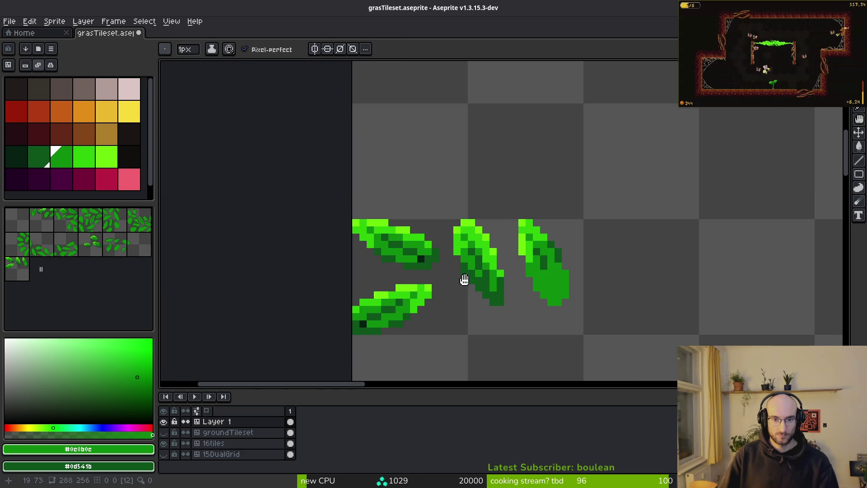
pyautogui.scroll(2, 484, 288)
# Add lime highlights along the right diagonal leaf's upper edge and darken one pixel mid green
pyautogui.moveTo(516, 233); pyautogui.dragTo(498, 247)
pyautogui.keyDown('alt'); pyautogui.click(466, 155); pyautogui.keyUp('alt')
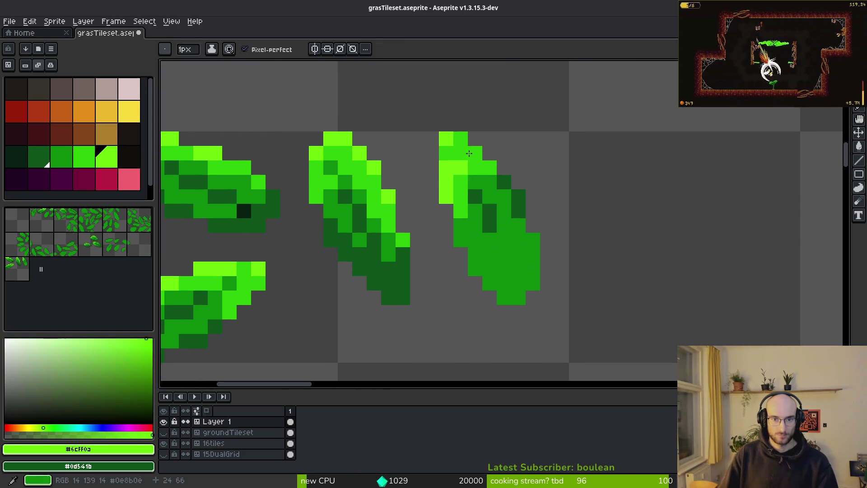
pyautogui.click(485, 162)
pyautogui.keyDown('alt'); pyautogui.click(487, 186); pyautogui.keyUp('alt')
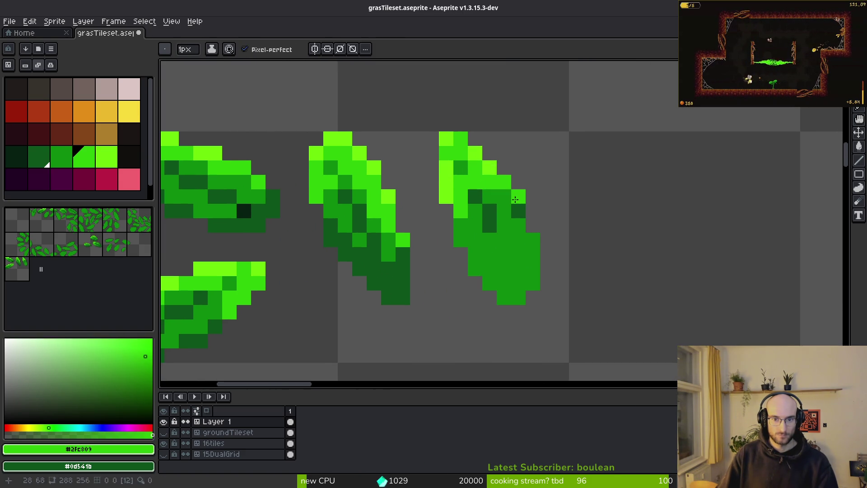
pyautogui.click(461, 167)
pyautogui.keyDown('alt'); pyautogui.click(480, 188); pyautogui.keyUp('alt')
pyautogui.keyDown('alt'); pyautogui.click(476, 182); pyautogui.keyUp('alt')
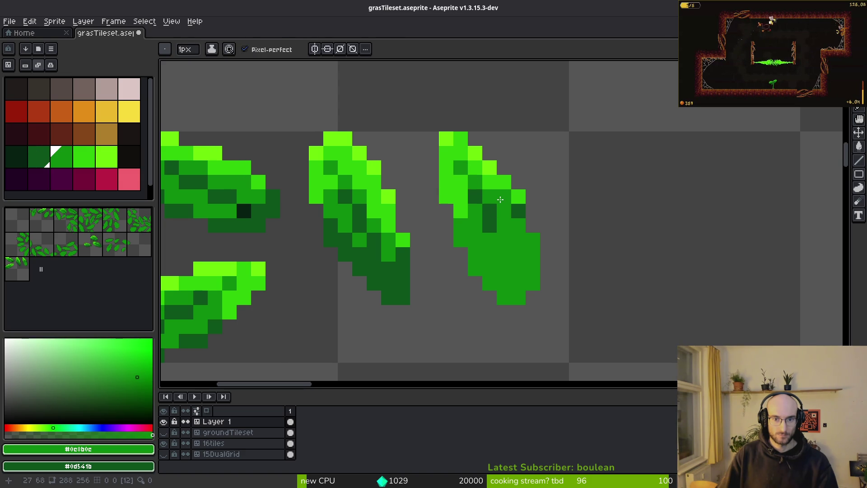
pyautogui.scroll(3, 502, 200)
pyautogui.keyDown('alt'); pyautogui.click(457, 177); pyautogui.keyUp('alt')
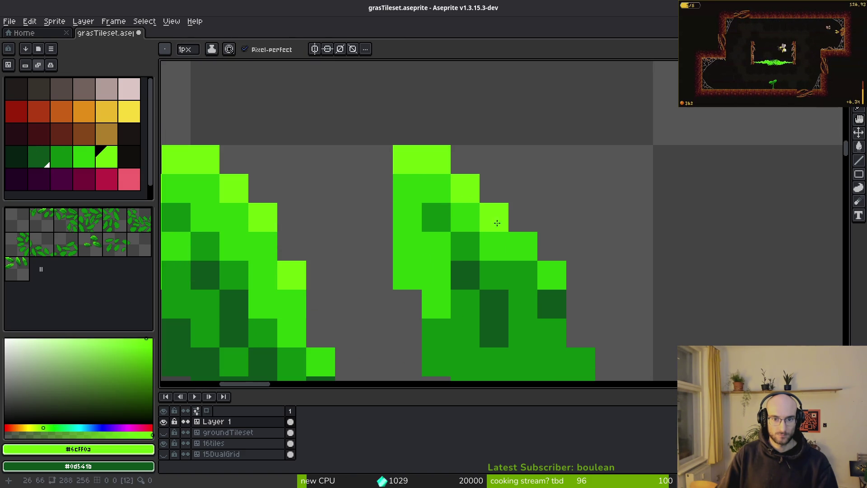
pyautogui.click(406, 191)
pyautogui.scroll(-5, 519, 253)
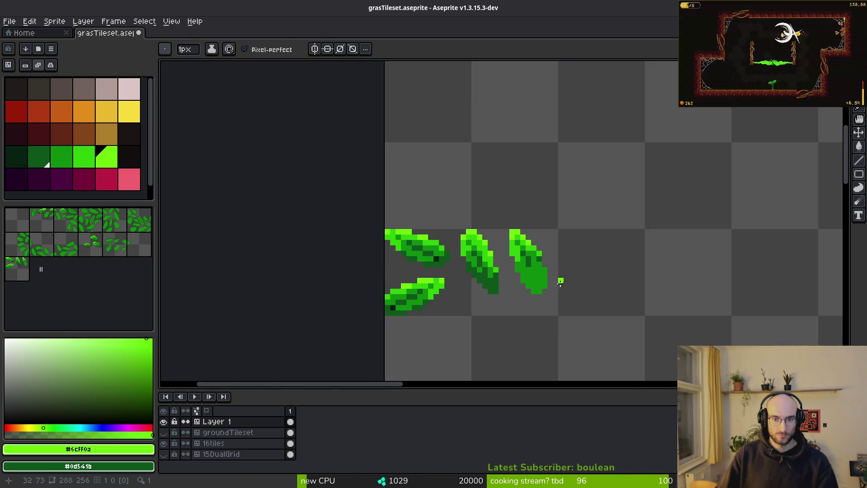
pyautogui.scroll(5, 536, 273)
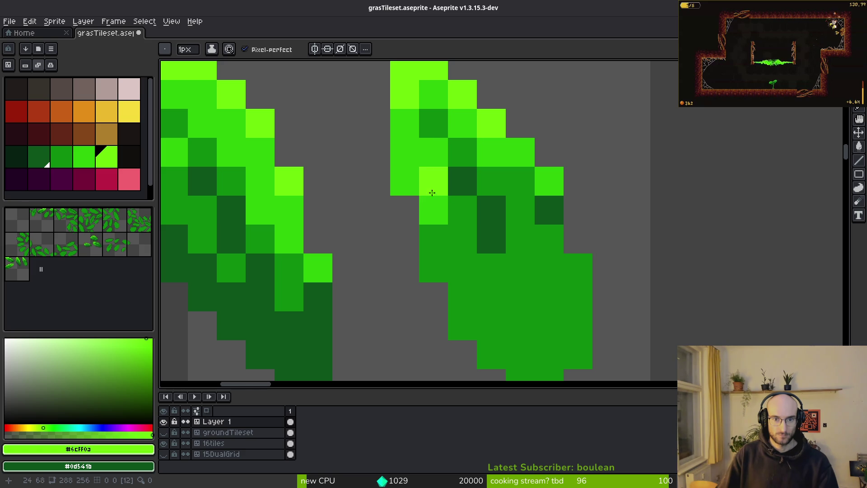
pyautogui.scroll(-5, 497, 271)
pyautogui.scroll(5, 497, 271)
# Shade the right leaf's lower edge and interior with the darkest leaf green
pyautogui.keyDown('alt'); pyautogui.click(441, 190); pyautogui.keyUp('alt')
pyautogui.moveTo(474, 189); pyautogui.dragTo(451, 221)
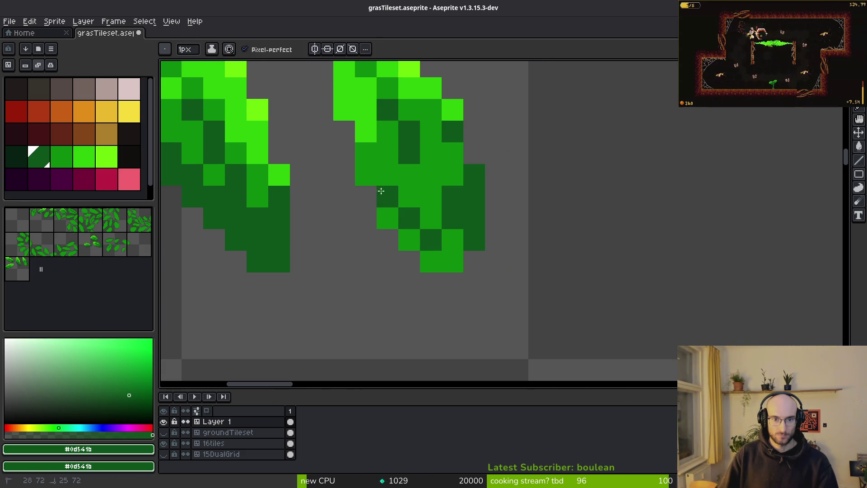
pyautogui.moveTo(366, 176); pyautogui.dragTo(383, 190)
pyautogui.moveTo(441, 257); pyautogui.dragTo(444, 220)
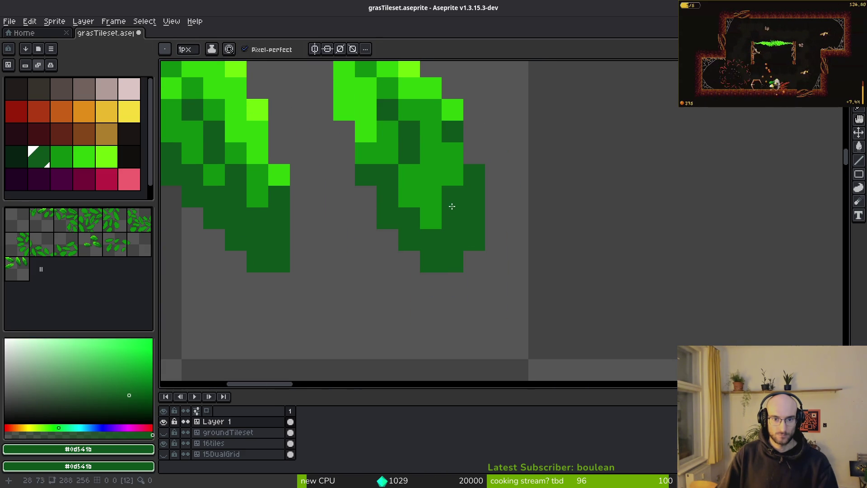
pyautogui.keyDown('alt'); pyautogui.click(400, 180); pyautogui.keyUp('alt')
pyautogui.click(388, 175)
pyautogui.scroll(2, 441, 252)
pyautogui.keyDown('alt'); pyautogui.click(449, 185); pyautogui.keyUp('alt')
pyautogui.click(450, 207)
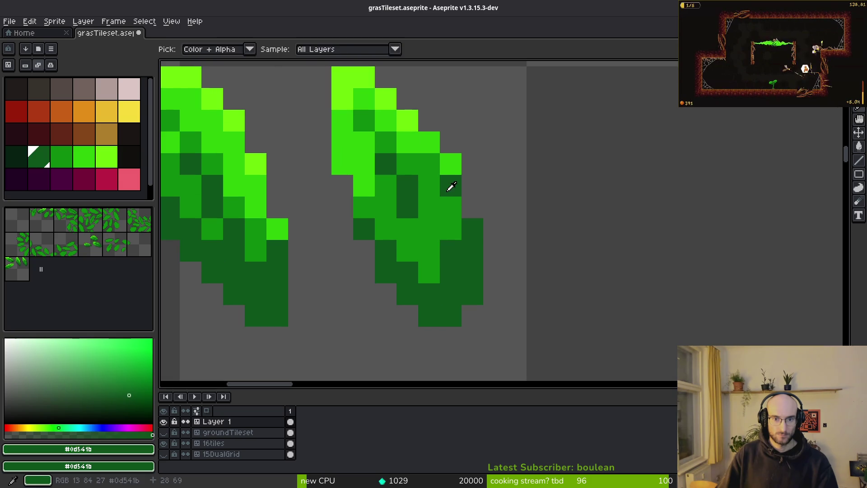
pyautogui.scroll(-2, 478, 249)
pyautogui.scroll(2, 420, 201)
pyautogui.moveTo(422, 216); pyautogui.dragTo(420, 202)
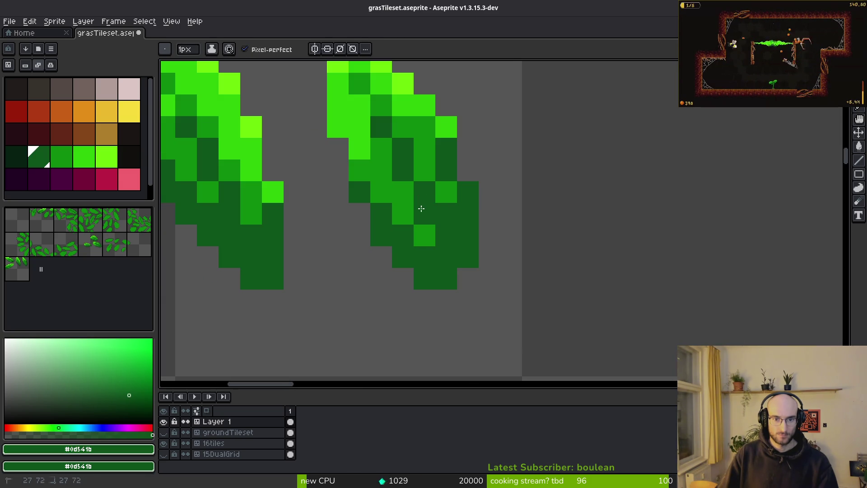
# Paint a light green pixel inside the right diagonal leaf
pyautogui.keyDown('alt'); pyautogui.click(446, 133); pyautogui.keyUp('alt')
pyautogui.click(446, 154)
pyautogui.scroll(-1, 454, 246)
pyautogui.scroll(1, 455, 245)
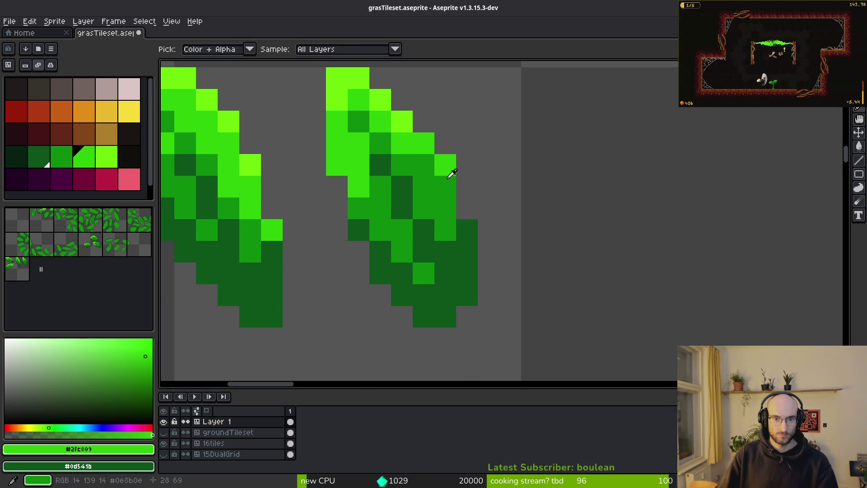
pyautogui.keyDown('alt'); pyautogui.click(453, 164); pyautogui.keyUp('alt')
pyautogui.scroll(-4, 496, 239)
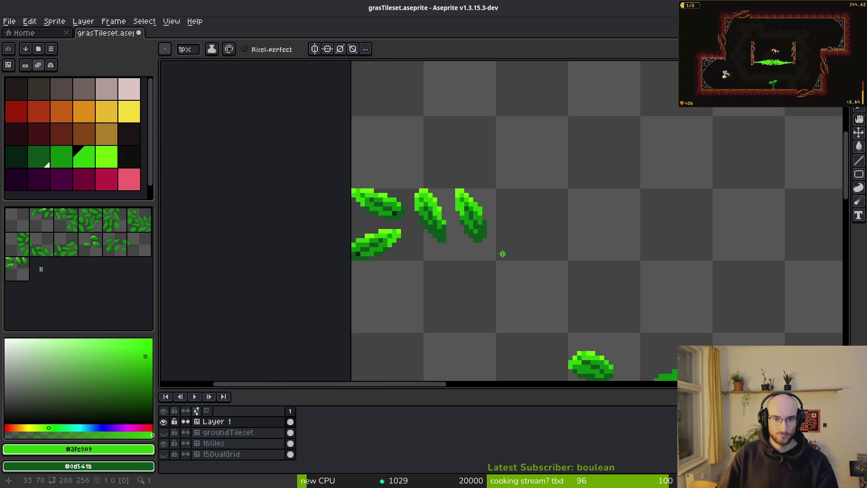
pyautogui.scroll(-2, 503, 253)
pyautogui.scroll(3, 492, 222)
# Pick lime green, set bright green as secondary colour, and sample the darkest green
pyautogui.keyDown('alt'); pyautogui.click(490, 218); pyautogui.keyUp('alt')
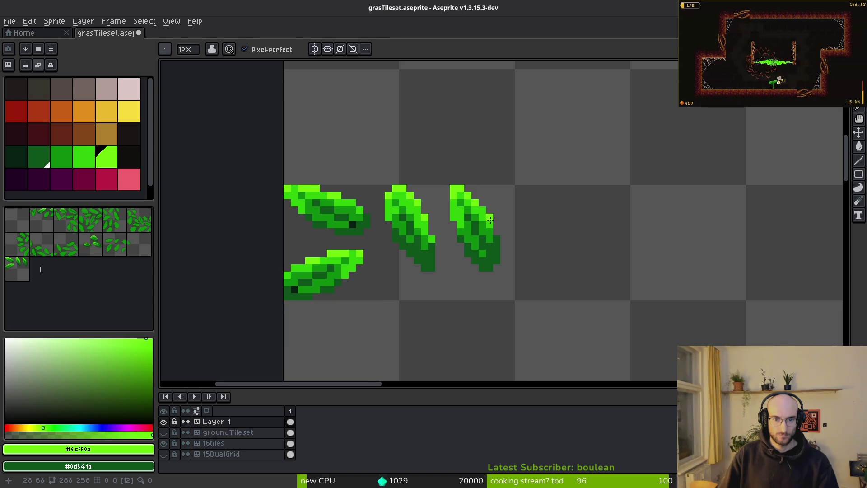
pyautogui.scroll(1, 490, 218)
pyautogui.scroll(-1, 501, 210)
pyautogui.scroll(2, 488, 210)
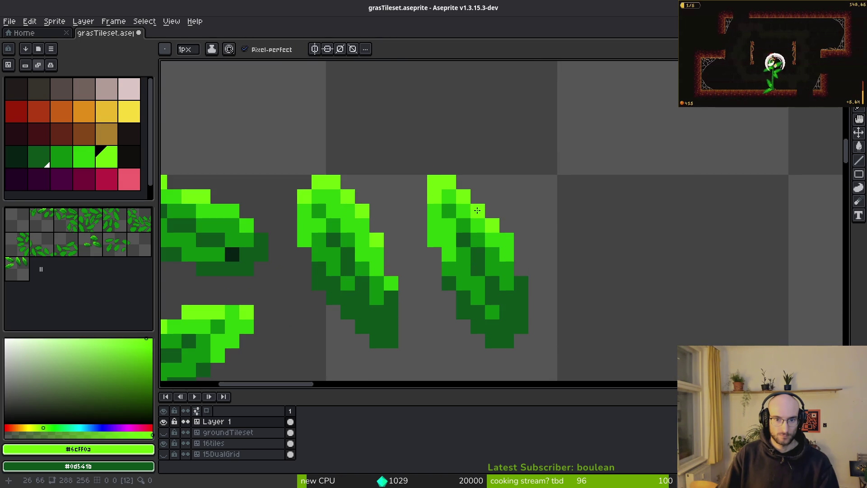
pyautogui.keyDown('alt'); pyautogui.rightClick(476, 210); pyautogui.keyUp('alt')
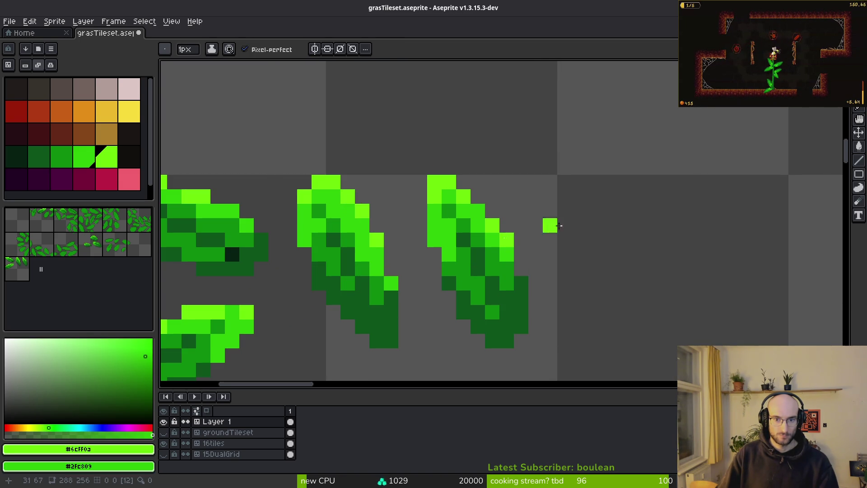
pyautogui.scroll(-5, 542, 228)
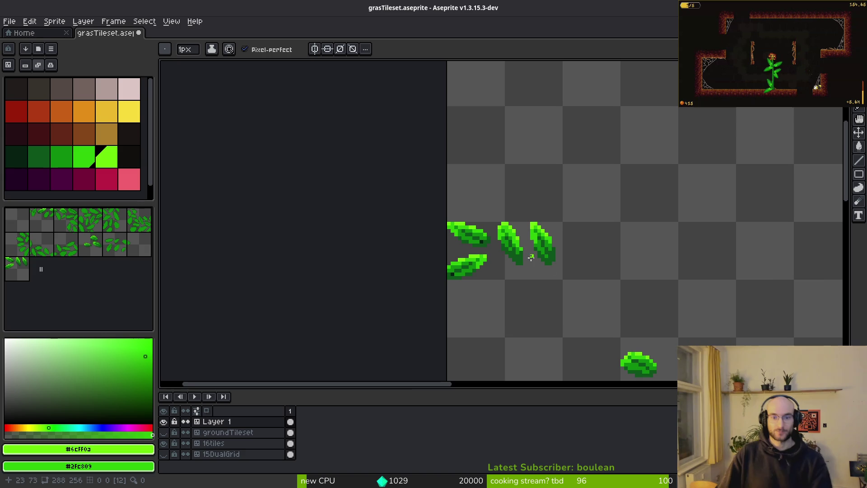
pyautogui.scroll(3, 442, 216)
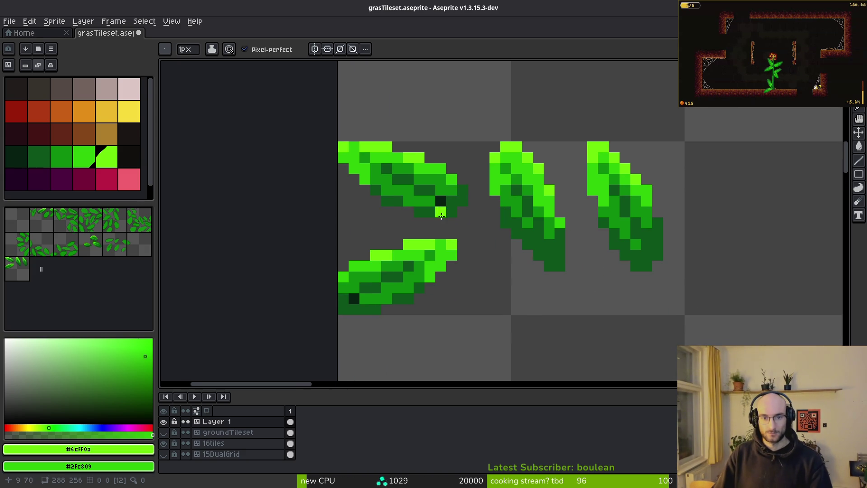
pyautogui.keyDown('alt'); pyautogui.click(441, 200); pyautogui.keyUp('alt')
pyautogui.scroll(1, 542, 249)
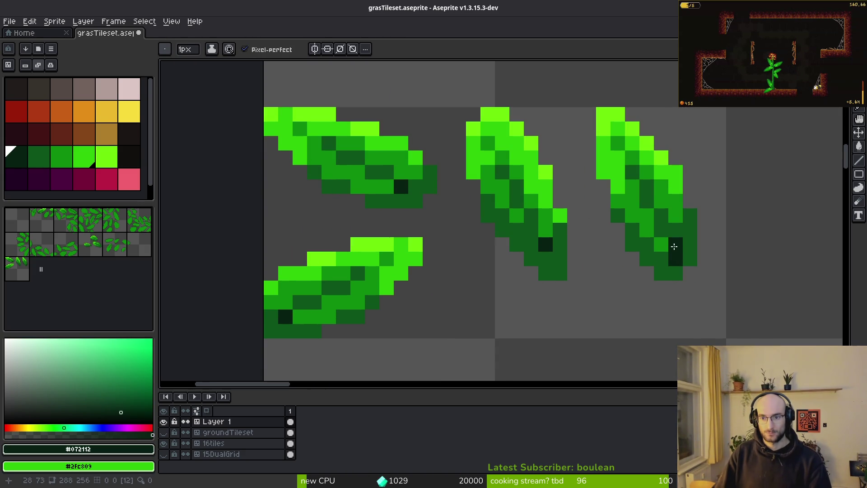
# Bring the bottom row of grass tiles into view and sample the darkest leaf green as drawing colour
pyautogui.scroll(-5, 673, 246)
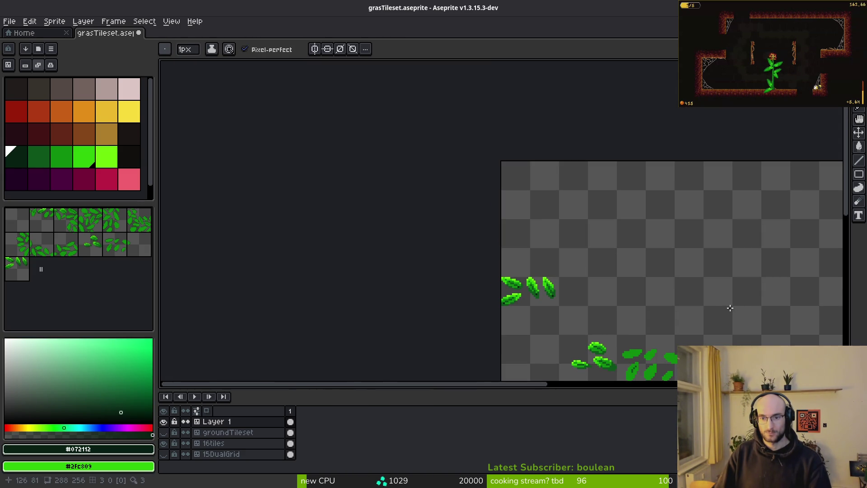
pyautogui.moveTo(625, 324); pyautogui.dragTo(582, 288)
pyautogui.scroll(4, 497, 271)
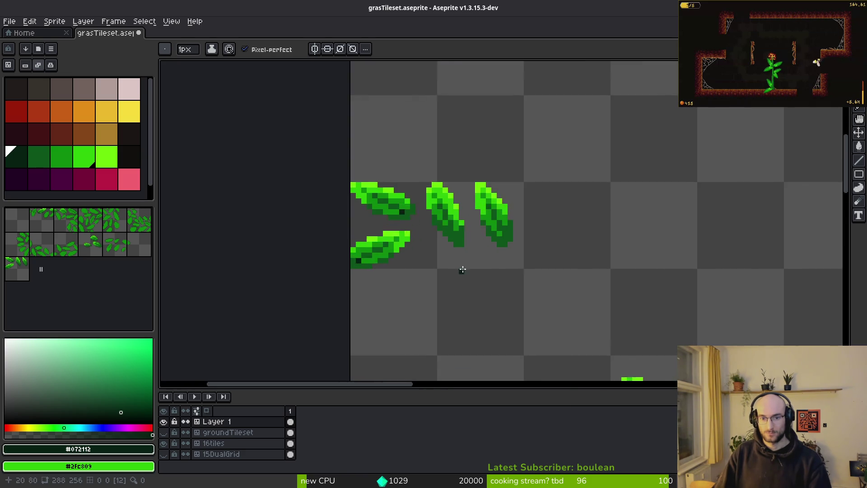
pyautogui.keyDown('alt'); pyautogui.click(300, 267); pyautogui.keyUp('alt')
pyautogui.keyDown('alt'); pyautogui.click(295, 280); pyautogui.keyUp('alt')
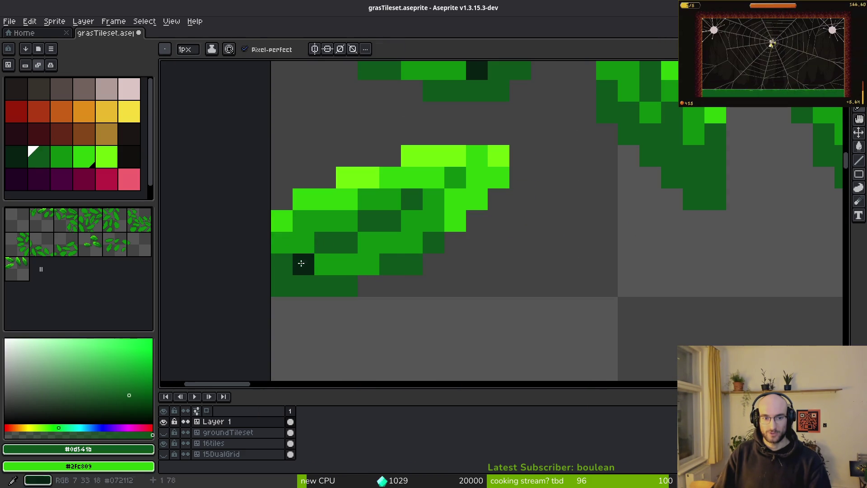
pyautogui.scroll(-5, 422, 265)
pyautogui.scroll(-2, 469, 285)
pyautogui.scroll(-2, 481, 295)
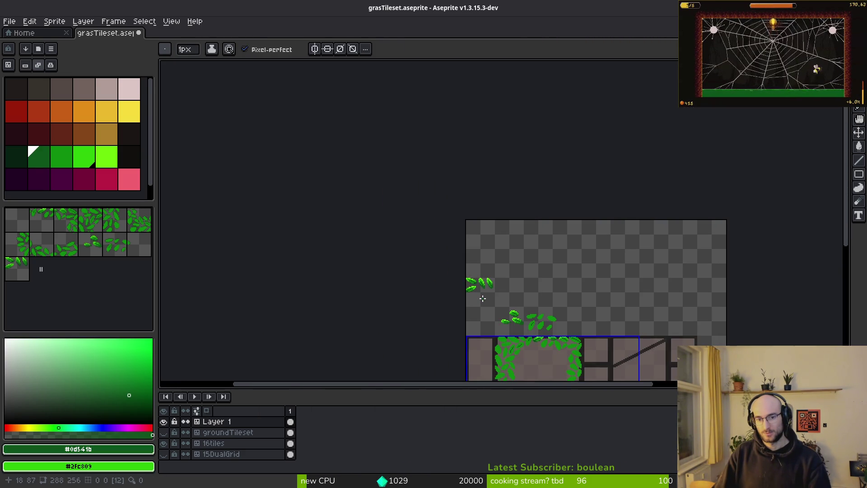
pyautogui.scroll(2, 483, 298)
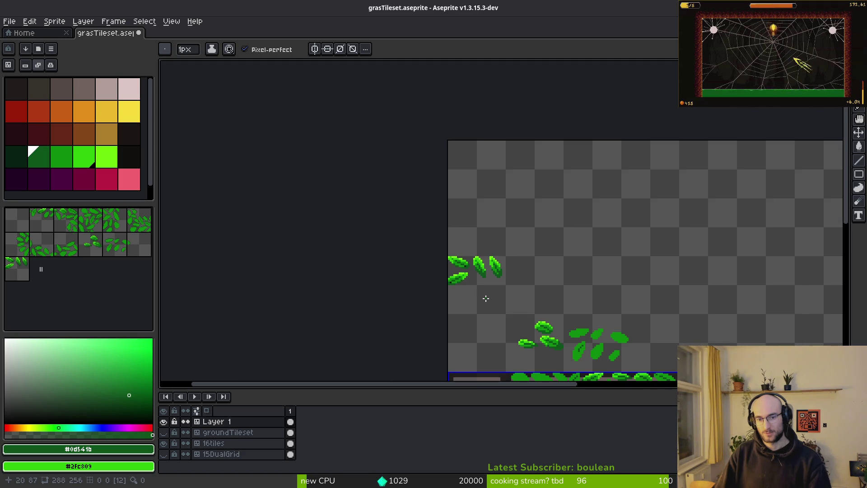
pyautogui.scroll(2, 495, 302)
pyautogui.keyDown('alt'); pyautogui.click(457, 247); pyautogui.keyUp('alt')
pyautogui.scroll(1, 458, 246)
pyautogui.keyDown('alt'); pyautogui.click(459, 246); pyautogui.keyUp('alt')
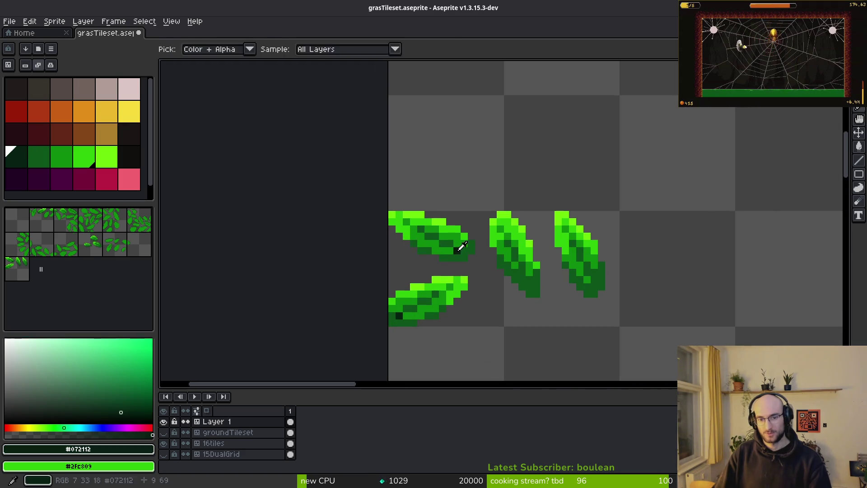
pyautogui.scroll(1, 465, 254)
pyautogui.scroll(-2, 466, 267)
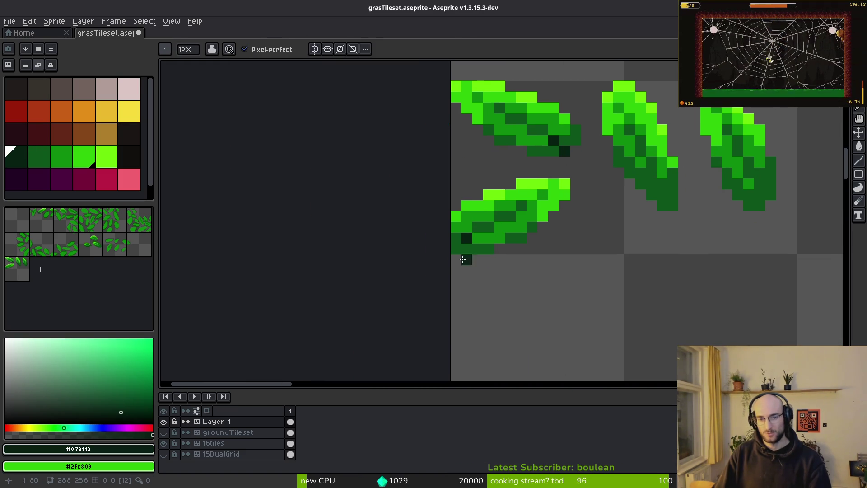
pyautogui.scroll(-3, 581, 287)
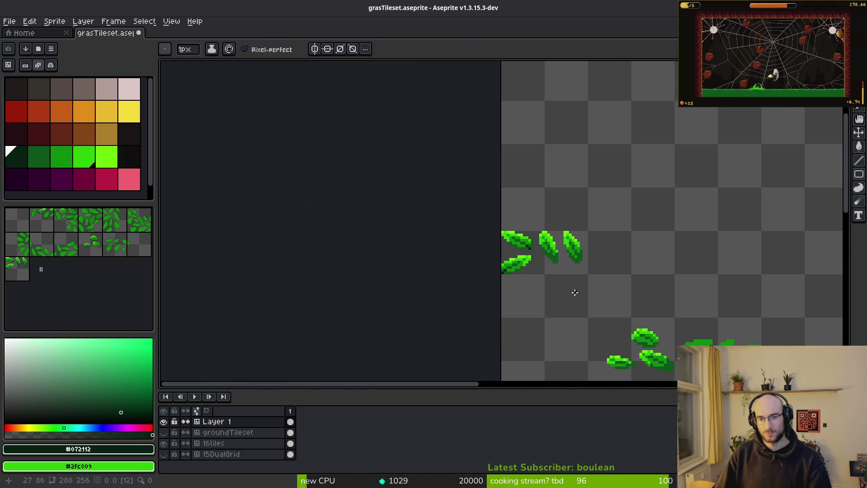
# Save the tileset and bring the diagonal leaves' tips into close view
pyautogui.hotkey('ctrl', 's')
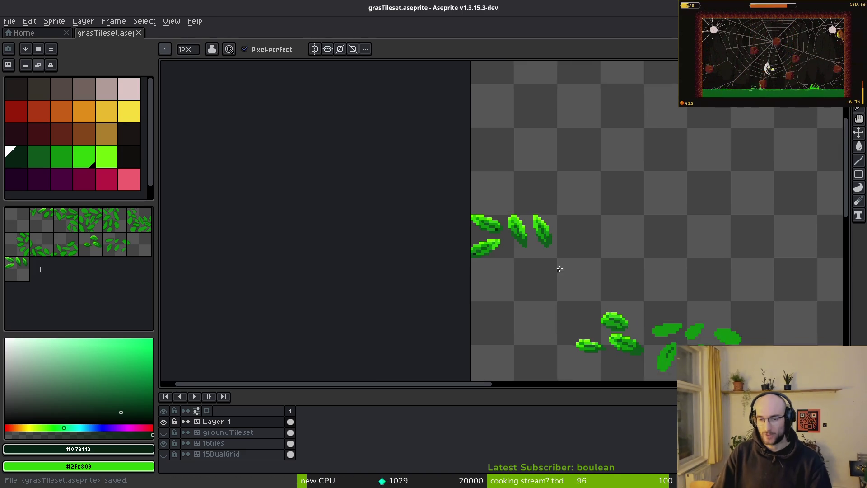
pyautogui.scroll(3, 500, 221)
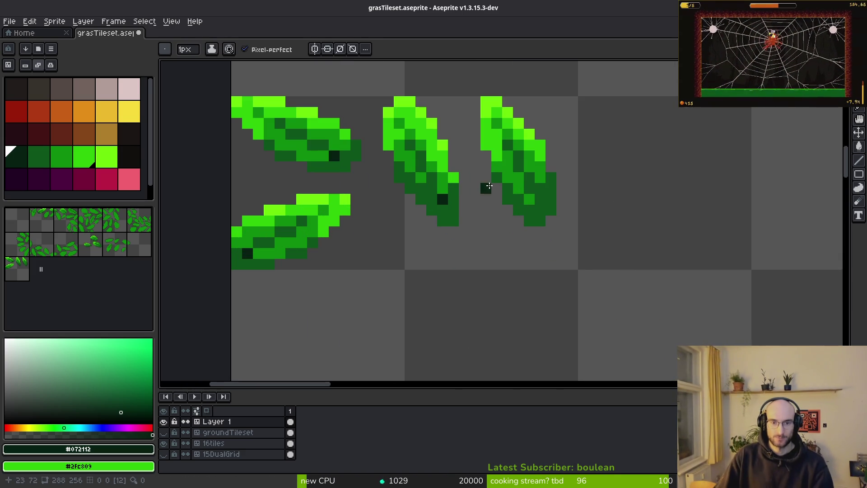
pyautogui.scroll(-3, 489, 184)
pyautogui.scroll(4, 501, 234)
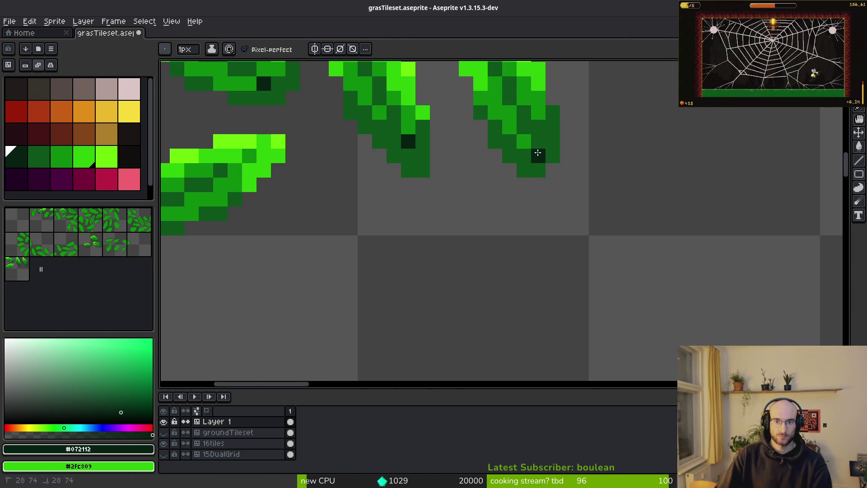
pyautogui.scroll(-2, 537, 152)
pyautogui.scroll(4, 479, 261)
pyautogui.scroll(-3, 476, 271)
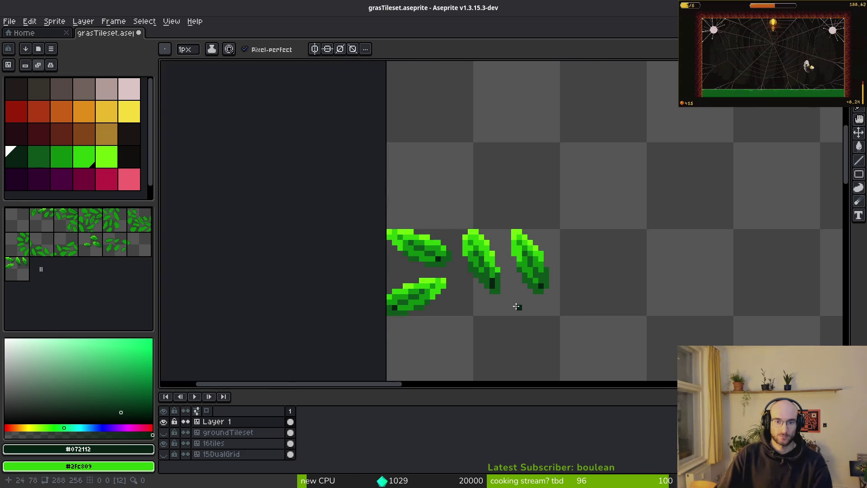
pyautogui.scroll(3, 503, 302)
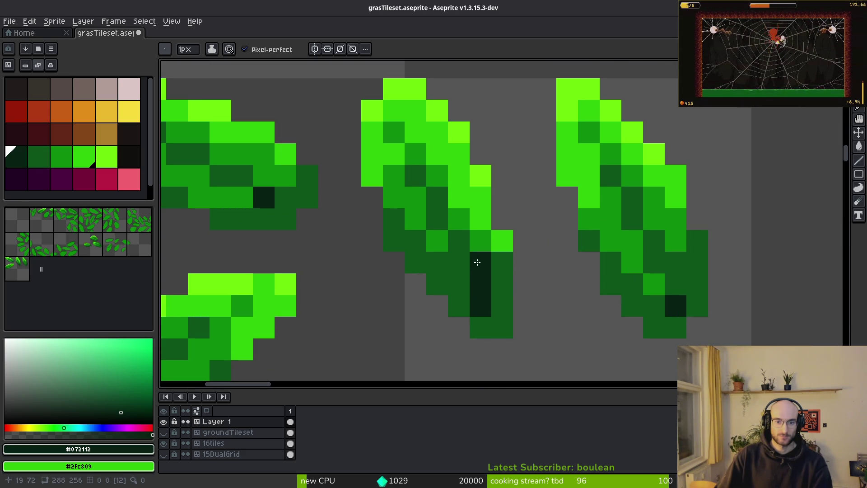
pyautogui.moveTo(488, 276); pyautogui.dragTo(505, 261)
pyautogui.scroll(-1, 303, 278)
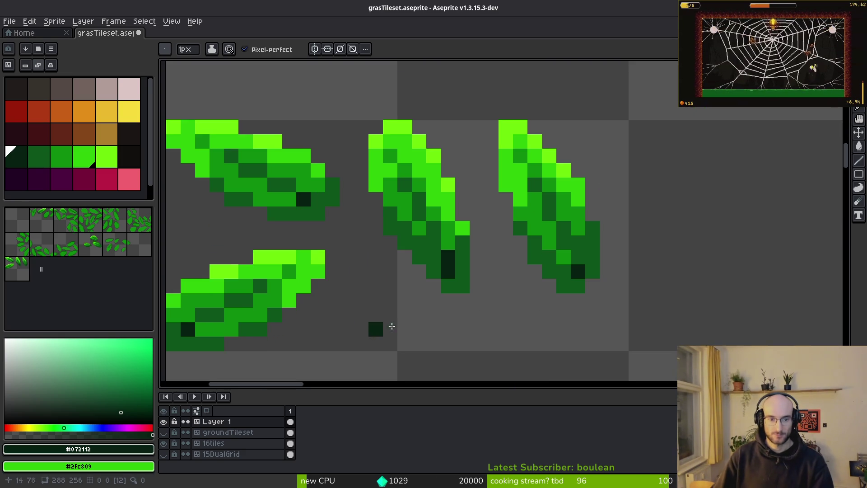
pyautogui.scroll(-3, 496, 225)
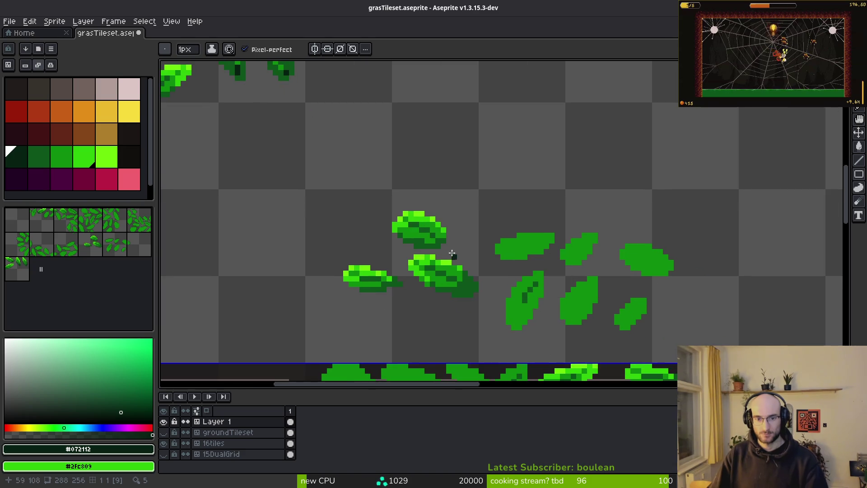
# Pick the mid-dark green #0d541b from a leaf, pan to the border tiles, and save
pyautogui.scroll(3, 473, 294)
pyautogui.scroll(1, 473, 294)
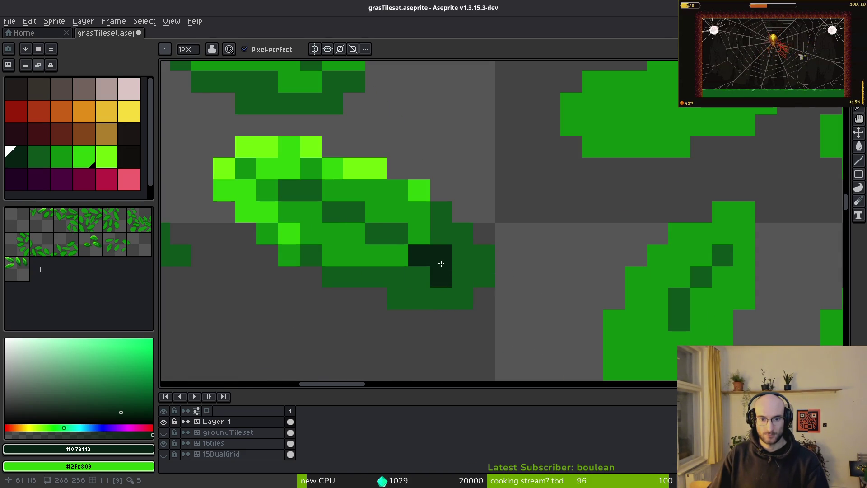
pyautogui.keyDown('alt'); pyautogui.click(416, 277); pyautogui.keyUp('alt')
pyautogui.scroll(-5, 489, 340)
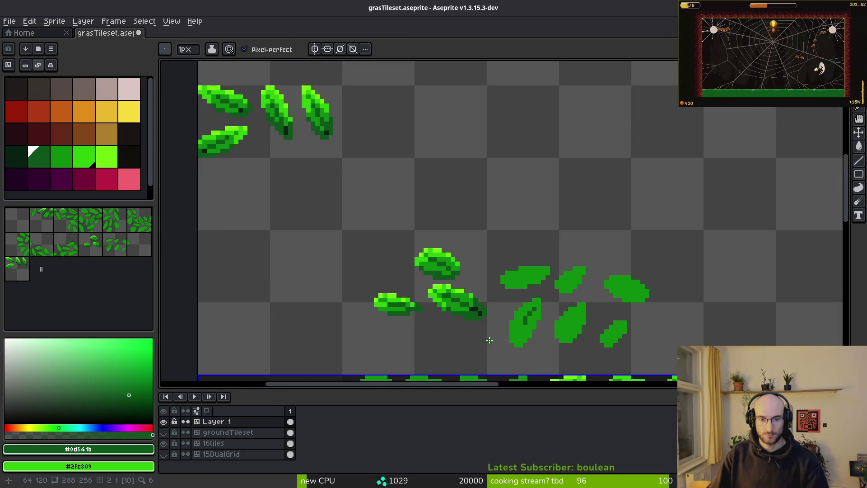
pyautogui.scroll(-1, 479, 336)
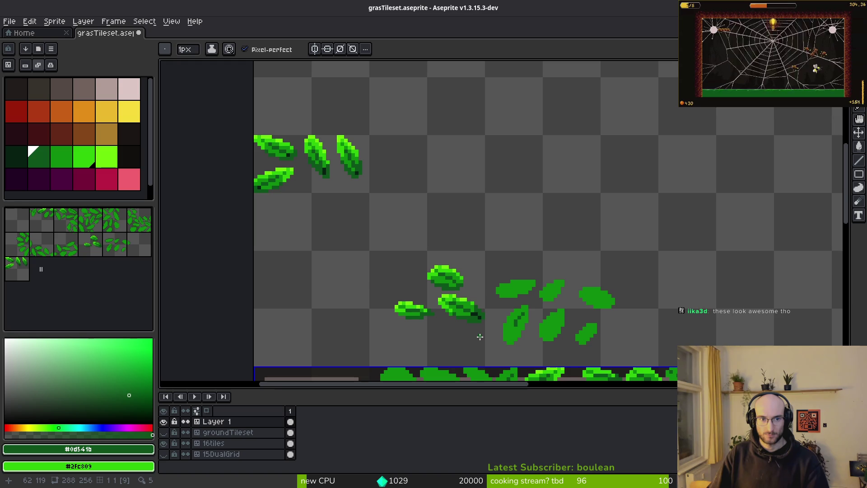
pyautogui.moveTo(484, 301); pyautogui.dragTo(473, 243)
pyautogui.hotkey('ctrl', 's')
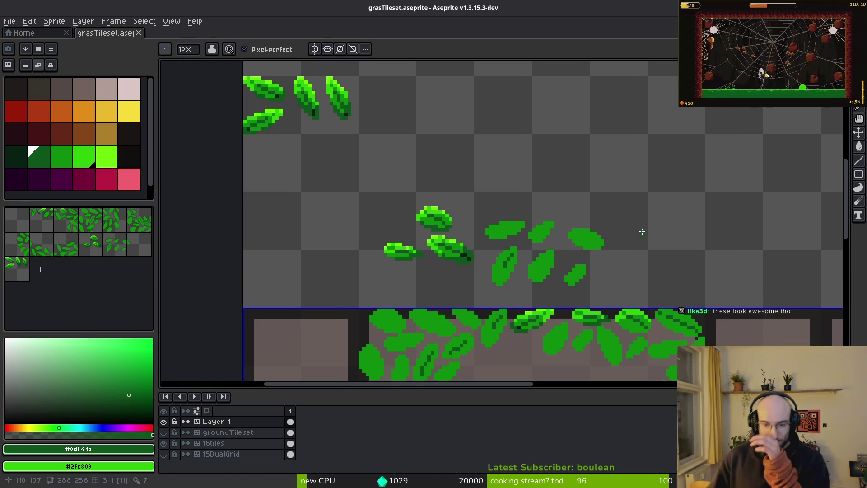
# Choose the darkest palette green and flood-fill the empty background with it
pyautogui.scroll(-2, 492, 267)
pyautogui.scroll(3, 513, 293)
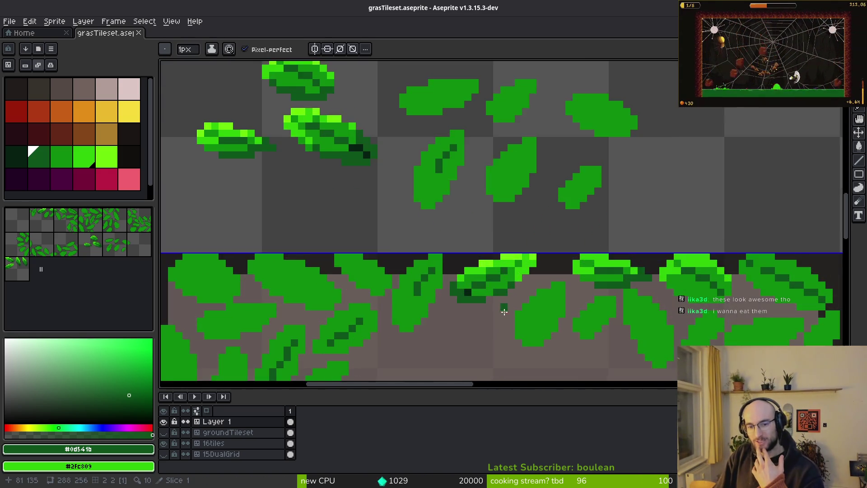
pyautogui.click(12, 160)
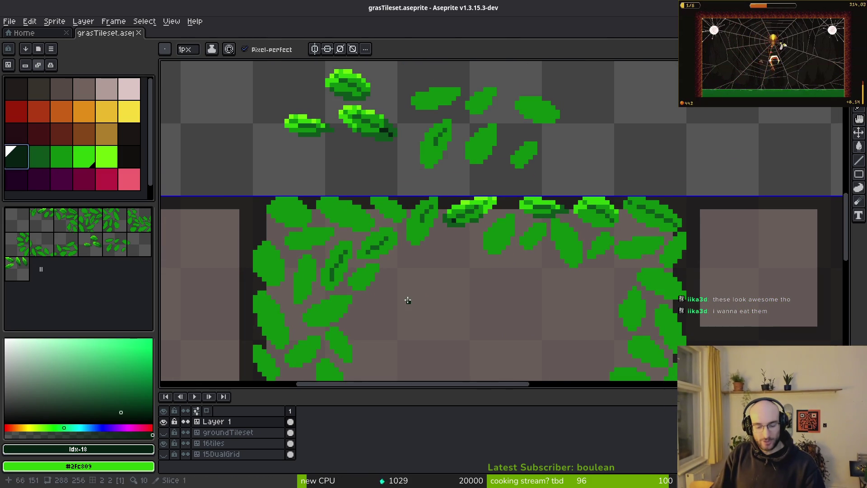
pyautogui.press('g')
pyautogui.click(428, 286)
pyautogui.scroll(-5, 523, 345)
pyautogui.moveTo(522, 344); pyautogui.dragTo(479, 270)
pyautogui.scroll(3, 479, 270)
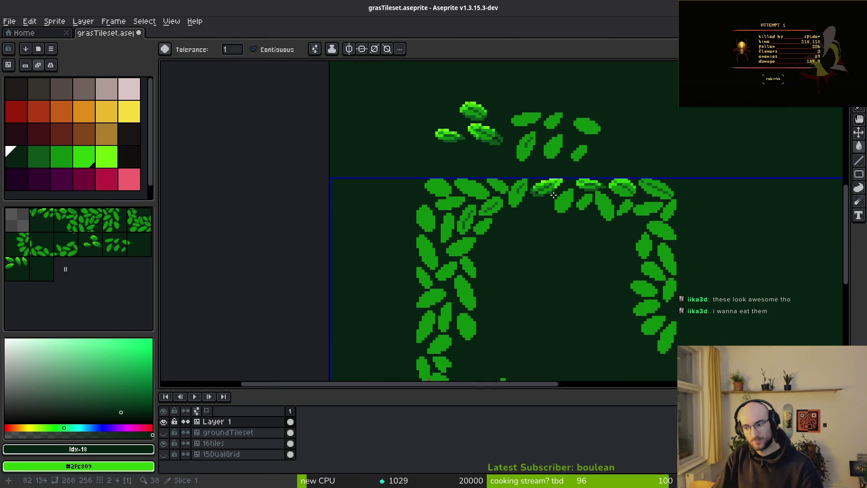
# Remove the dark green background fill, restoring transparency, and save the tileset
pyautogui.scroll(1, 493, 179)
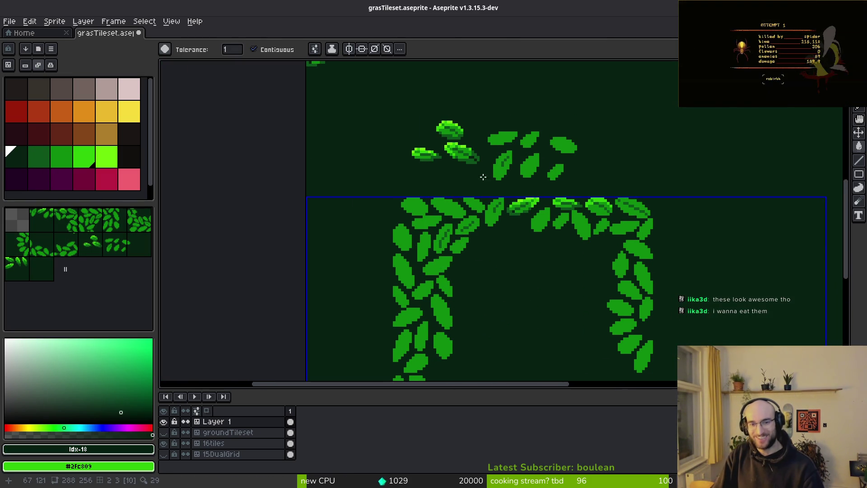
pyautogui.scroll(-1, 460, 185)
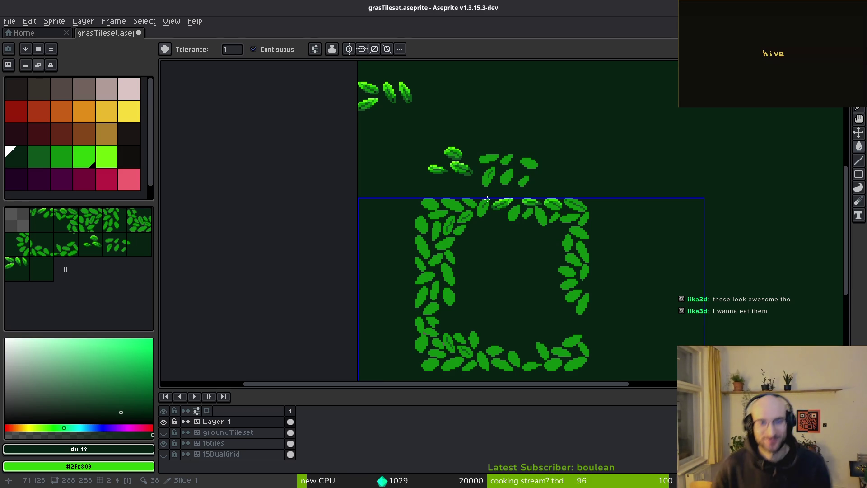
pyautogui.hotkey('ctrl', 's')
pyautogui.scroll(3, 461, 300)
# Place a copy of the top rounded leaf in the top tile and move the lower-left leaf up-left
pyautogui.scroll(2, 533, 226)
pyautogui.press('q')
pyautogui.moveTo(597, 249); pyautogui.dragTo(551, 259)
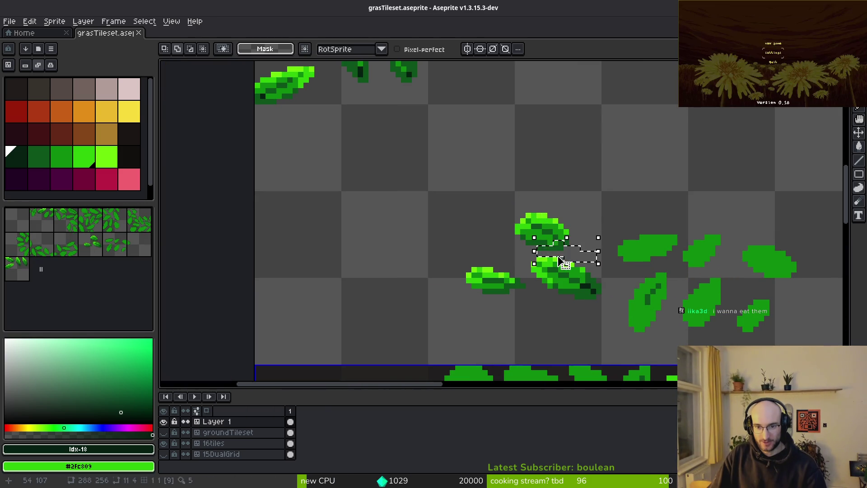
pyautogui.scroll(2, 551, 259)
pyautogui.moveTo(591, 179)
pyautogui.mouseDown()
pyautogui.moveTo(601, 248)
pyautogui.moveTo(605, 228)
pyautogui.mouseUp()
pyautogui.scroll(-3, 523, 310)
pyautogui.click(516, 244)
pyautogui.moveTo(516, 244); pyautogui.dragTo(511, 79)
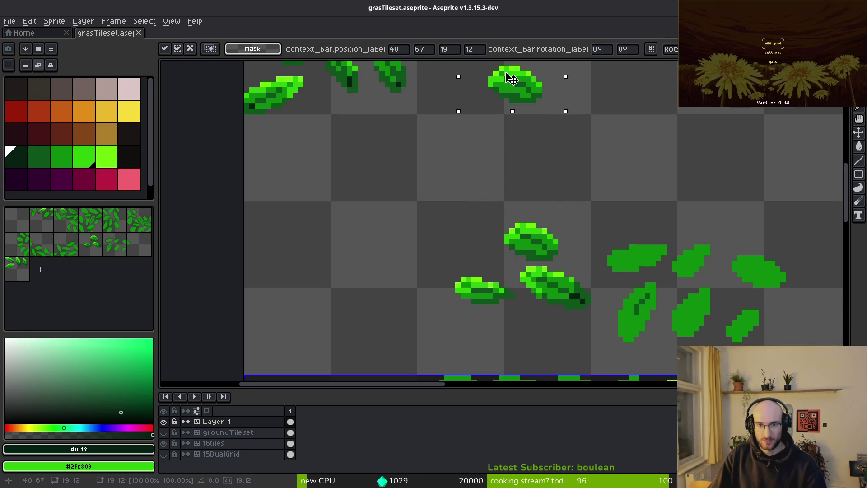
pyautogui.moveTo(511, 306)
pyautogui.mouseDown()
pyautogui.moveTo(415, 271)
pyautogui.moveTo(510, 294)
pyautogui.moveTo(292, 213)
pyautogui.mouseUp()
pyautogui.press('Return')
# Move the lower leaf upward, then shift two leaves together to the left
pyautogui.scroll(3, 596, 285)
pyautogui.moveTo(537, 228)
pyautogui.mouseDown()
pyautogui.moveTo(407, 253)
pyautogui.moveTo(538, 229)
pyautogui.mouseUp()
pyautogui.scroll(-3, 567, 306)
pyautogui.moveTo(533, 281); pyautogui.dragTo(551, 174)
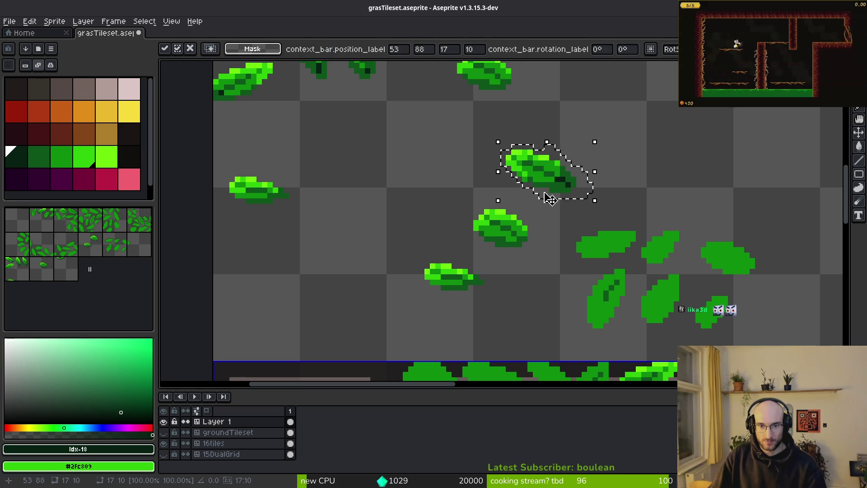
pyautogui.press('Return')
pyautogui.moveTo(514, 200)
pyautogui.mouseDown()
pyautogui.moveTo(523, 216)
pyautogui.moveTo(514, 202)
pyautogui.mouseUp()
pyautogui.moveTo(457, 252); pyautogui.dragTo(301, 256)
pyautogui.press('Return')
# Reposition another leaf and paste a copy of the lower-left leaf up and to its left
pyautogui.moveTo(306, 198)
pyautogui.mouseDown()
pyautogui.moveTo(400, 261)
pyautogui.moveTo(368, 196)
pyautogui.mouseUp()
pyautogui.moveTo(394, 230); pyautogui.dragTo(388, 203)
pyautogui.moveTo(347, 240)
pyautogui.mouseDown()
pyautogui.moveTo(445, 140)
pyautogui.moveTo(472, 124)
pyautogui.mouseUp()
pyautogui.press('Return')
pyautogui.moveTo(312, 238); pyautogui.dragTo(316, 235)
pyautogui.hotkey('alt', 'v')
pyautogui.press('Return')
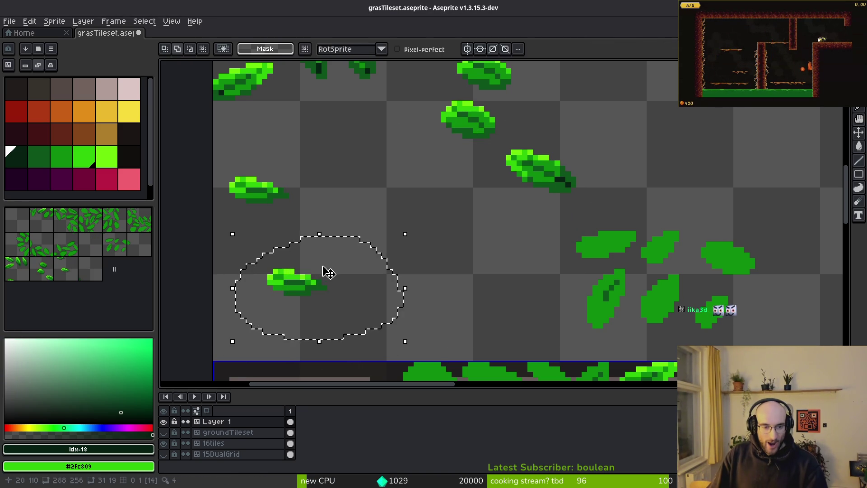
pyautogui.hotkey('ctrl', 'v')
pyautogui.moveTo(333, 277); pyautogui.dragTo(266, 227)
pyautogui.press('m')
# Mirror the two left-tile leaves horizontally and duplicate them into the next tile
pyautogui.moveTo(294, 150)
pyautogui.mouseDown()
pyautogui.moveTo(211, 218)
pyautogui.moveTo(145, 294)
pyautogui.mouseUp()
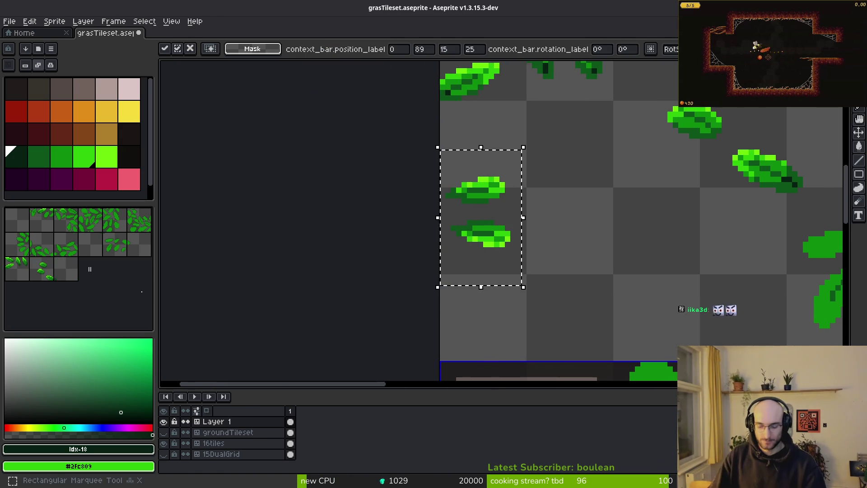
pyautogui.hotkey('shift', 'h')
pyautogui.hotkey('ctrl', 'v')
pyautogui.hotkey('ctrl', 'z')
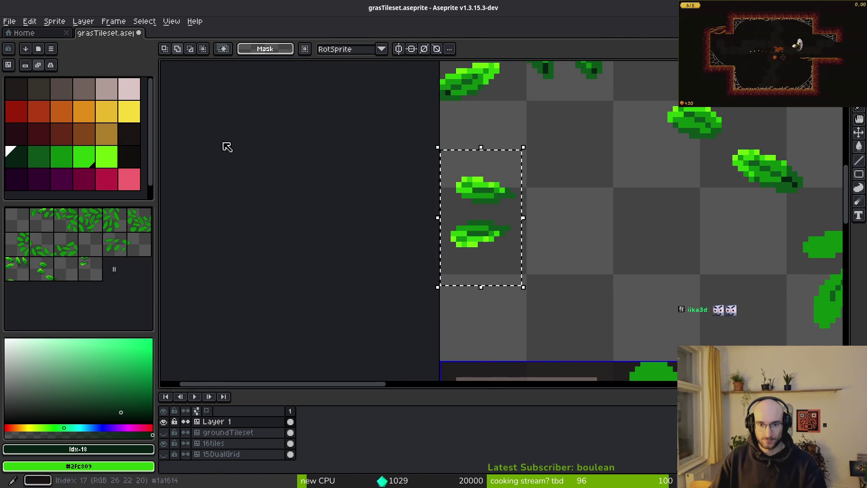
pyautogui.hotkey('ctrl', 'z')
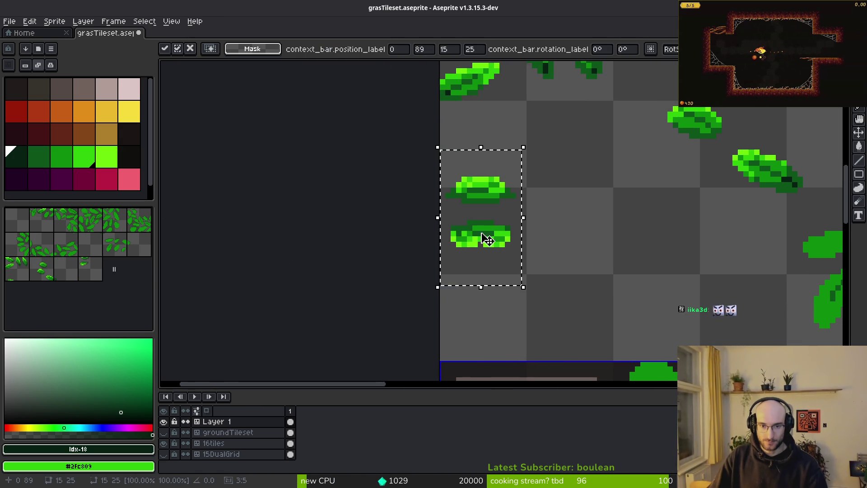
pyautogui.moveTo(480, 239); pyautogui.dragTo(568, 236)
pyautogui.moveTo(695, 157); pyautogui.dragTo(561, 257)
# Flip the lower rounded leaf upside down, then paste a horizontally mirrored copy of both rounded leaves
pyautogui.scroll(2, 561, 256)
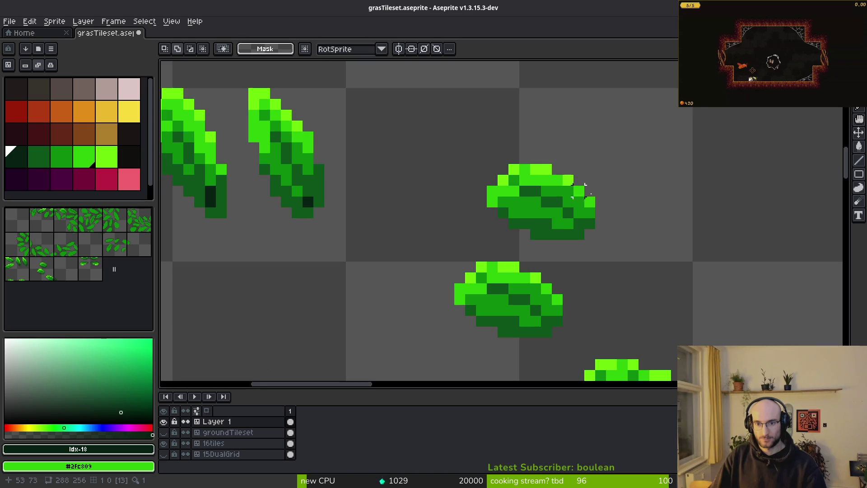
pyautogui.press('q')
pyautogui.moveTo(507, 241)
pyautogui.mouseDown()
pyautogui.moveTo(552, 318)
pyautogui.moveTo(513, 248)
pyautogui.moveTo(521, 283)
pyautogui.moveTo(508, 284)
pyautogui.mouseUp()
pyautogui.hotkey('shift', 'v')
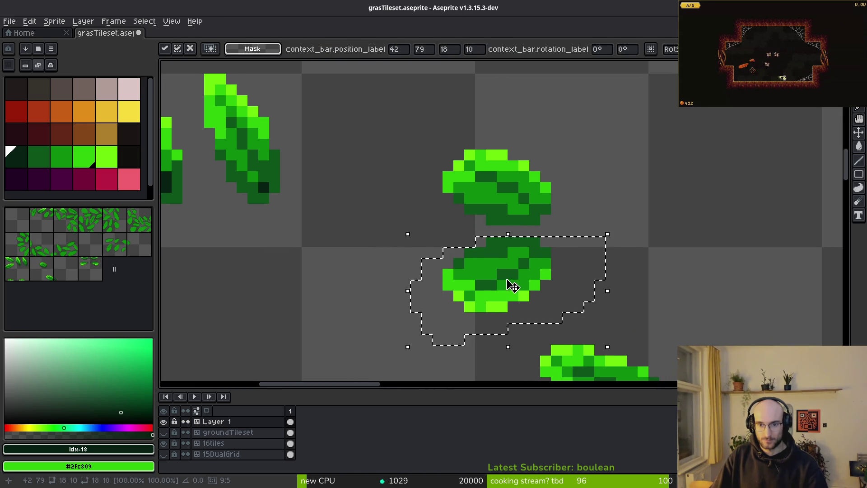
pyautogui.press('m')
pyautogui.moveTo(377, 106)
pyautogui.mouseDown()
pyautogui.moveTo(582, 332)
pyautogui.moveTo(595, 334)
pyautogui.moveTo(645, 265)
pyautogui.moveTo(423, 240)
pyautogui.moveTo(533, 250)
pyautogui.moveTo(468, 260)
pyautogui.mouseUp()
pyautogui.hotkey('ctrl', 'c')
pyautogui.hotkey('ctrl', 'v')
pyautogui.hotkey('shift', 'h')
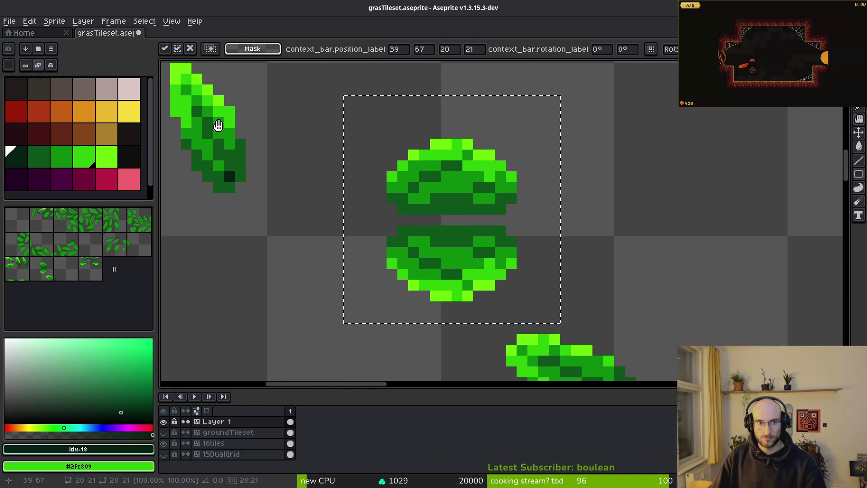
# Paste a copy of the shaded leaf pair to the right of the original
pyautogui.click(858, 145)
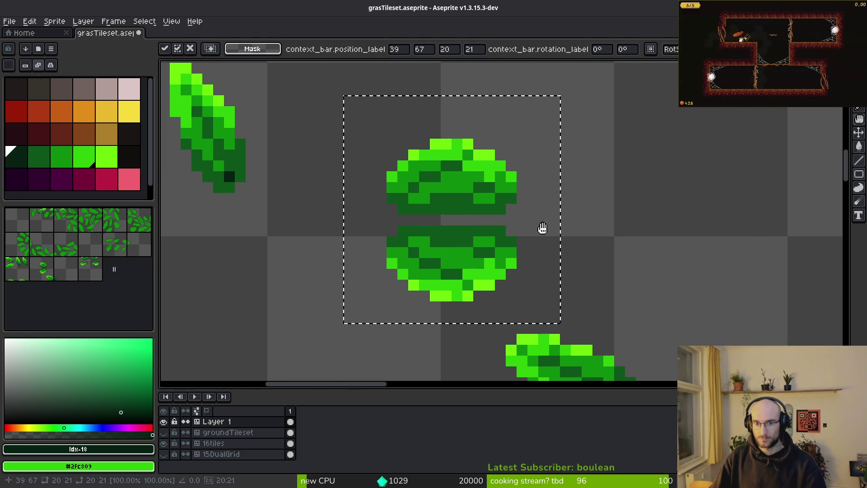
pyautogui.moveTo(538, 236); pyautogui.dragTo(482, 250)
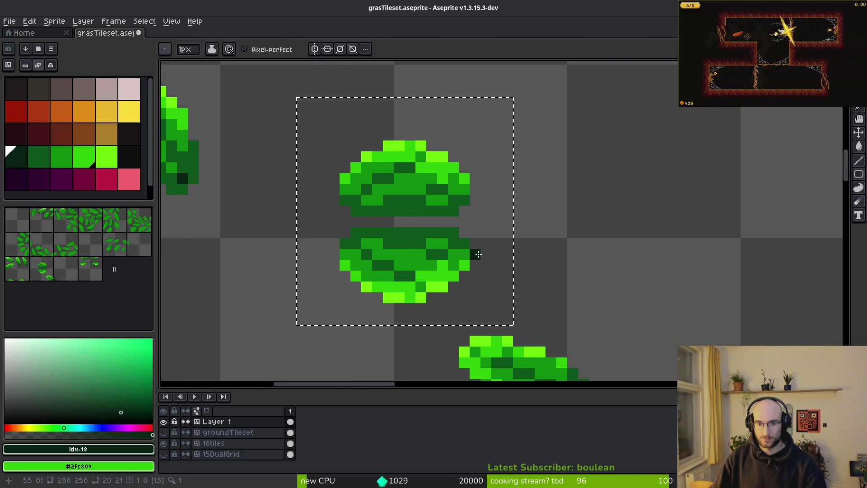
pyautogui.press('e')
pyautogui.press('w')
pyautogui.moveTo(454, 255)
pyautogui.mouseDown()
pyautogui.moveTo(544, 235)
pyautogui.moveTo(480, 223)
pyautogui.mouseUp()
pyautogui.press('Escape')
pyautogui.hotkey('ctrl', 'z')
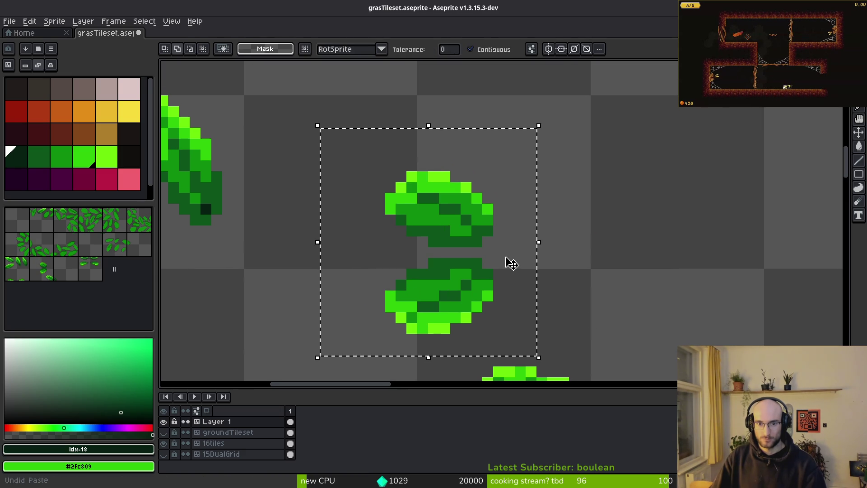
pyautogui.hotkey('ctrl', 'v')
pyautogui.moveTo(469, 287)
pyautogui.mouseDown()
pyautogui.moveTo(608, 285)
pyautogui.moveTo(572, 296)
pyautogui.mouseUp()
pyautogui.press('Return')
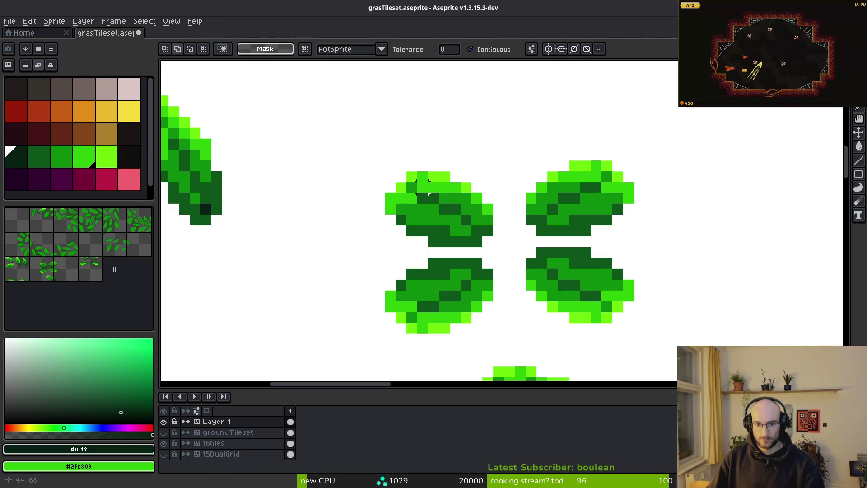
pyautogui.press('m')
# Nudge the lone diagonal leaf beside its partner and drag a copy of both below them
pyautogui.moveTo(444, 220); pyautogui.dragTo(682, 344)
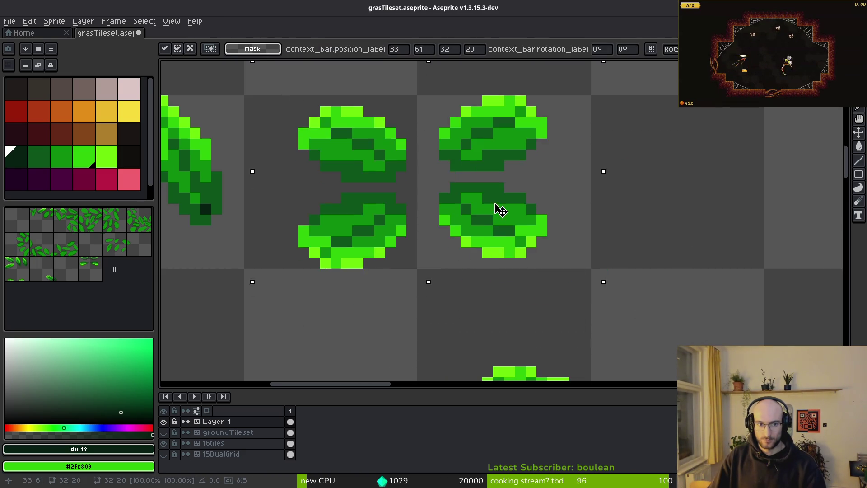
pyautogui.scroll(-2, 508, 280)
pyautogui.scroll(2, 633, 250)
pyautogui.moveTo(403, 87)
pyautogui.mouseDown()
pyautogui.moveTo(586, 252)
pyautogui.moveTo(339, 213)
pyautogui.mouseUp()
pyautogui.scroll(-3, 451, 249)
pyautogui.moveTo(452, 248)
pyautogui.mouseDown()
pyautogui.moveTo(485, 266)
pyautogui.moveTo(480, 245)
pyautogui.moveTo(522, 268)
pyautogui.moveTo(474, 236)
pyautogui.mouseUp()
pyautogui.scroll(2, 480, 245)
pyautogui.moveTo(280, 157); pyautogui.dragTo(538, 277)
pyautogui.moveTo(317, 179); pyautogui.dragTo(560, 277)
pyautogui.moveTo(430, 242)
pyautogui.mouseDown()
pyautogui.moveTo(470, 235)
pyautogui.moveTo(446, 294)
pyautogui.mouseUp()
# Flip the copied diagonal leaf pair vertically and commit it below the originals
pyautogui.hotkey('shift', 'v')
pyautogui.hotkey('ctrl', 'd')
pyautogui.scroll(-3, 455, 170)
pyautogui.hscroll(3, 455, 170)
# Shift the six flat green leaves right and up, then move the upright leaf left and down
pyautogui.moveTo(454, 170); pyautogui.dragTo(732, 345)
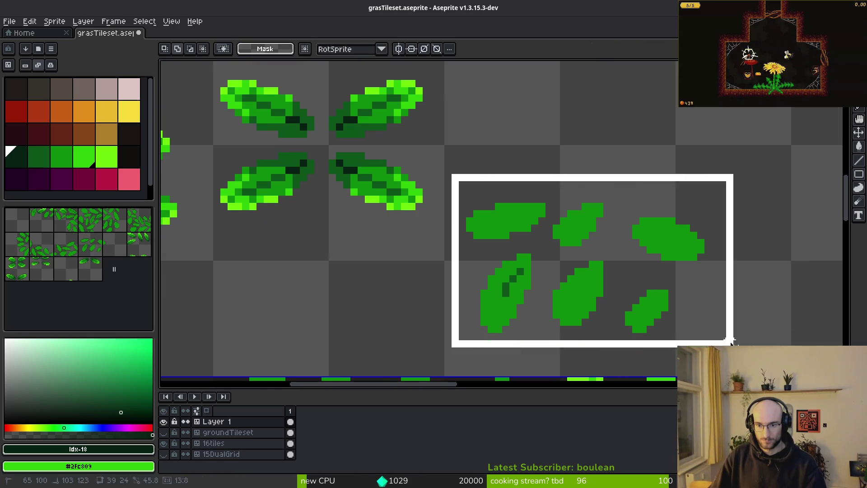
pyautogui.hscroll(3, 445, 282)
pyautogui.moveTo(445, 283); pyautogui.dragTo(672, 178)
pyautogui.hotkey('ctrl', 'd')
pyautogui.hscroll(2, 541, 284)
pyautogui.scroll(2, 541, 284)
pyautogui.scroll(2, 541, 284)
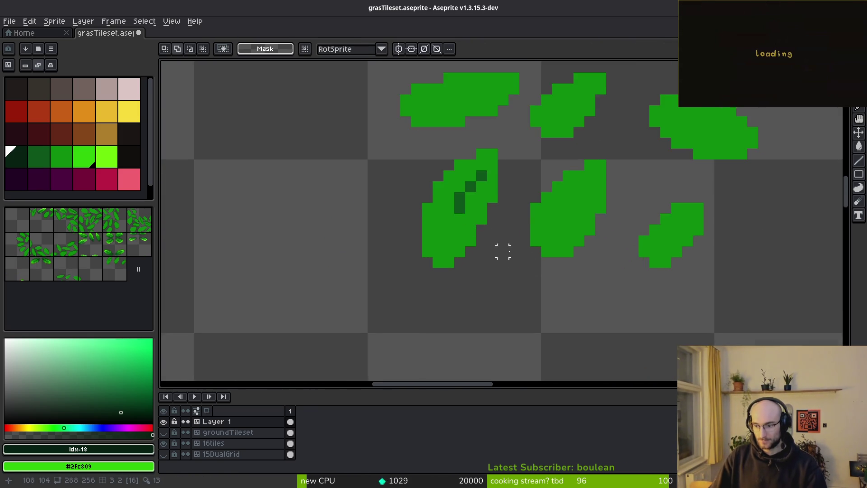
pyautogui.moveTo(450, 86)
pyautogui.mouseDown()
pyautogui.moveTo(520, 140)
pyautogui.moveTo(628, 195)
pyautogui.mouseUp()
pyautogui.hscroll(4, 304, 120)
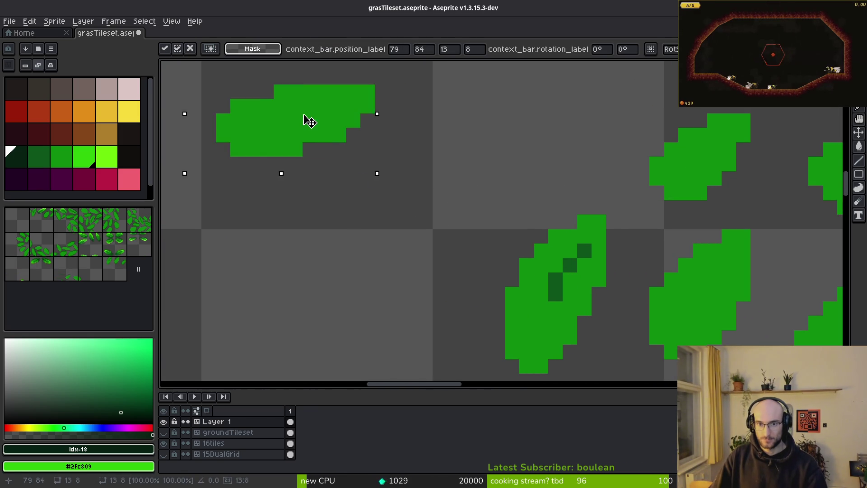
pyautogui.scroll(-2, 484, 136)
pyautogui.hscroll(2, 484, 136)
pyautogui.moveTo(378, 102); pyautogui.dragTo(522, 313)
pyautogui.moveTo(425, 268); pyautogui.dragTo(292, 326)
# Reposition individual flat leaves up-left and to the right into new spots
pyautogui.scroll(-1, 461, 244)
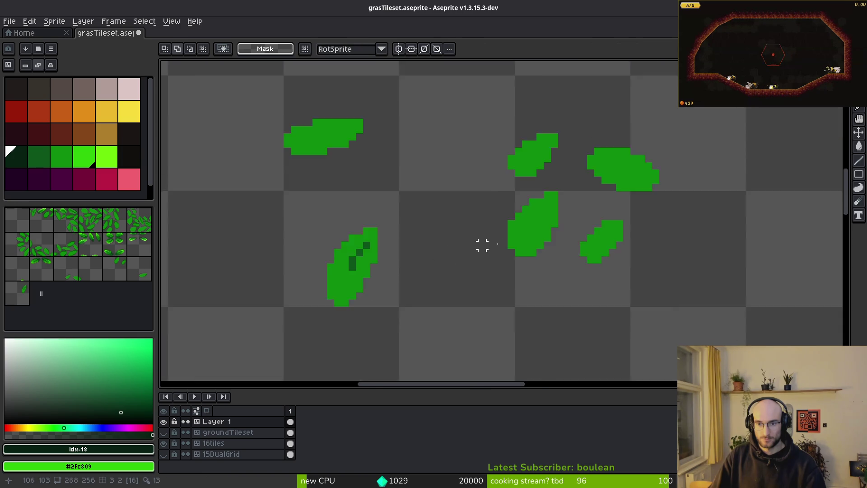
pyautogui.hscroll(2, 442, 178)
pyautogui.scroll(1, 441, 178)
pyautogui.moveTo(370, 131); pyautogui.dragTo(519, 267)
pyautogui.moveTo(463, 190)
pyautogui.mouseDown()
pyautogui.moveTo(444, 121)
pyautogui.moveTo(444, 67)
pyautogui.mouseUp()
pyautogui.moveTo(506, 186)
pyautogui.mouseDown()
pyautogui.moveTo(559, 207)
pyautogui.moveTo(717, 132)
pyautogui.mouseUp()
pyautogui.scroll(2, 465, 123)
pyautogui.moveTo(430, 258); pyautogui.dragTo(329, 285)
pyautogui.moveTo(426, 139)
pyautogui.mouseDown()
pyautogui.moveTo(596, 272)
pyautogui.moveTo(703, 286)
pyautogui.mouseUp()
pyautogui.scroll(-4, 556, 261)
# Fine-tune flat leaf positions, moving the left-middle pair right and nudging it down
pyautogui.moveTo(422, 171); pyautogui.dragTo(518, 232)
pyautogui.moveTo(482, 207); pyautogui.dragTo(495, 182)
pyautogui.moveTo(532, 260); pyautogui.dragTo(587, 305)
pyautogui.moveTo(580, 298); pyautogui.dragTo(605, 286)
pyautogui.moveTo(533, 139)
pyautogui.mouseDown()
pyautogui.moveTo(619, 203)
pyautogui.moveTo(663, 207)
pyautogui.mouseUp()
pyautogui.moveTo(655, 187)
pyautogui.mouseDown()
pyautogui.moveTo(681, 180)
pyautogui.moveTo(670, 178)
pyautogui.mouseUp()
pyautogui.click(460, 185)
pyautogui.moveTo(426, 135); pyautogui.dragTo(536, 336)
pyautogui.moveTo(519, 280)
pyautogui.mouseDown()
pyautogui.moveTo(547, 257)
pyautogui.moveTo(537, 256)
pyautogui.mouseUp()
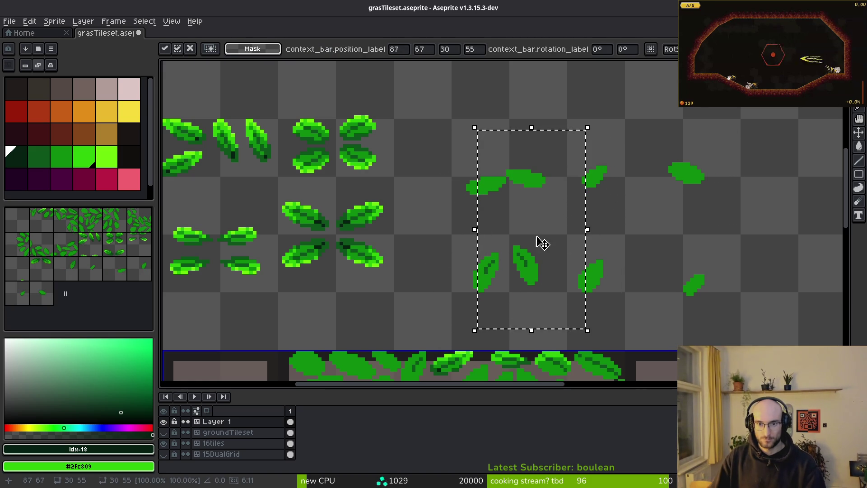
pyautogui.press('Down')
pyautogui.press('Down')
pyautogui.hotkey('ctrl', 'd')
# Copy the group of flat leaves, flip it vertically and place it below
pyautogui.moveTo(436, 154)
pyautogui.mouseDown()
pyautogui.moveTo(482, 225)
pyautogui.moveTo(572, 327)
pyautogui.mouseUp()
pyautogui.hotkey('ctrl', 'c')
pyautogui.hotkey('ctrl', 'v')
pyautogui.hotkey('shift', 'v')
pyautogui.moveTo(468, 282)
pyautogui.mouseDown()
pyautogui.moveTo(518, 319)
pyautogui.moveTo(513, 215)
pyautogui.moveTo(518, 232)
pyautogui.moveTo(522, 167)
pyautogui.mouseUp()
pyautogui.press('Return')
# Move the top two leaves into the lower cell and shift the right two leaves left
pyautogui.moveTo(406, 73)
pyautogui.mouseDown()
pyautogui.moveTo(458, 136)
pyautogui.moveTo(517, 144)
pyautogui.mouseUp()
pyautogui.moveTo(497, 102); pyautogui.dragTo(497, 351)
pyautogui.press('Return')
pyautogui.moveTo(426, 263)
pyautogui.mouseDown()
pyautogui.moveTo(528, 365)
pyautogui.moveTo(478, 304)
pyautogui.moveTo(478, 330)
pyautogui.mouseUp()
pyautogui.press('Return')
pyautogui.moveTo(452, 238)
pyautogui.mouseDown()
pyautogui.moveTo(525, 351)
pyautogui.moveTo(490, 328)
pyautogui.mouseUp()
pyautogui.press('Return')
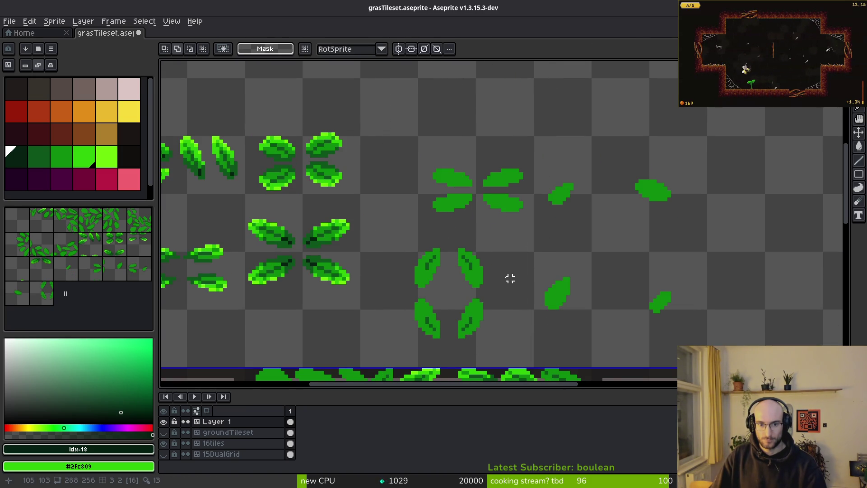
# Zoom in, select the lower-right shaded leaf and nudge it one pixel right
pyautogui.scroll(-2, 514, 279)
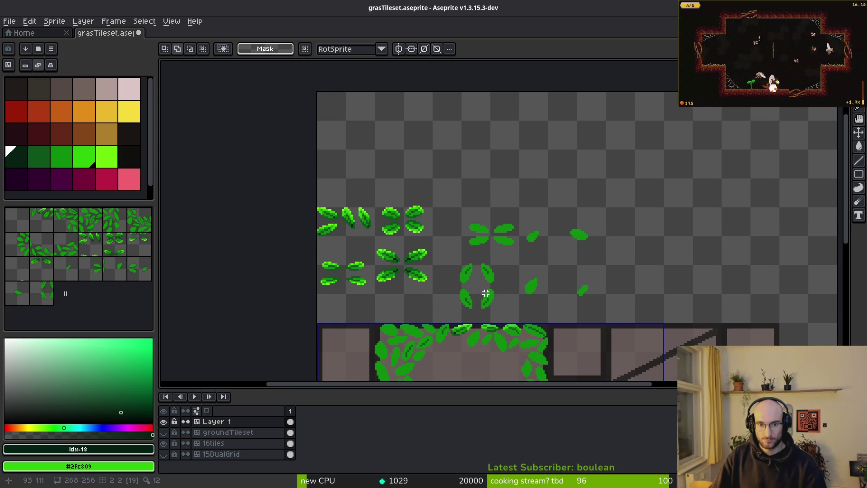
pyautogui.scroll(1, 485, 294)
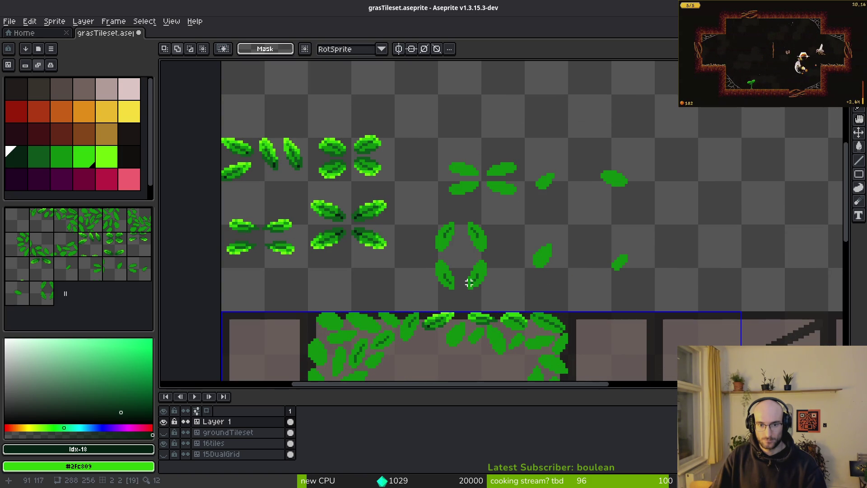
pyautogui.scroll(1, 455, 280)
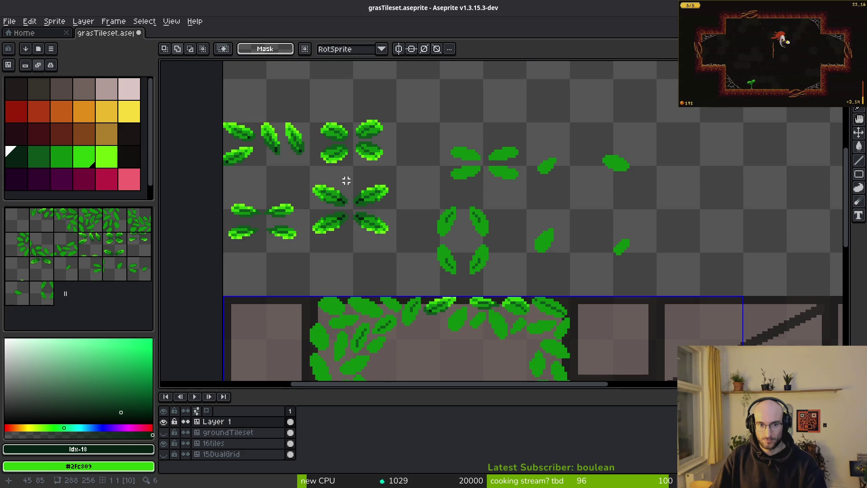
pyautogui.scroll(1, 379, 205)
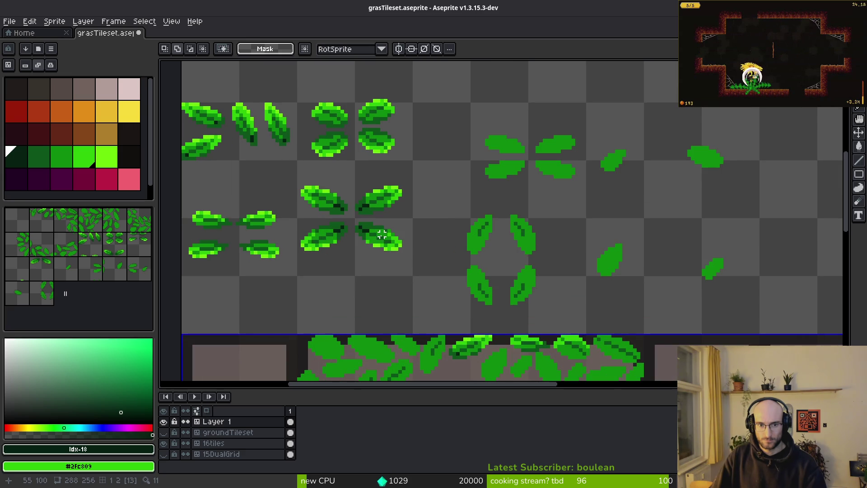
pyautogui.moveTo(352, 219)
pyautogui.mouseDown()
pyautogui.moveTo(419, 262)
pyautogui.moveTo(387, 241)
pyautogui.moveTo(345, 270)
pyautogui.mouseUp()
pyautogui.press('Right')
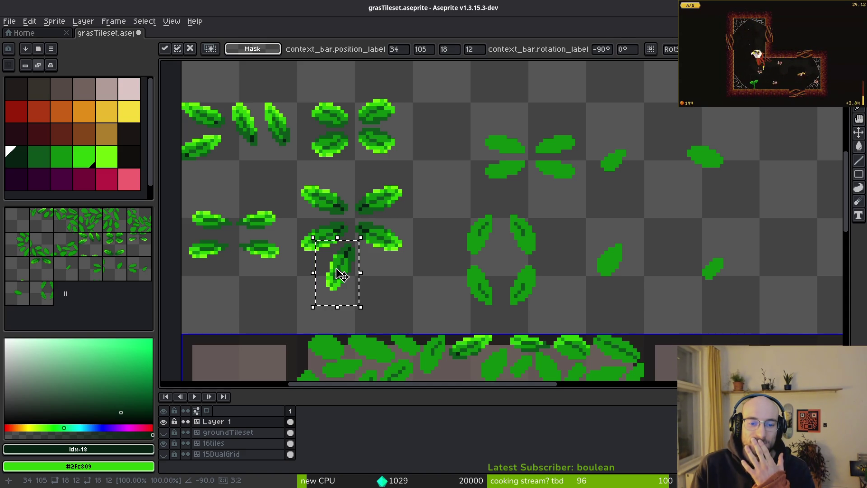
# Place a horizontally mirrored copy beside the upright shaded leaf
pyautogui.hotkey('ctrl', 'z')
pyautogui.hotkey('ctrl', 'd')
pyautogui.hotkey('ctrl', 'z')
pyautogui.hotkey('ctrl', 'z')
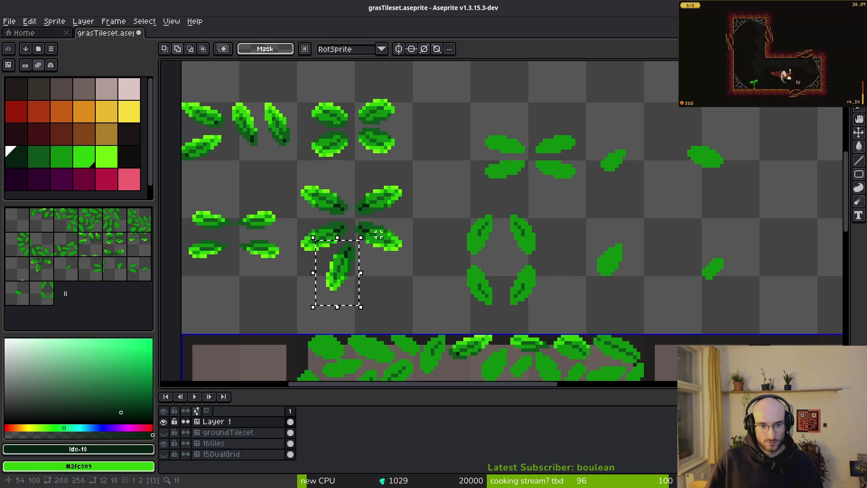
pyautogui.moveTo(361, 258); pyautogui.dragTo(367, 280)
pyautogui.hotkey('ctrl', 'z')
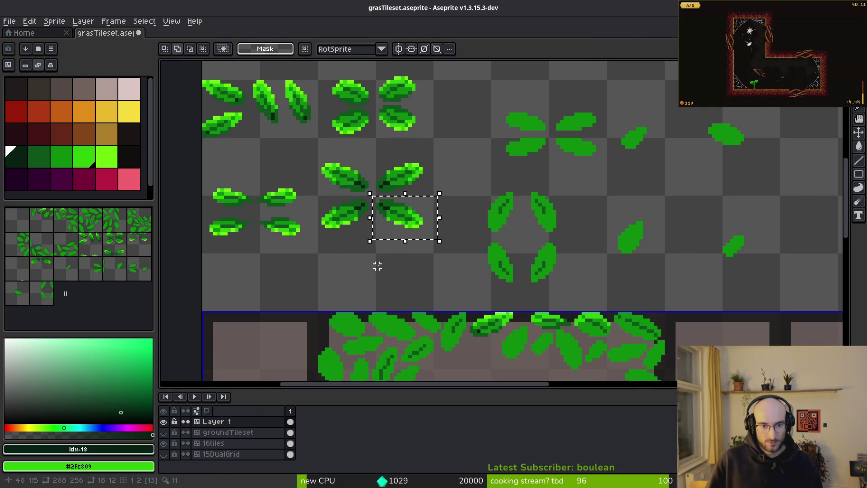
pyautogui.moveTo(397, 231); pyautogui.dragTo(367, 270)
pyautogui.hotkey('ctrl', 'shift', 'r')
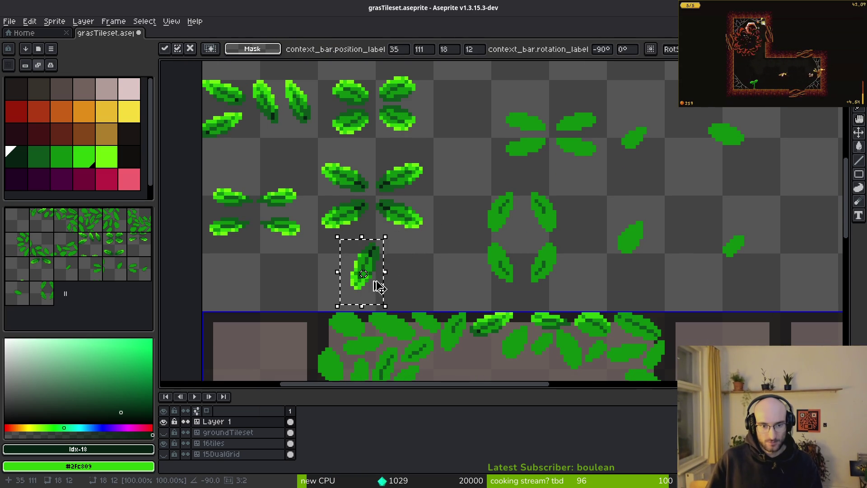
pyautogui.hotkey('ctrl', 'z')
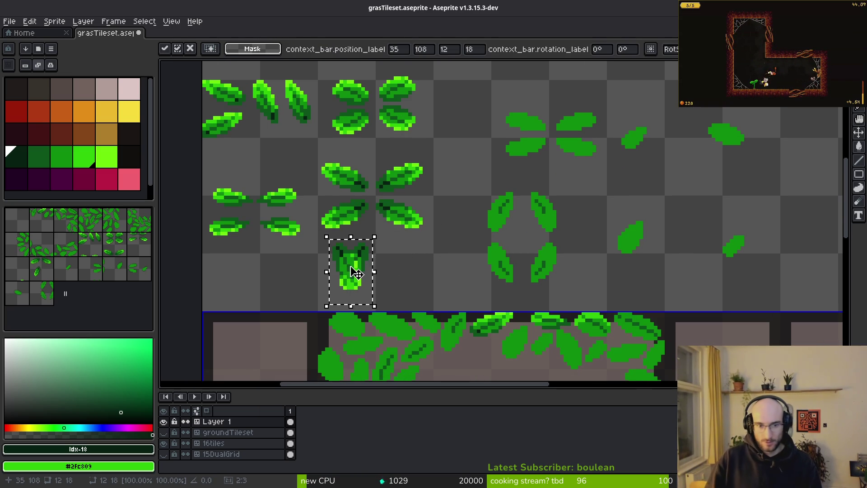
pyautogui.moveTo(371, 265); pyautogui.dragTo(408, 277)
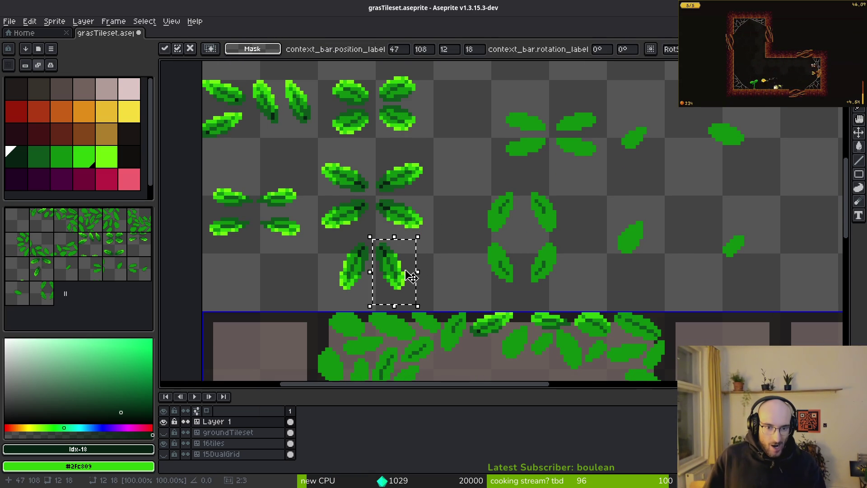
pyautogui.press('Return')
# Reposition the four flat leaves, shifting one leaf to the right
pyautogui.hscroll(3, 555, 209)
pyautogui.scroll(2, 555, 209)
pyautogui.moveTo(414, 128)
pyautogui.mouseDown()
pyautogui.moveTo(537, 200)
pyautogui.moveTo(508, 158)
pyautogui.moveTo(629, 229)
pyautogui.mouseUp()
pyautogui.press('Return')
pyautogui.moveTo(581, 181)
pyautogui.mouseDown()
pyautogui.moveTo(600, 192)
pyautogui.moveTo(603, 186)
pyautogui.moveTo(564, 209)
pyautogui.mouseUp()
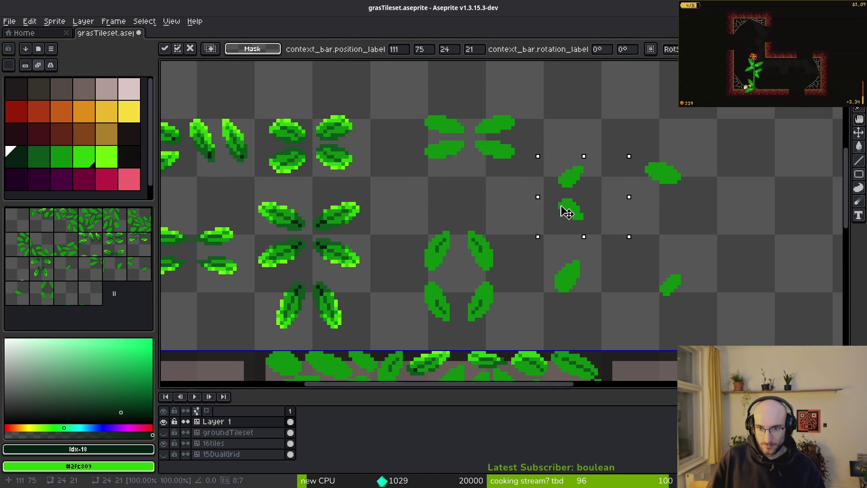
pyautogui.press('Return')
# Mirror two flat leaves horizontally and shift them right
pyautogui.moveTo(533, 143); pyautogui.dragTo(604, 236)
pyautogui.hotkey('shift', 'h')
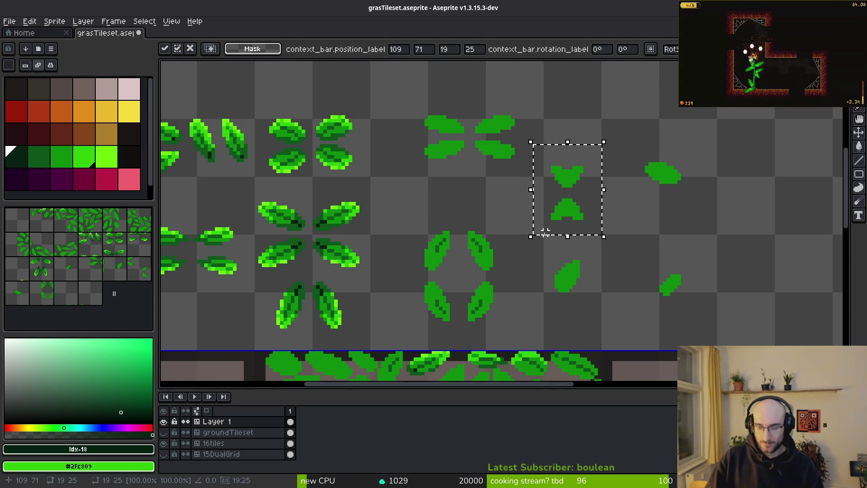
pyautogui.moveTo(550, 239)
pyautogui.mouseDown()
pyautogui.moveTo(602, 220)
pyautogui.moveTo(526, 200)
pyautogui.moveTo(626, 221)
pyautogui.mouseUp()
pyautogui.press('Return')
# Move a flat leaf right and copy the leaf pair below it
pyautogui.hscroll(5, 587, 181)
pyautogui.moveTo(534, 112); pyautogui.dragTo(635, 203)
pyautogui.moveTo(581, 170)
pyautogui.mouseDown()
pyautogui.moveTo(642, 180)
pyautogui.moveTo(678, 173)
pyautogui.mouseUp()
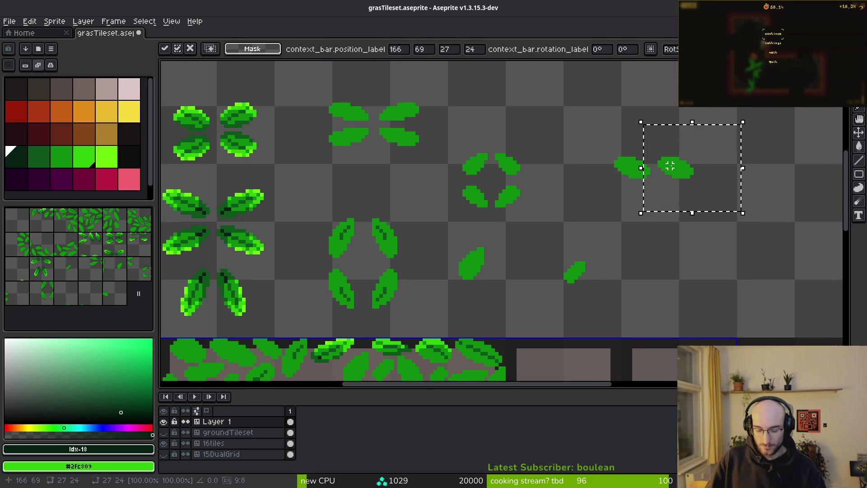
pyautogui.moveTo(587, 126); pyautogui.dragTo(704, 203)
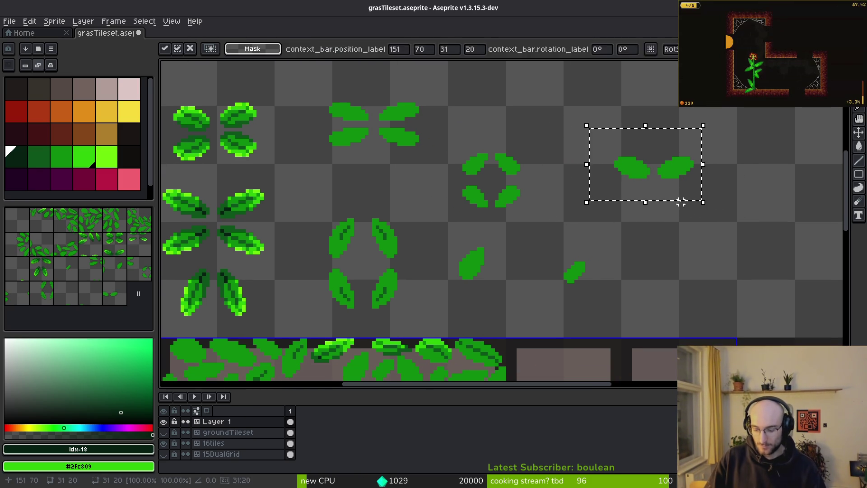
pyautogui.moveTo(564, 102); pyautogui.dragTo(757, 227)
pyautogui.moveTo(679, 176); pyautogui.dragTo(673, 210)
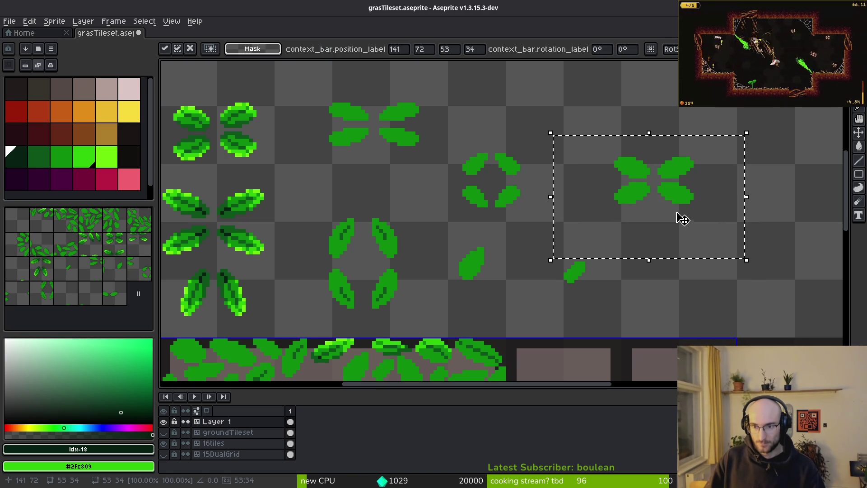
pyautogui.click(540, 267)
pyautogui.moveTo(537, 229); pyautogui.dragTo(634, 313)
pyautogui.moveTo(588, 272); pyautogui.dragTo(620, 277)
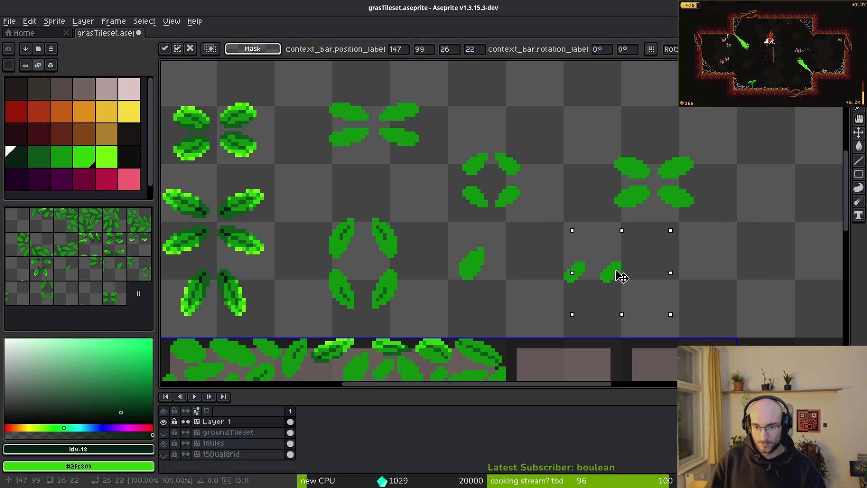
# Add a vertically flipped copy of the two lower leaves
pyautogui.moveTo(518, 256)
pyautogui.mouseDown()
pyautogui.moveTo(631, 310)
pyautogui.moveTo(674, 317)
pyautogui.mouseUp()
pyautogui.hotkey('ctrl', 'c')
pyautogui.hotkey('ctrl', 'v')
pyautogui.hotkey('shift', 'v')
pyautogui.moveTo(626, 276)
pyautogui.mouseDown()
pyautogui.moveTo(625, 246)
pyautogui.moveTo(677, 299)
pyautogui.moveTo(623, 277)
pyautogui.mouseUp()
pyautogui.press('Return')
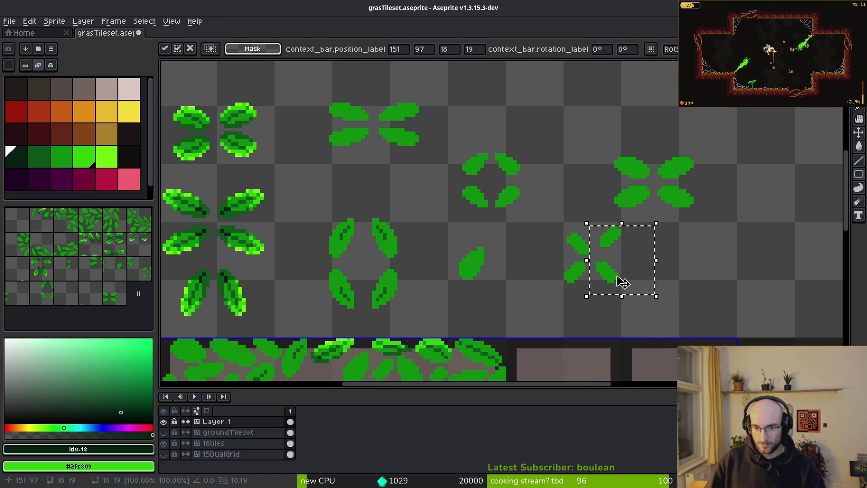
pyautogui.press('Return')
# Move a leaf left and add a vertically flipped copy of the pair below
pyautogui.hscroll(-3, 555, 238)
pyautogui.moveTo(479, 197); pyautogui.dragTo(604, 271)
pyautogui.scroll(1, 604, 271)
pyautogui.moveTo(522, 170); pyautogui.dragTo(637, 292)
pyautogui.moveTo(559, 241)
pyautogui.mouseDown()
pyautogui.moveTo(500, 234)
pyautogui.moveTo(489, 245)
pyautogui.moveTo(608, 251)
pyautogui.mouseUp()
pyautogui.press('Return')
pyautogui.moveTo(526, 183); pyautogui.dragTo(654, 271)
pyautogui.moveTo(602, 242); pyautogui.dragTo(608, 300)
pyautogui.hotkey('shift', 'v')
pyautogui.press('Return')
pyautogui.scroll(-6, 567, 265)
# Select the two upright leaves beneath the diagonal cluster and delete them
pyautogui.scroll(3, 594, 225)
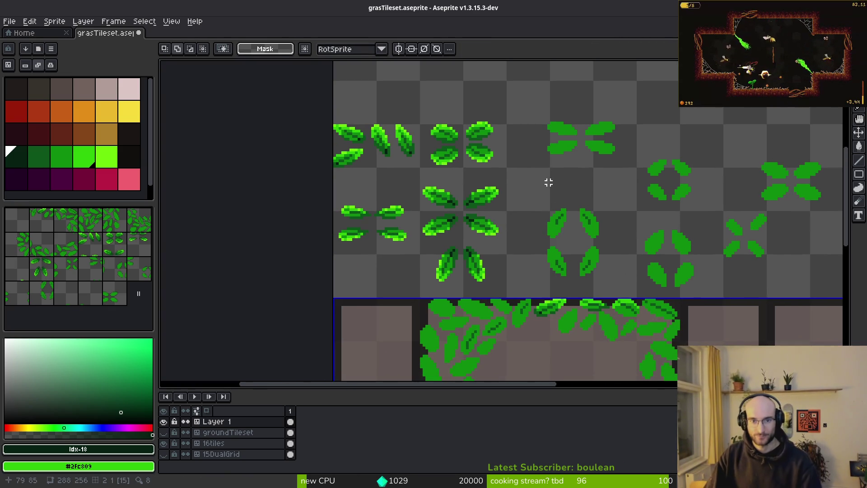
pyautogui.scroll(3, 551, 182)
pyautogui.scroll(-1, 575, 232)
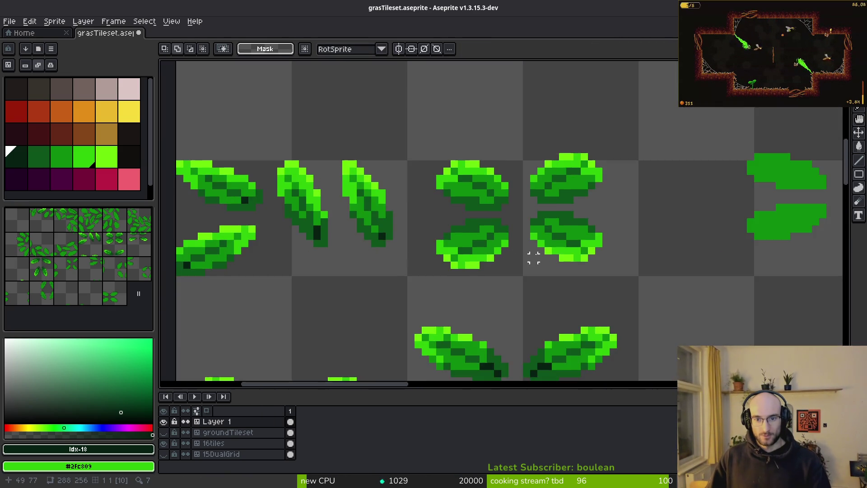
pyautogui.hscroll(-5, 519, 226)
pyautogui.scroll(-3, 461, 171)
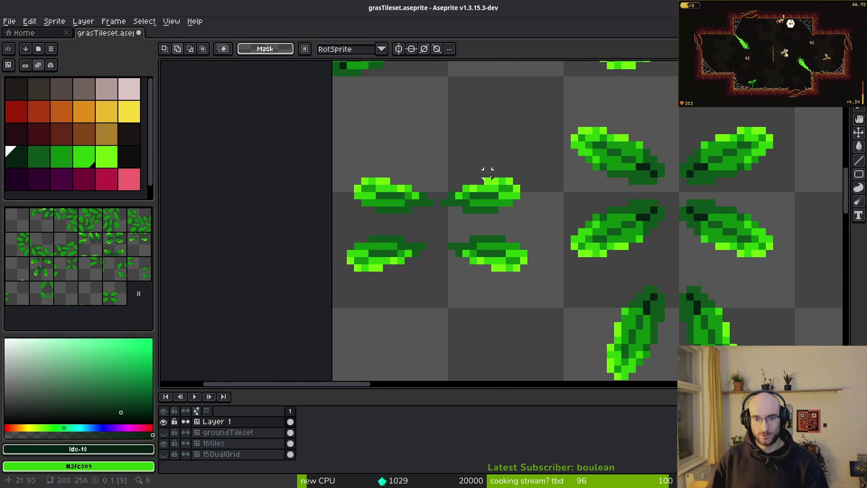
pyautogui.hscroll(2, 487, 233)
pyautogui.scroll(3, 487, 232)
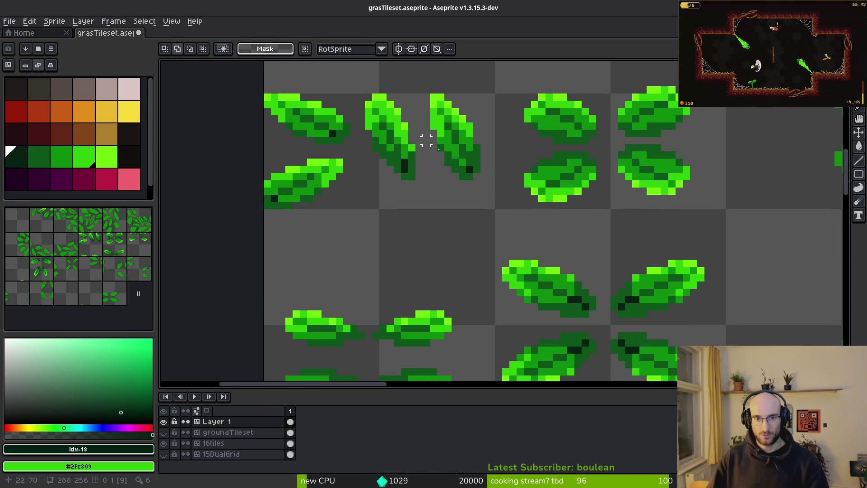
pyautogui.scroll(-2, 456, 254)
pyautogui.scroll(-3, 456, 253)
pyautogui.scroll(2, 477, 273)
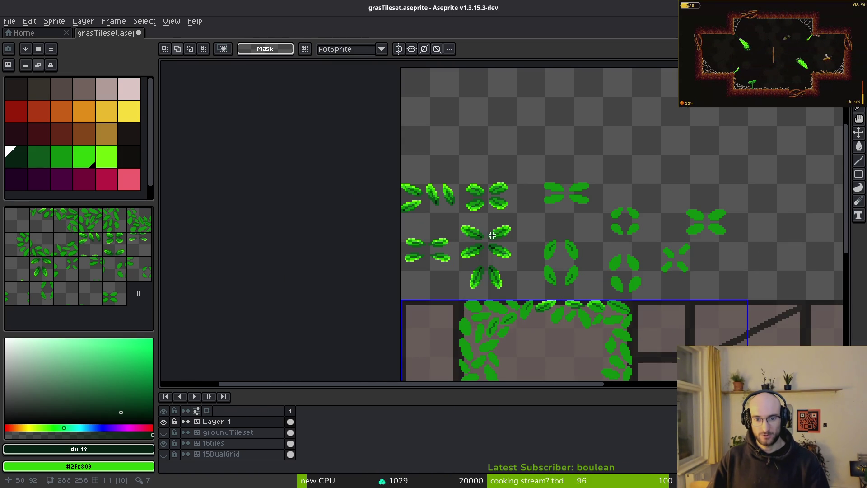
pyautogui.scroll(3, 496, 237)
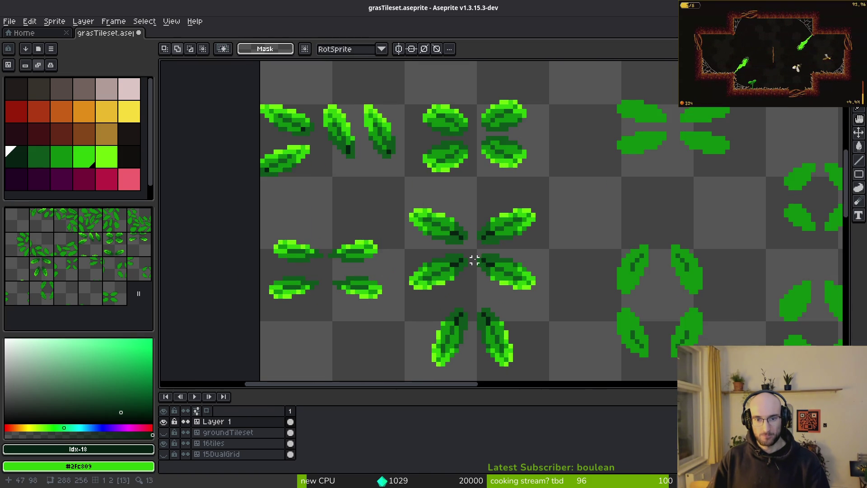
pyautogui.scroll(1, 480, 273)
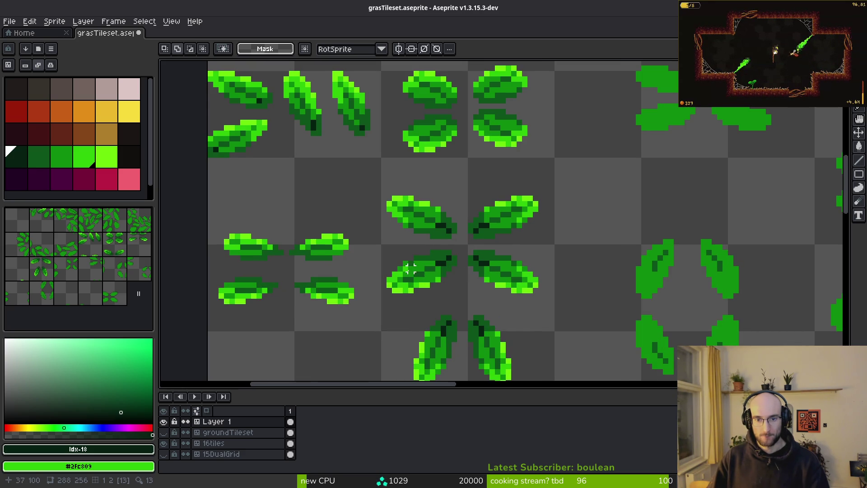
pyautogui.scroll(-3, 411, 269)
pyautogui.scroll(1, 437, 246)
pyautogui.scroll(-2, 446, 261)
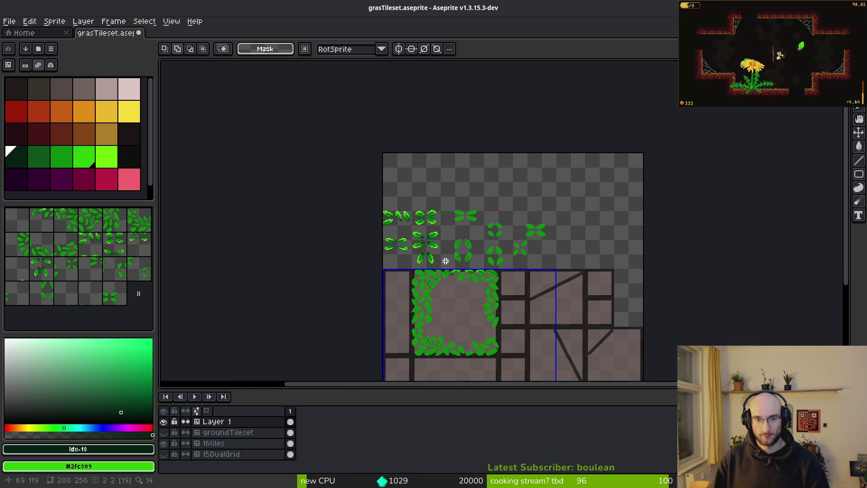
pyautogui.scroll(3, 437, 264)
pyautogui.moveTo(343, 207); pyautogui.dragTo(434, 272)
pyautogui.press('Delete')
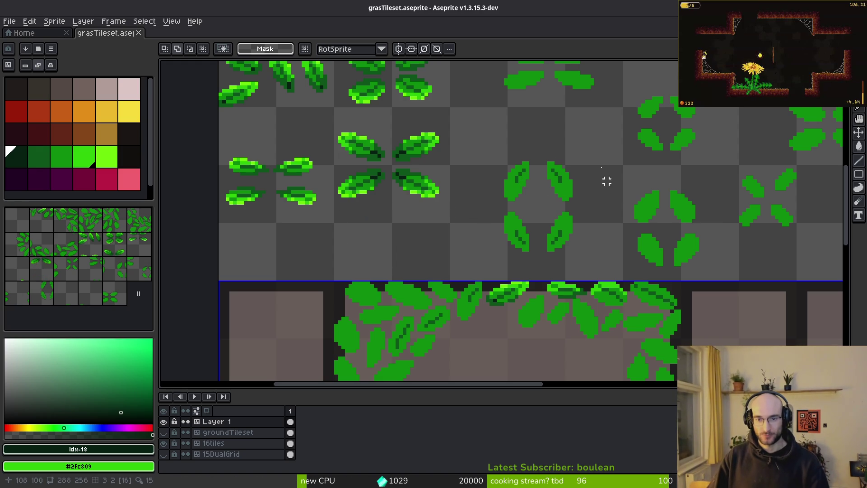
pyautogui.scroll(5, 510, 152)
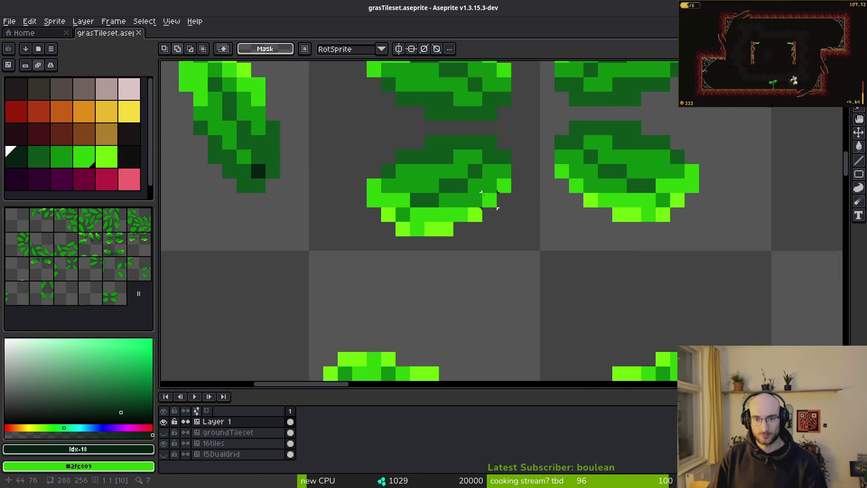
pyautogui.moveTo(395, 179); pyautogui.dragTo(489, 244)
# Try filling bright areas of the lower leaves mid green, then undo it
pyautogui.press('i')
pyautogui.click(515, 230)
pyautogui.press('g')
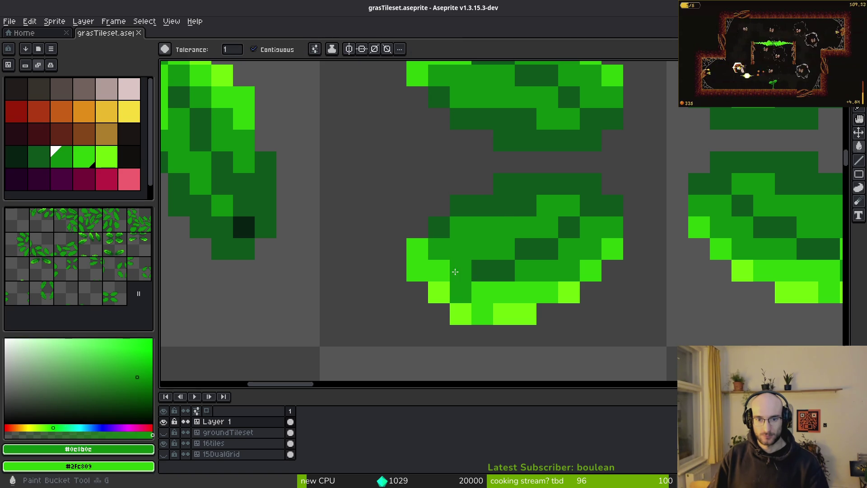
pyautogui.click(433, 262)
pyautogui.click(503, 293)
pyautogui.click(515, 314)
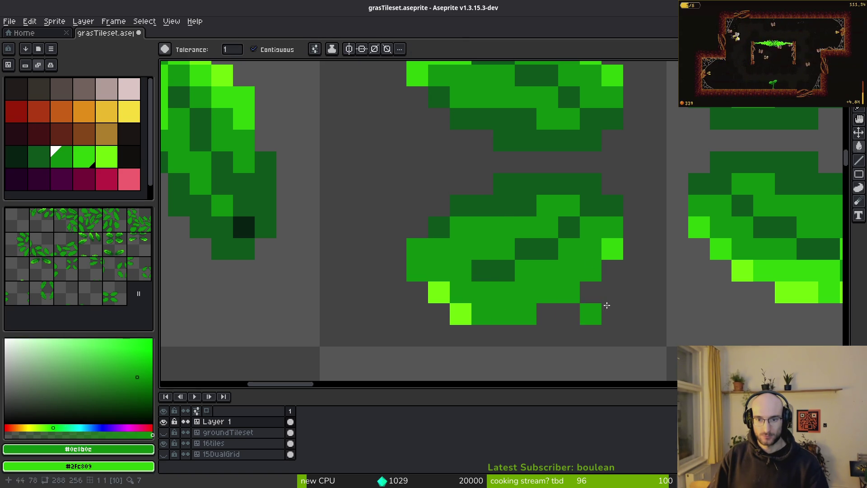
pyautogui.click(591, 313)
pyautogui.hotkey('ctrl', 'z')
pyautogui.hotkey('ctrl', 'z')
pyautogui.moveTo(792, 273); pyautogui.dragTo(559, 280)
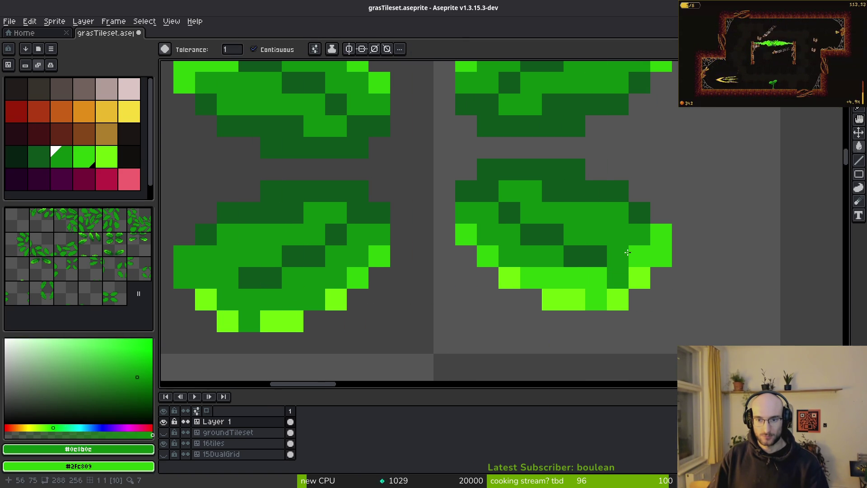
pyautogui.click(650, 246)
pyautogui.click(559, 280)
pyautogui.hotkey('ctrl', 'z')
pyautogui.hotkey('ctrl', 'z')
pyautogui.press('i')
# Fill the right leaf's lower areas and edge pixels dark green
pyautogui.click(554, 183)
pyautogui.press('g')
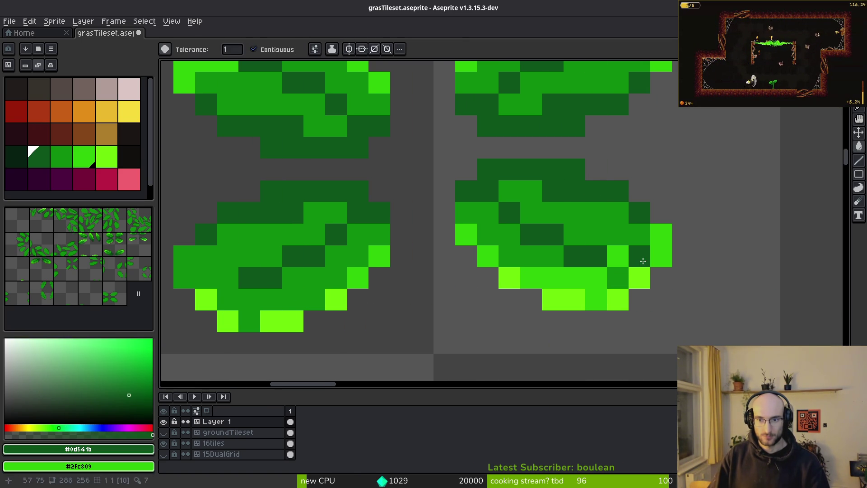
pyautogui.click(619, 256)
pyautogui.click(588, 278)
pyautogui.click(639, 278)
pyautogui.click(618, 300)
pyautogui.click(576, 298)
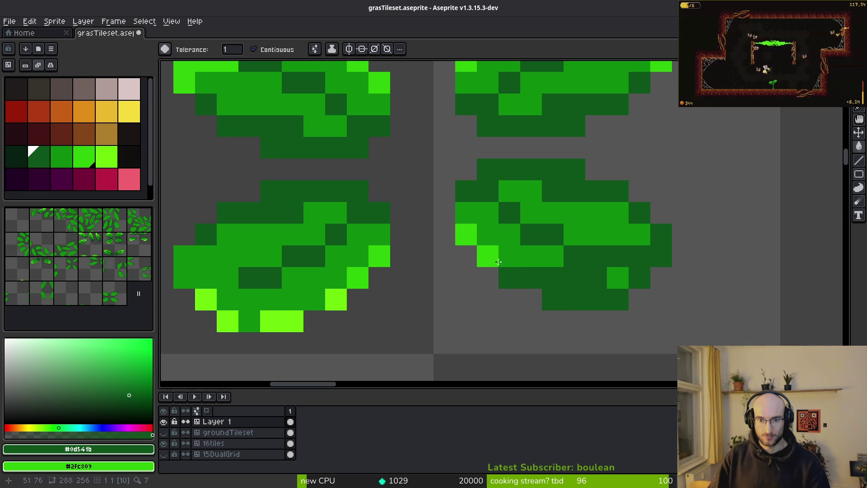
pyautogui.click(488, 256)
pyautogui.click(466, 234)
# Fill the bright pixels along the left leaf's bottom edge dark green
pyautogui.click(379, 256)
pyautogui.click(282, 321)
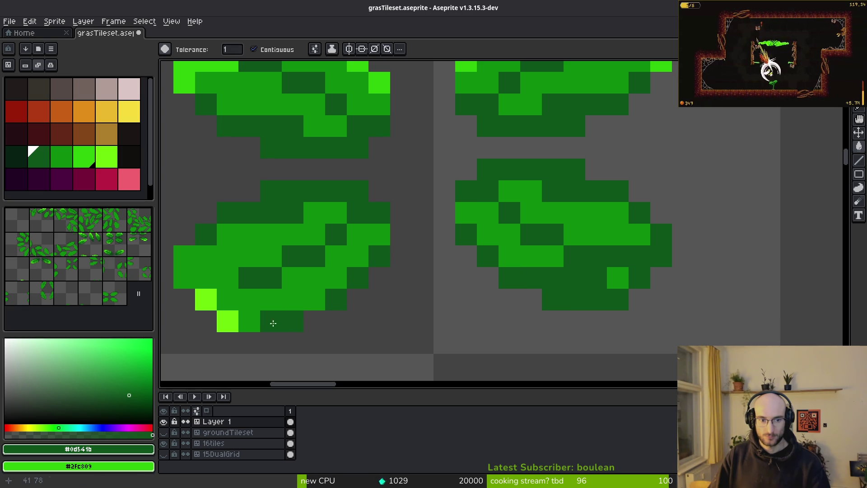
pyautogui.click(250, 321)
pyautogui.hotkey('ctrl', 'z')
pyautogui.click(228, 321)
pyautogui.click(206, 300)
# Pencil the left leaf's lower pixels dark green with a few medium-green touches
pyautogui.press('b')
pyautogui.moveTo(185, 256)
pyautogui.mouseDown()
pyautogui.moveTo(271, 300)
pyautogui.moveTo(330, 283)
pyautogui.mouseUp()
pyautogui.moveTo(260, 315); pyautogui.dragTo(228, 300)
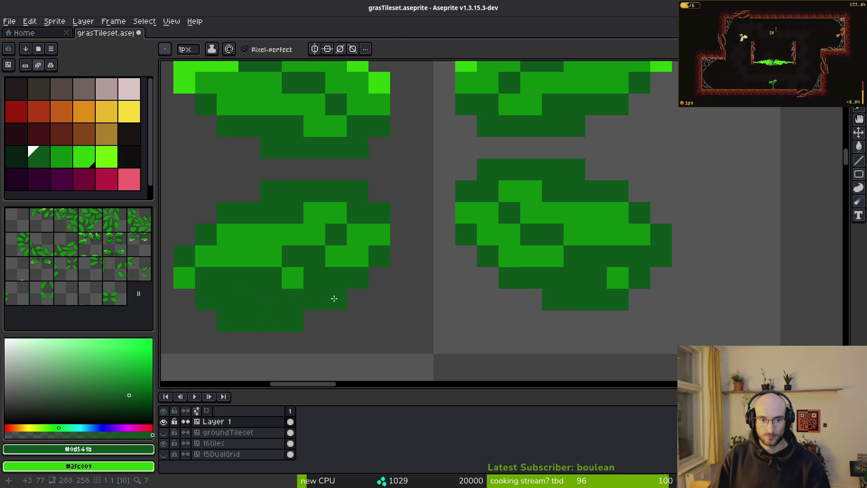
pyautogui.keyDown('alt'); pyautogui.rightClick(345, 255); pyautogui.keyUp('alt')
pyautogui.rightClick(314, 277)
pyautogui.hscroll(-3, 364, 285)
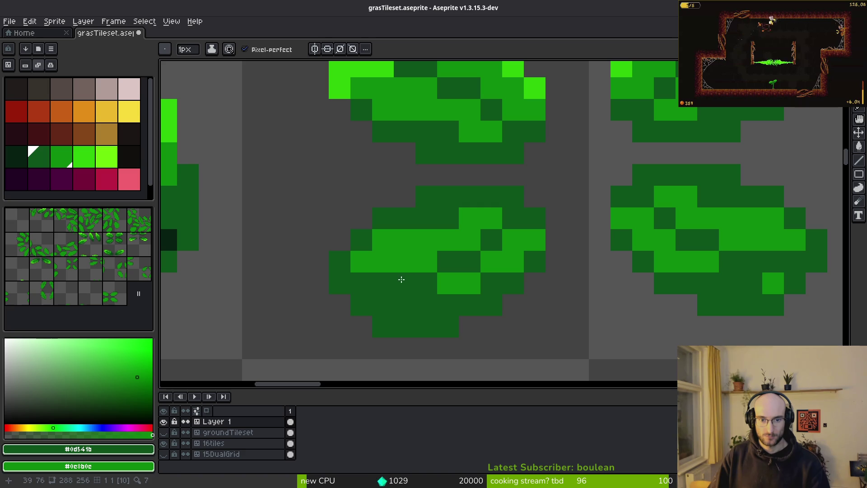
pyautogui.rightClick(404, 280)
# Fill the tops of both rounded leaves bright green
pyautogui.keyDown('alt'); pyautogui.click(522, 72); pyautogui.keyUp('alt')
pyautogui.press('g')
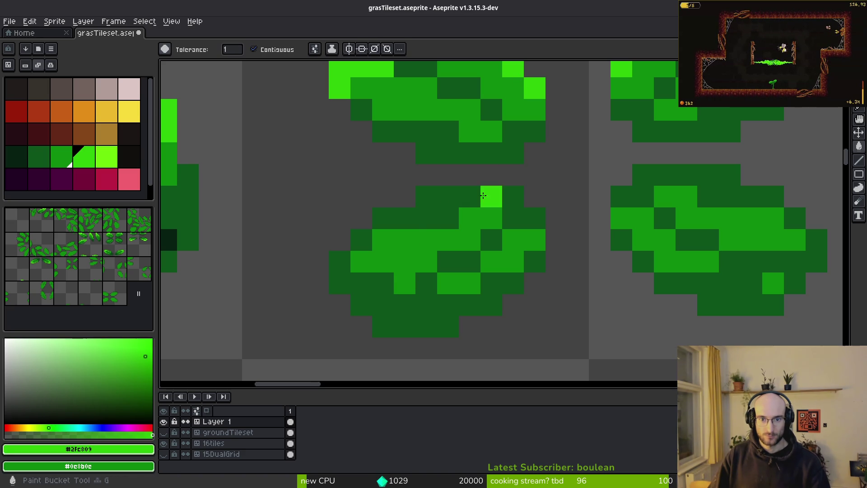
pyautogui.click(451, 198)
pyautogui.click(466, 223)
pyautogui.click(362, 239)
pyautogui.click(718, 178)
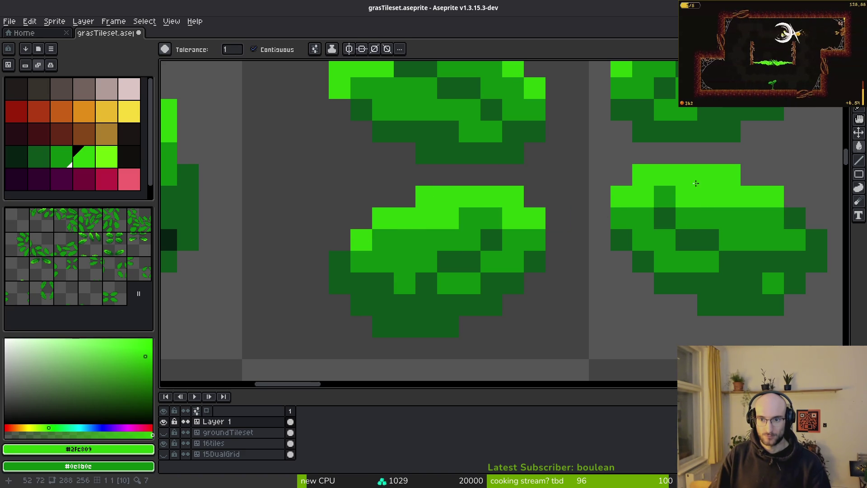
pyautogui.scroll(-5, 587, 319)
pyautogui.scroll(-3, 587, 319)
pyautogui.scroll(1, 480, 194)
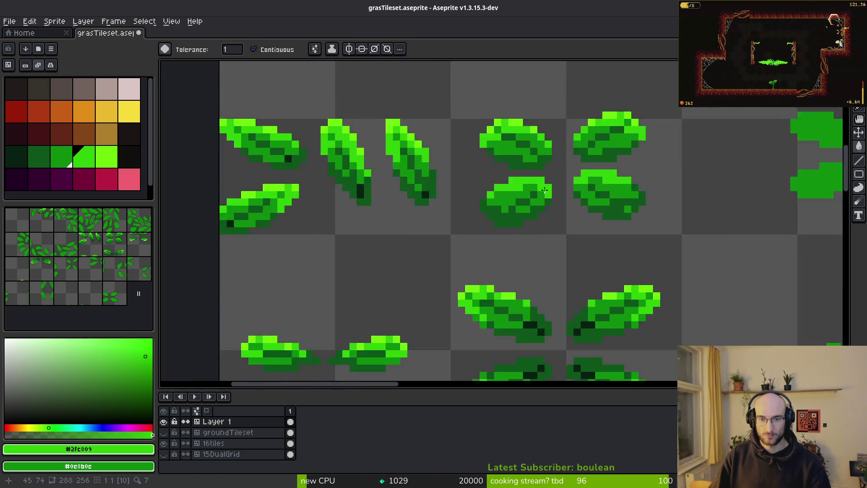
# Touch up bright and mid green pixels along the lower leaf's right edge
pyautogui.scroll(5, 544, 190)
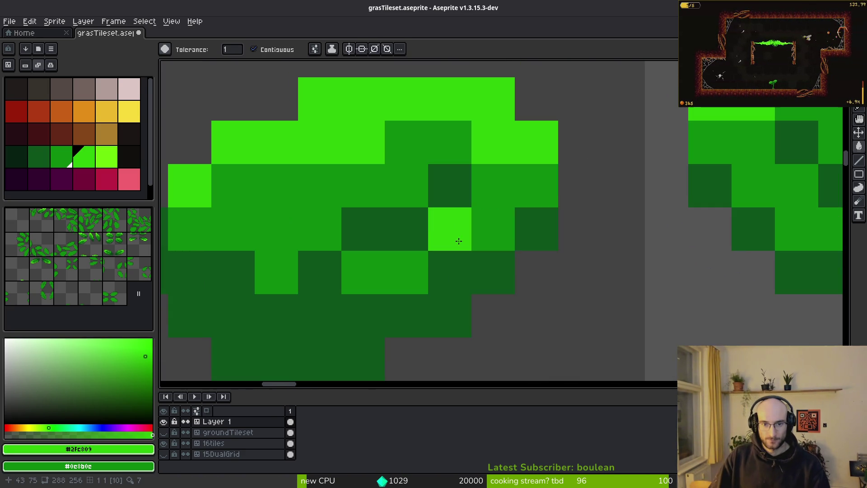
pyautogui.click(532, 193)
pyautogui.press('b')
pyautogui.click(519, 240)
pyautogui.click(542, 271)
pyautogui.scroll(-2, 550, 247)
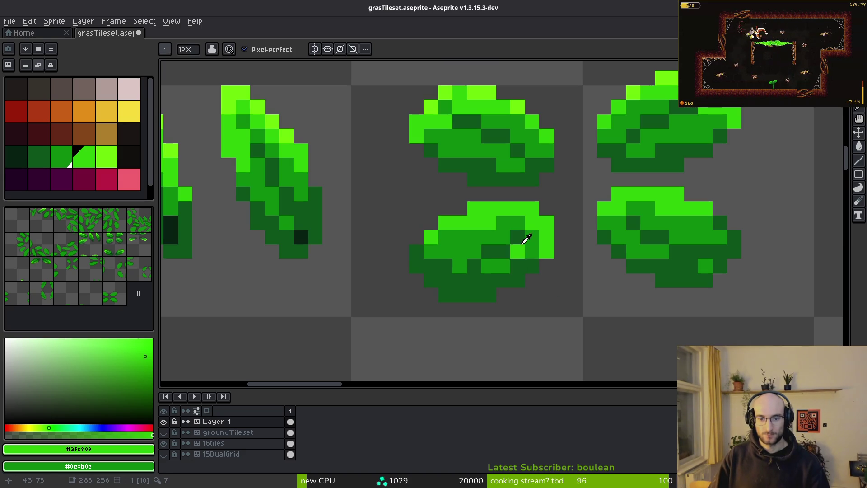
pyautogui.keyDown('alt'); pyautogui.click(519, 251); pyautogui.keyUp('alt')
pyautogui.click(534, 267)
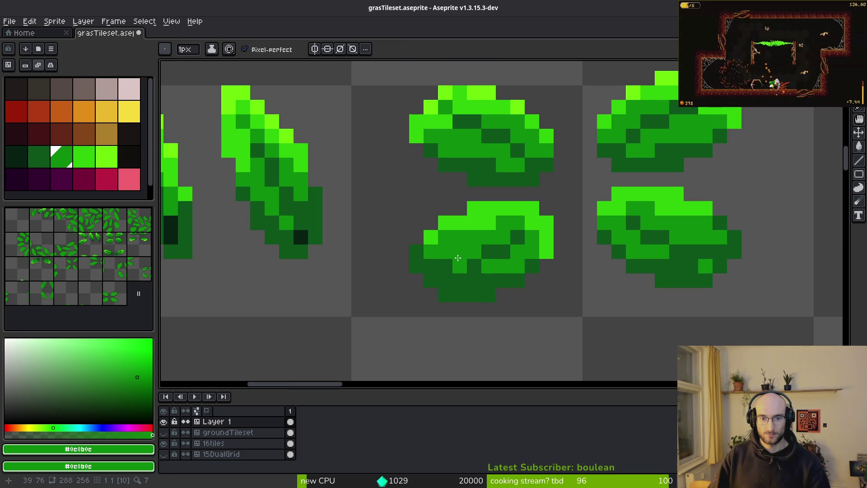
pyautogui.keyDown('alt'); pyautogui.click(470, 112); pyautogui.keyUp('alt')
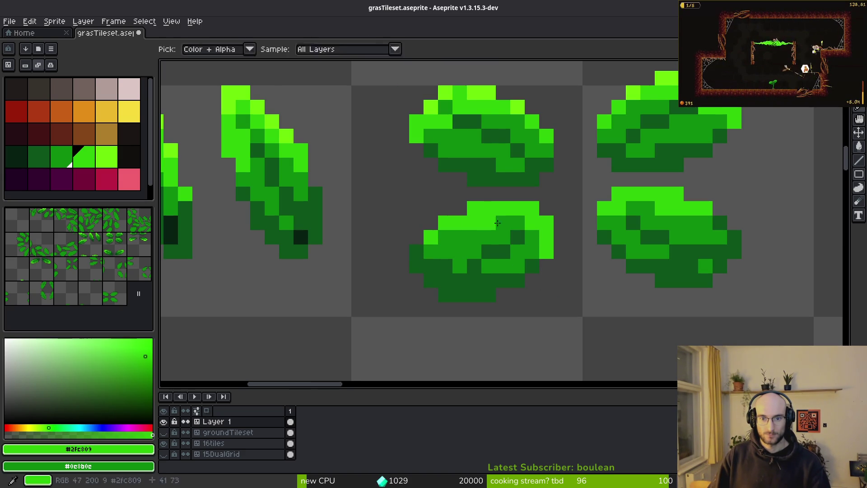
pyautogui.scroll(2, 488, 209)
pyautogui.click(523, 213)
pyautogui.click(495, 212)
pyautogui.click(546, 239)
pyautogui.scroll(-3, 610, 251)
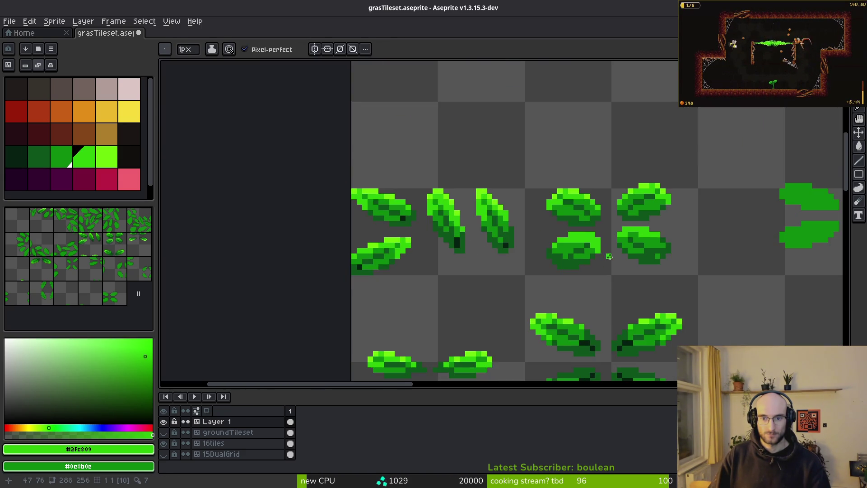
pyautogui.scroll(2, 600, 244)
pyautogui.scroll(-1, 583, 225)
# Brighten pixels along the right leaf's top with medium and bright green
pyautogui.rightClick(580, 218)
pyautogui.moveTo(589, 206); pyautogui.dragTo(647, 212)
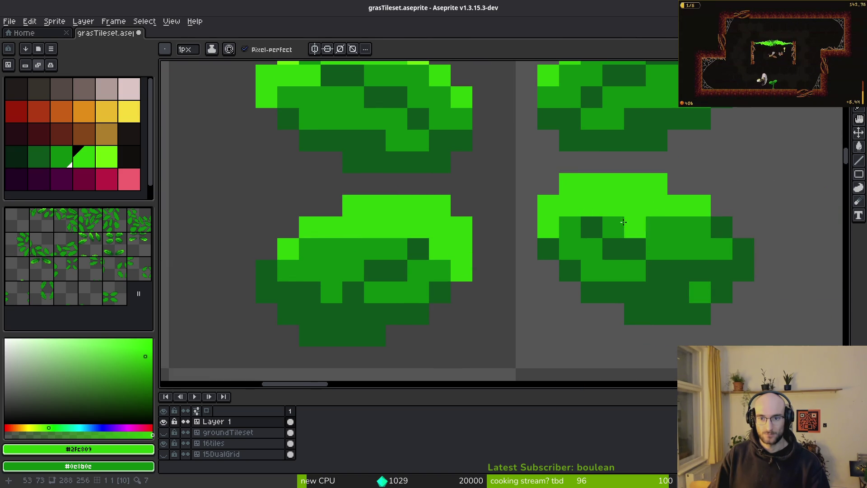
pyautogui.moveTo(570, 227); pyautogui.dragTo(549, 249)
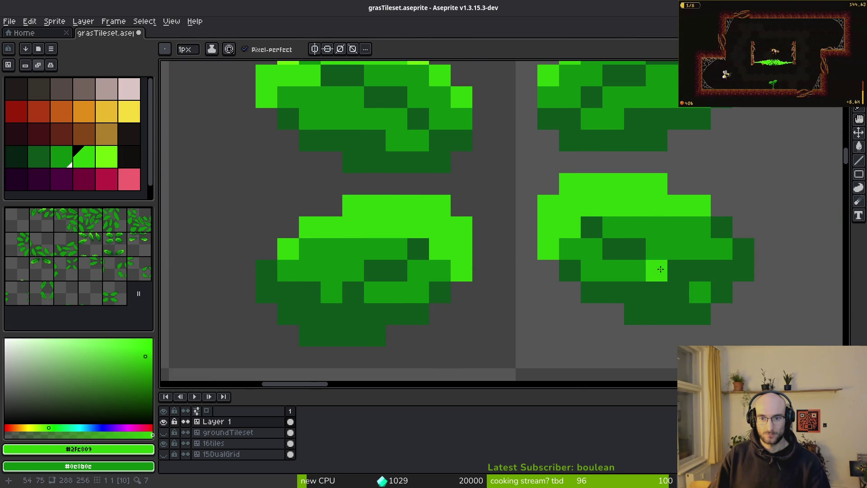
pyautogui.scroll(-3, 651, 291)
pyautogui.scroll(2, 589, 262)
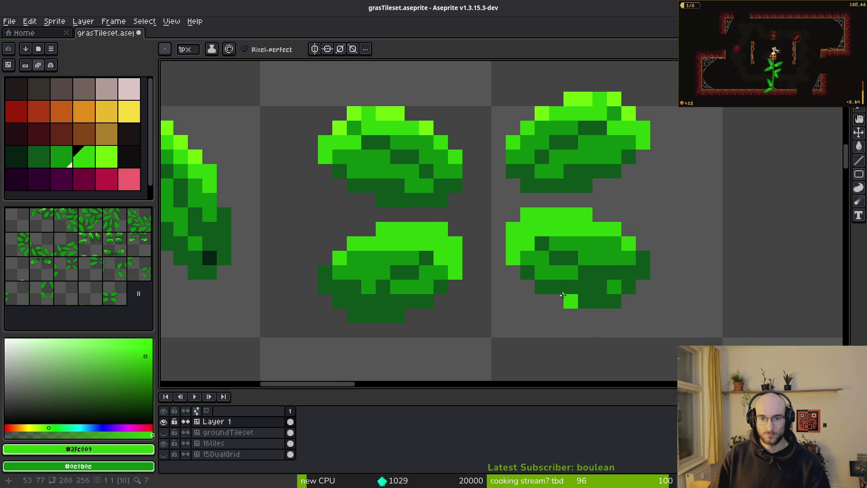
# Select and erase the lower-right rounded leaf
pyautogui.press('m')
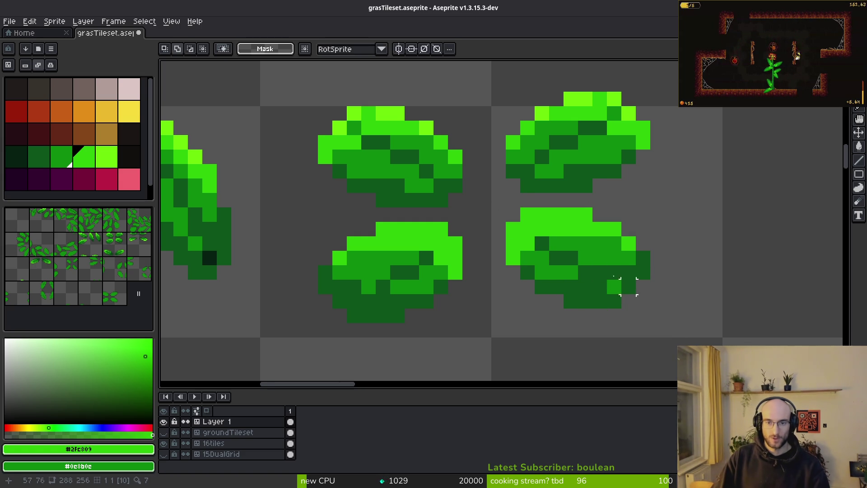
pyautogui.scroll(1, 565, 271)
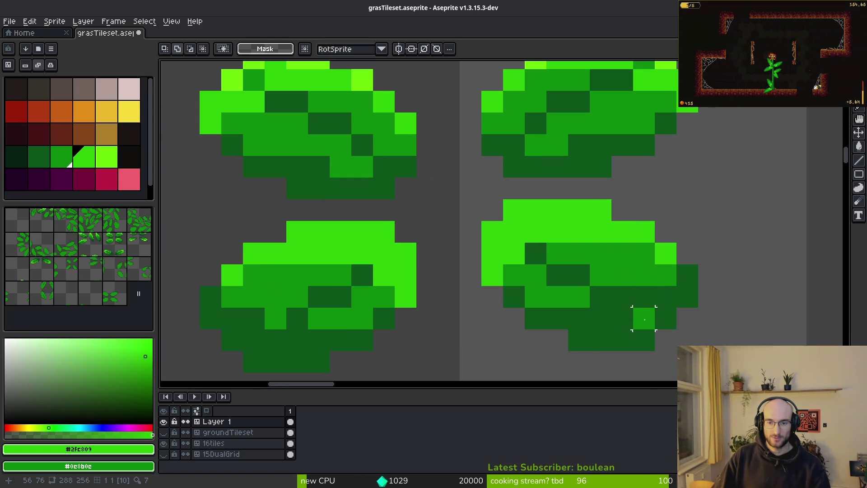
pyautogui.scroll(-2, 628, 311)
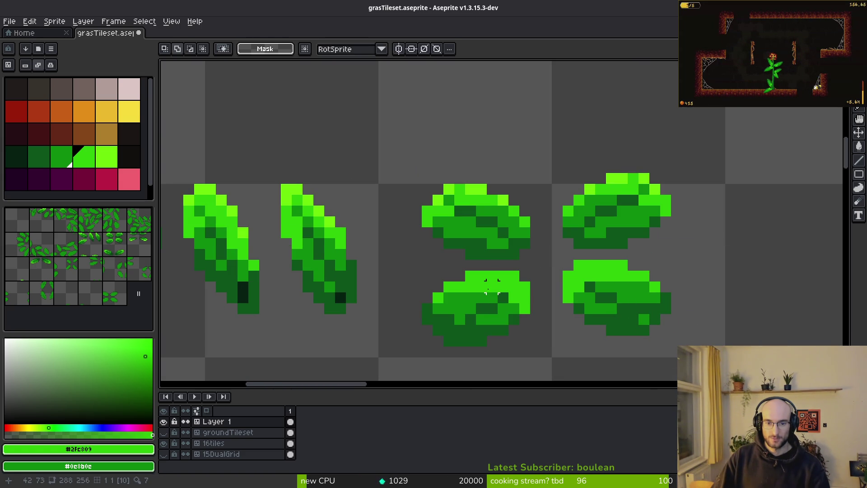
pyautogui.moveTo(558, 264); pyautogui.dragTo(759, 356)
pyautogui.press('Delete')
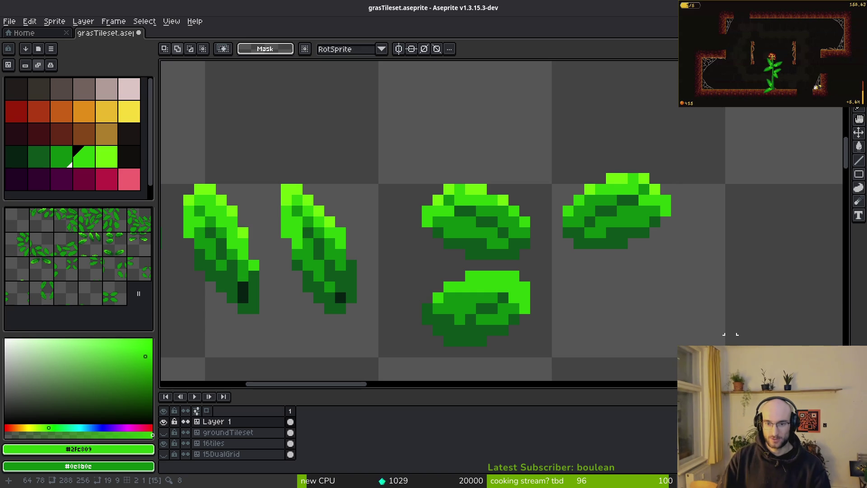
pyautogui.scroll(-2, 557, 238)
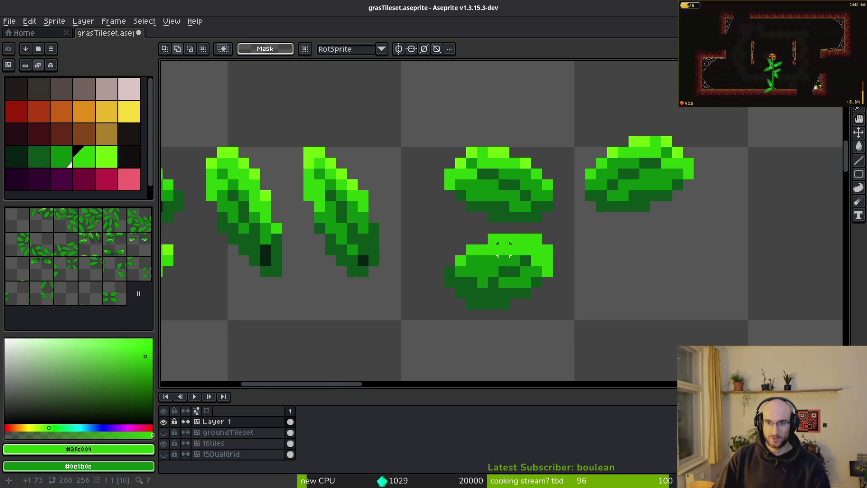
pyautogui.scroll(1, 536, 237)
# Pencil lime highlight pixels along the lower-left leaf's top edge
pyautogui.press('i')
pyautogui.click(536, 236)
pyautogui.press('g')
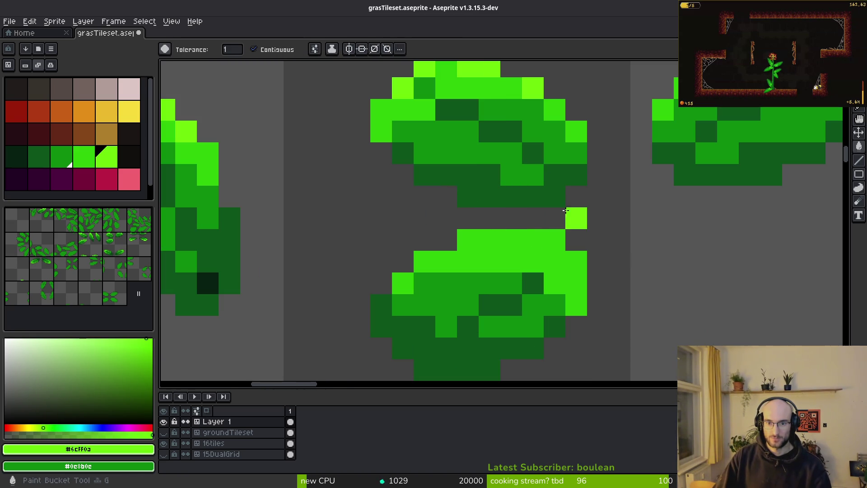
pyautogui.click(537, 237)
pyautogui.hotkey('ctrl', 'z')
pyautogui.click(553, 242)
pyautogui.hotkey('ctrl', 'z')
pyautogui.press('b')
pyautogui.click(532, 240)
pyautogui.click(576, 262)
pyautogui.click(489, 240)
pyautogui.click(440, 259)
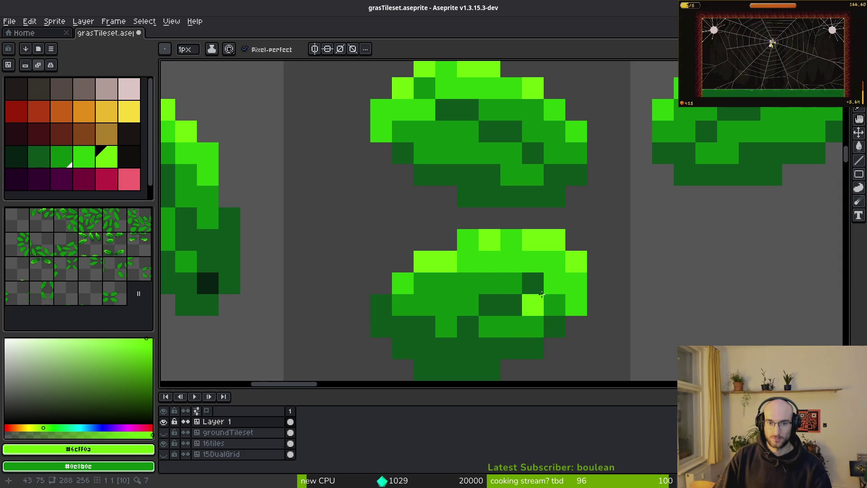
# Set the drawing colour back to green #2fc809
pyautogui.scroll(-8, 548, 311)
pyautogui.scroll(7, 548, 313)
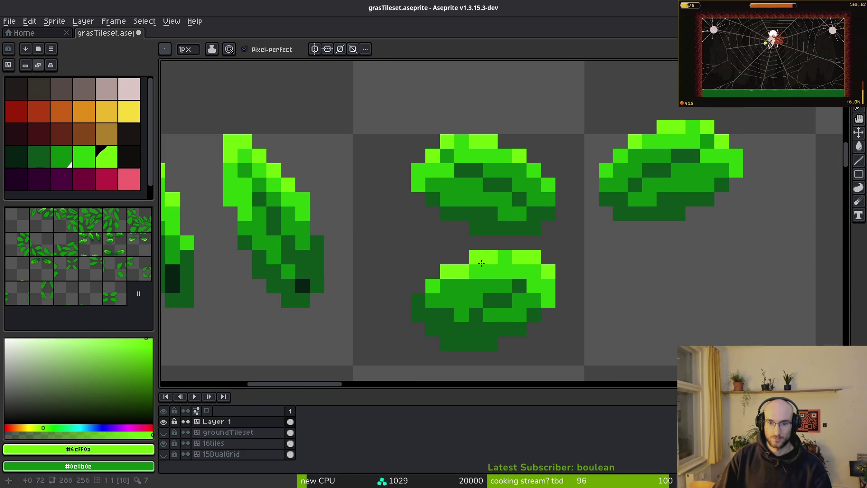
pyautogui.scroll(-4, 572, 321)
pyautogui.scroll(5, 465, 298)
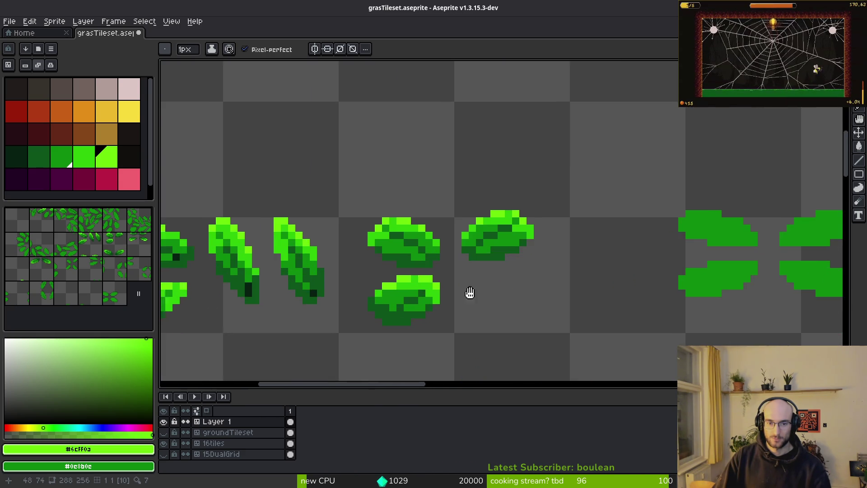
pyautogui.keyDown('alt'); pyautogui.click(387, 299); pyautogui.keyUp('alt')
pyautogui.scroll(-4, 594, 324)
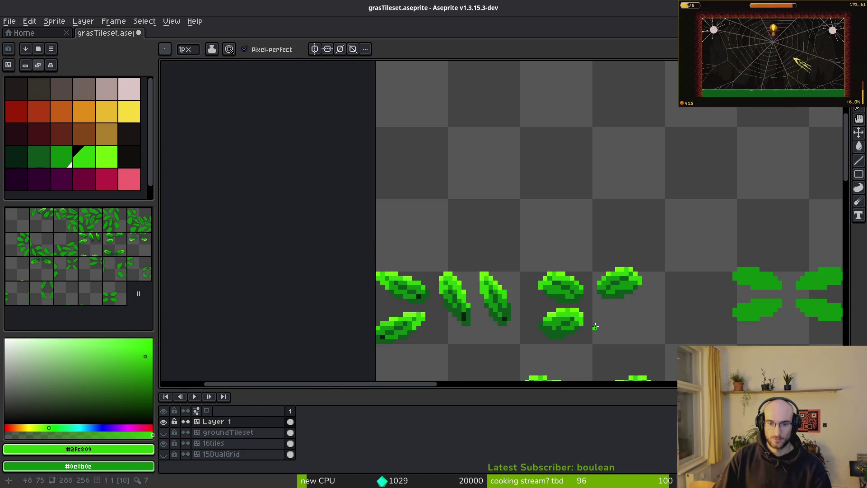
pyautogui.scroll(-1, 595, 329)
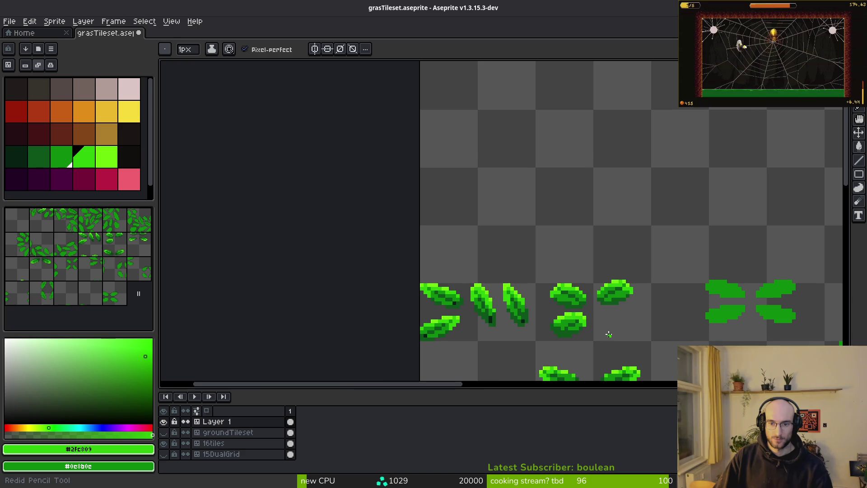
pyautogui.scroll(5, 449, 300)
# Marquee the lower rounded leaf and drag a copy into the empty spot to its right
pyautogui.press('m')
pyautogui.moveTo(294, 265); pyautogui.dragTo(406, 330)
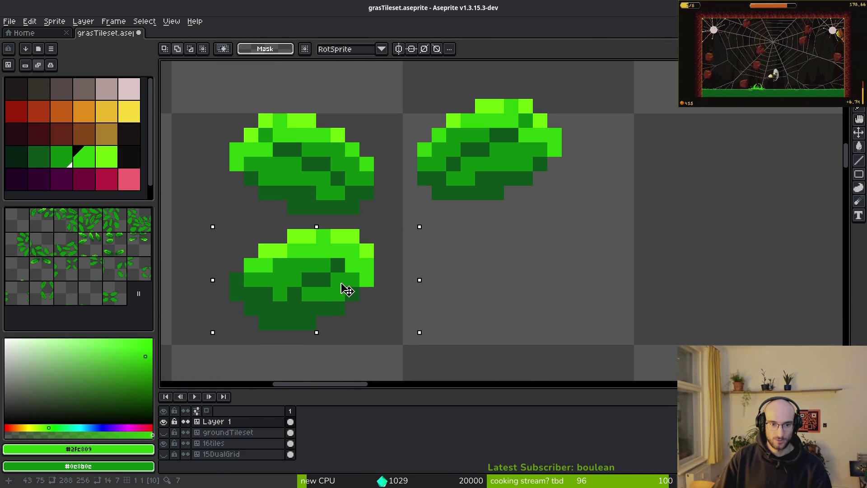
pyautogui.moveTo(215, 229); pyautogui.dragTo(428, 343)
pyautogui.moveTo(304, 290); pyautogui.dragTo(509, 309)
pyautogui.click(453, 232)
pyautogui.moveTo(453, 232); pyautogui.dragTo(513, 300)
pyautogui.press('Return')
# Pan the view over to the diagonal leaf cluster
pyautogui.scroll(-3, 459, 294)
pyautogui.hscroll(3, 451, 304)
pyautogui.press('Tab')
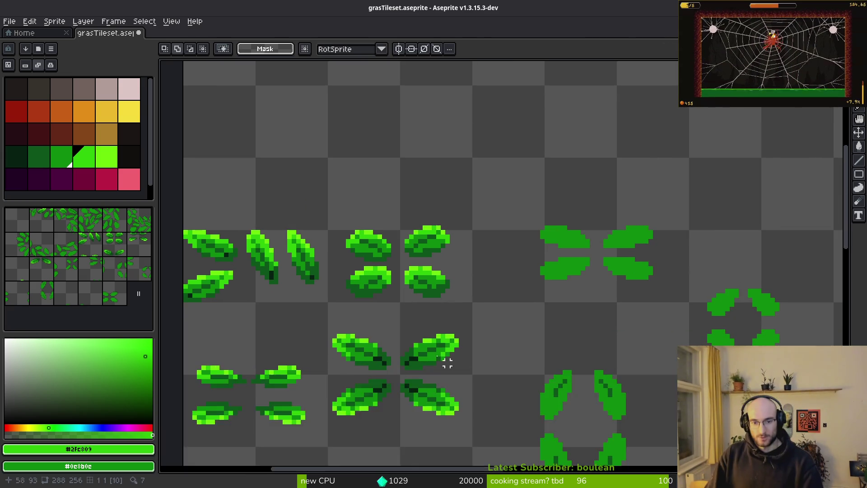
pyautogui.scroll(4, 412, 282)
pyautogui.press('Tab')
pyautogui.moveTo(430, 268); pyautogui.dragTo(484, 203)
pyautogui.scroll(2, 509, 291)
pyautogui.scroll(1, 493, 253)
# Fill two dark patches on the diagonal leaf with mid green
pyautogui.press('i')
pyautogui.press('g')
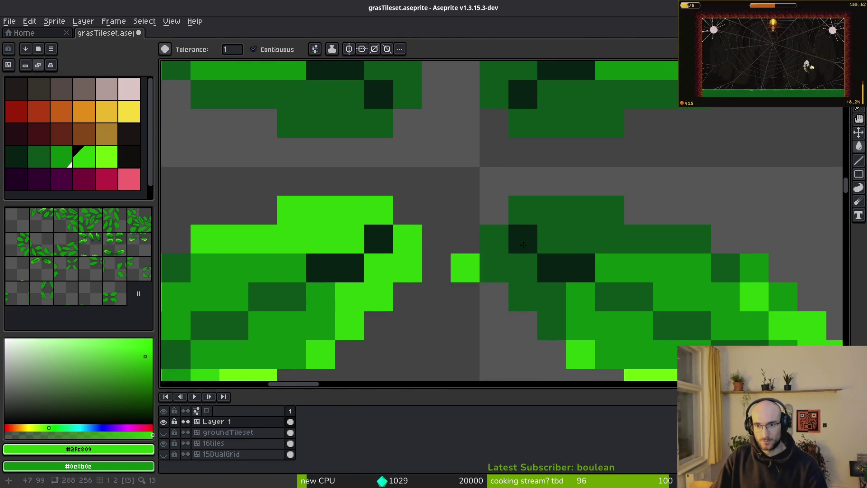
pyautogui.click(527, 265)
pyautogui.hotkey('ctrl', 'z')
pyautogui.moveTo(527, 265); pyautogui.dragTo(479, 240)
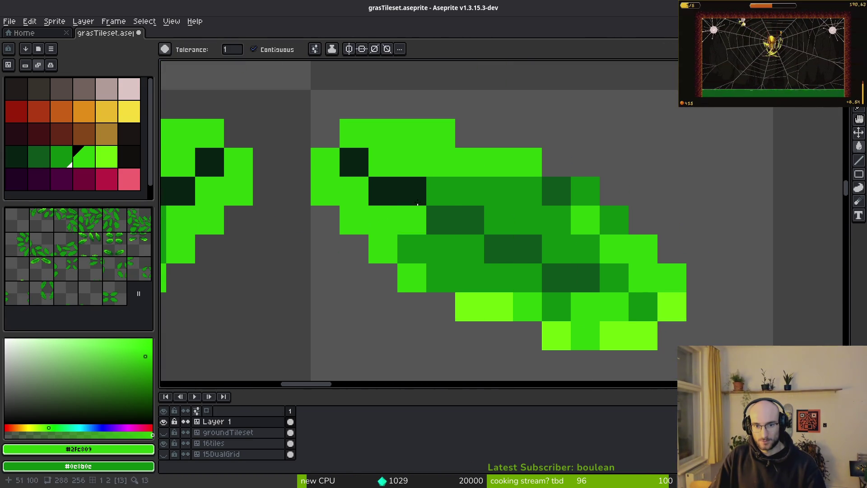
pyautogui.press('i')
pyautogui.click(361, 178)
pyautogui.press('g')
pyautogui.click(360, 175)
pyautogui.click(395, 187)
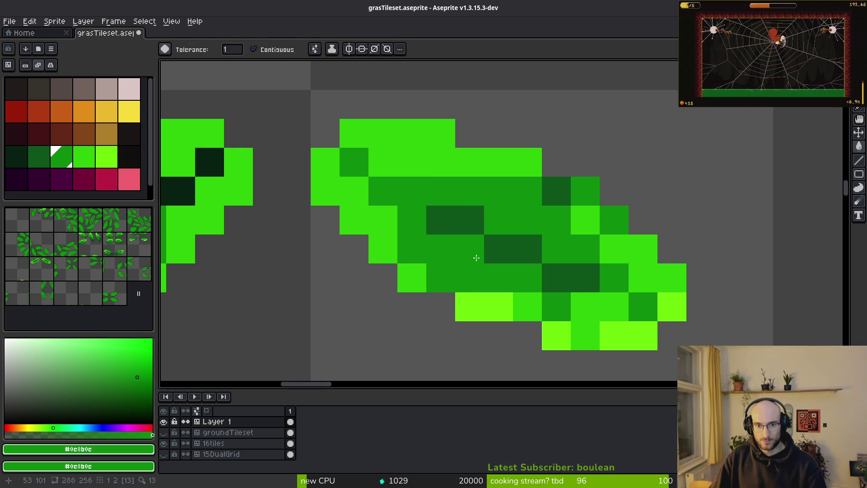
# Fill a cell near the leaf's edge with dark green #0d541b
pyautogui.press('i')
pyautogui.click(452, 219)
pyautogui.press('g')
pyautogui.click(412, 191)
pyautogui.hotkey('ctrl', 'z')
pyautogui.click(414, 214)
pyautogui.hotkey('ctrl', 'z')
pyautogui.click(419, 199)
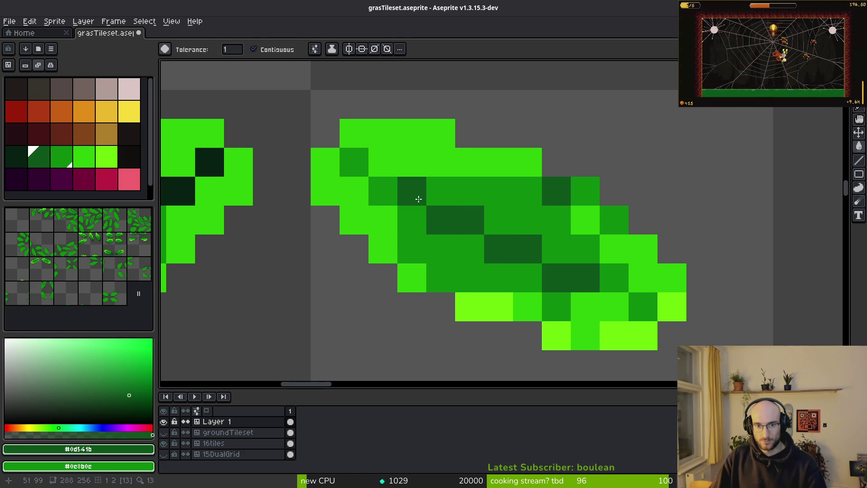
# Try repainting a very dark pixel mid green, then undo it
pyautogui.scroll(-3, 419, 199)
pyautogui.press('b')
pyautogui.scroll(3, 461, 226)
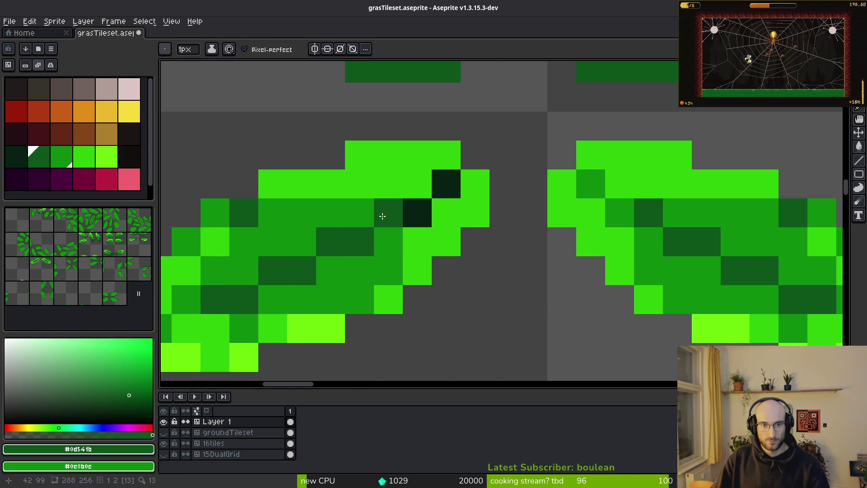
pyautogui.press('i')
pyautogui.click(395, 225)
pyautogui.press('b')
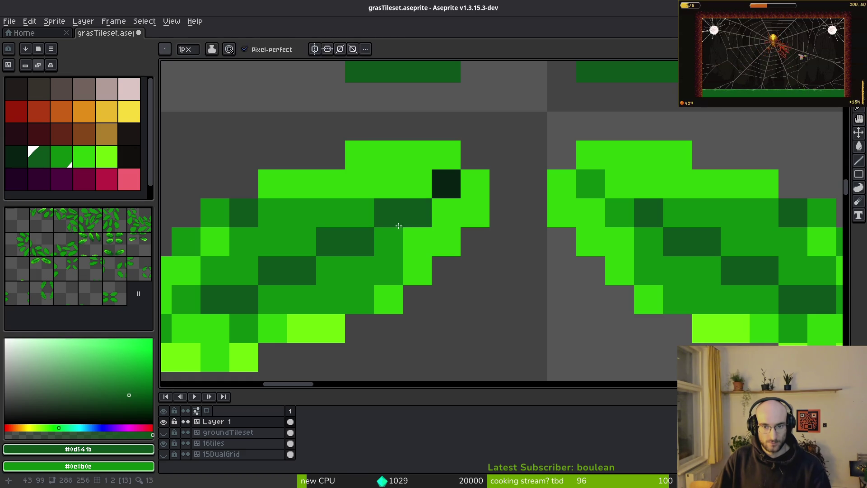
pyautogui.click(425, 206)
pyautogui.hscroll(-5, 420, 199)
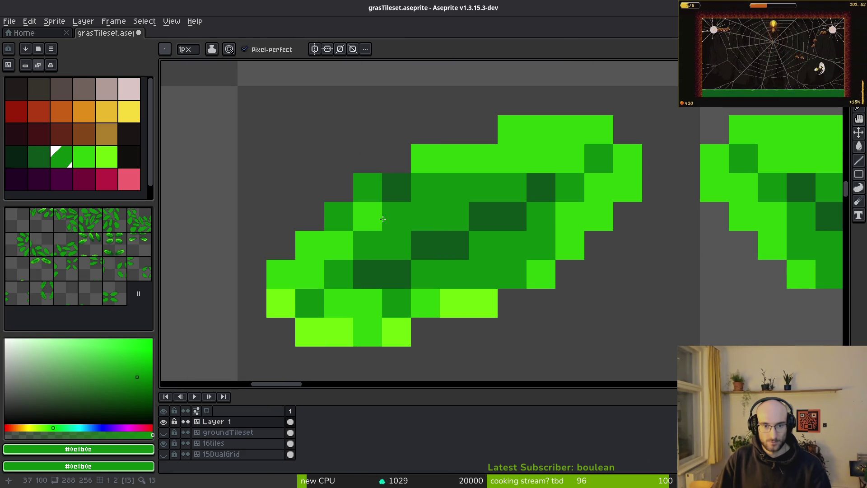
pyautogui.hotkey('ctrl', 'z')
# Darken the bright cells along the first leaf's bottom and left with #0d541b
pyautogui.press('i')
pyautogui.click(407, 262)
pyautogui.press('g')
pyautogui.click(354, 306)
pyautogui.click(301, 309)
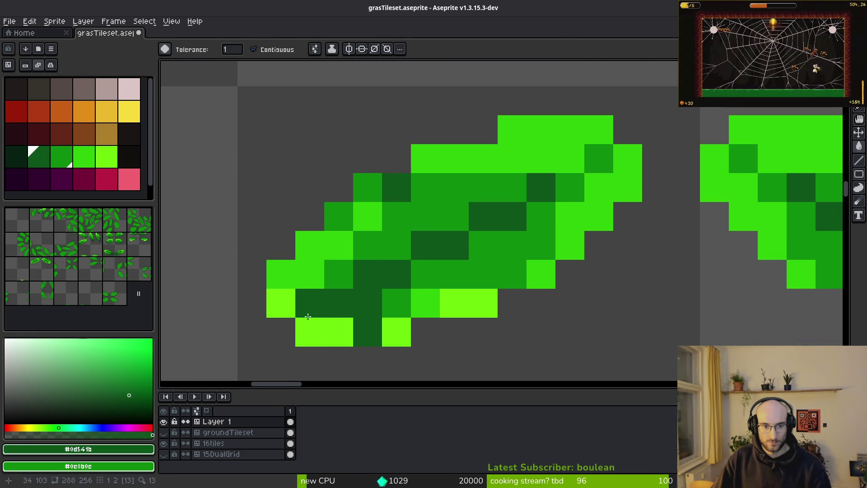
pyautogui.moveTo(315, 329)
pyautogui.mouseDown()
pyautogui.moveTo(307, 276)
pyautogui.moveTo(439, 308)
pyautogui.mouseUp()
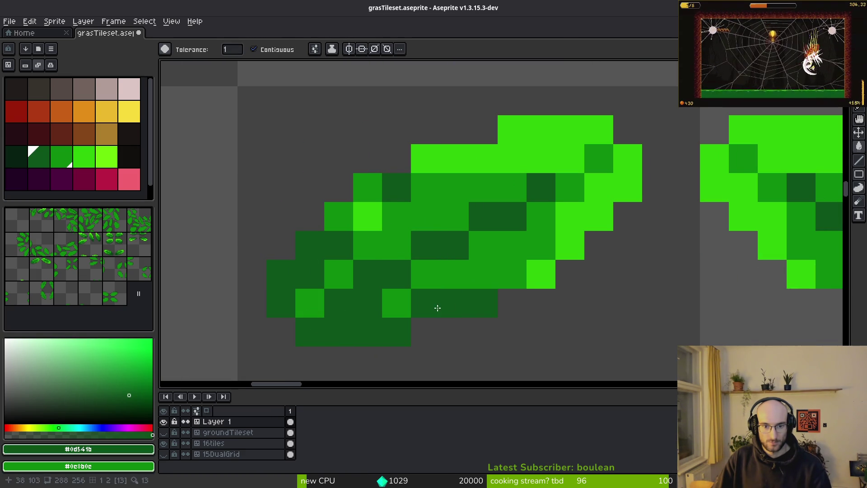
pyautogui.rightClick(521, 283)
pyautogui.click(331, 213)
# Darken the bright and lime cells along the other leaf's bottom and right edges
pyautogui.hscroll(5, 605, 310)
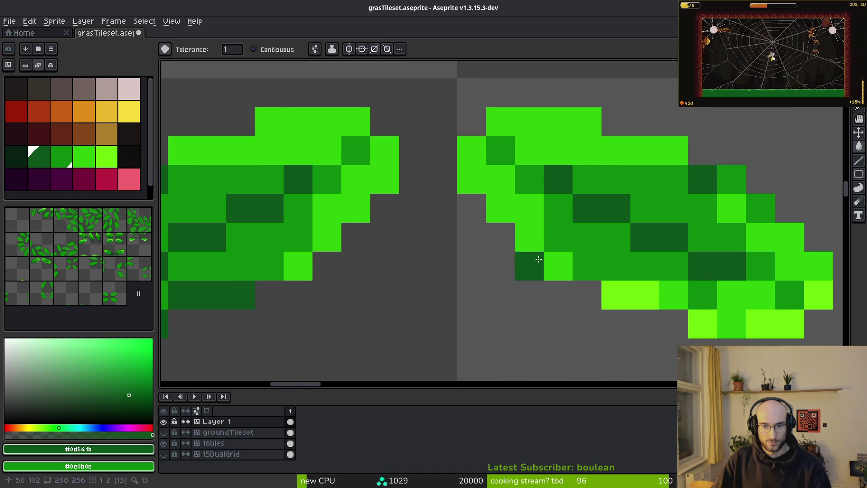
pyautogui.hscroll(3, 606, 310)
pyautogui.click(616, 295)
pyautogui.click(646, 323)
pyautogui.click(646, 264)
pyautogui.click(595, 216)
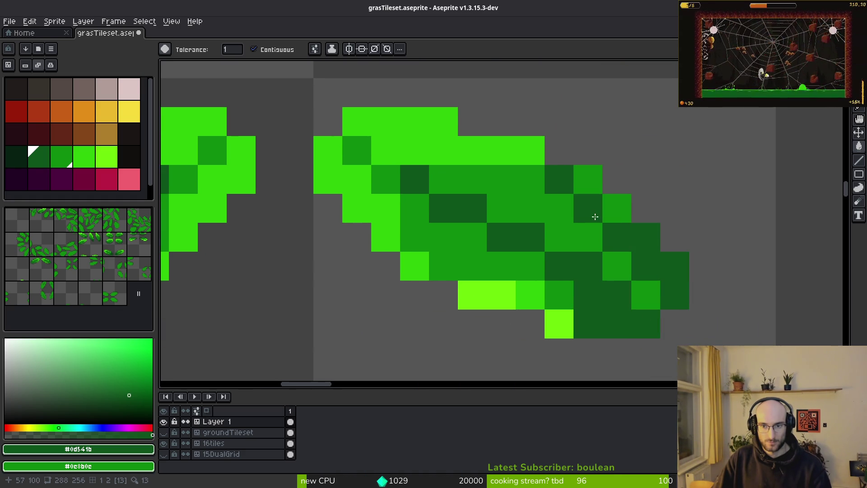
pyautogui.click(530, 302)
pyautogui.click(505, 305)
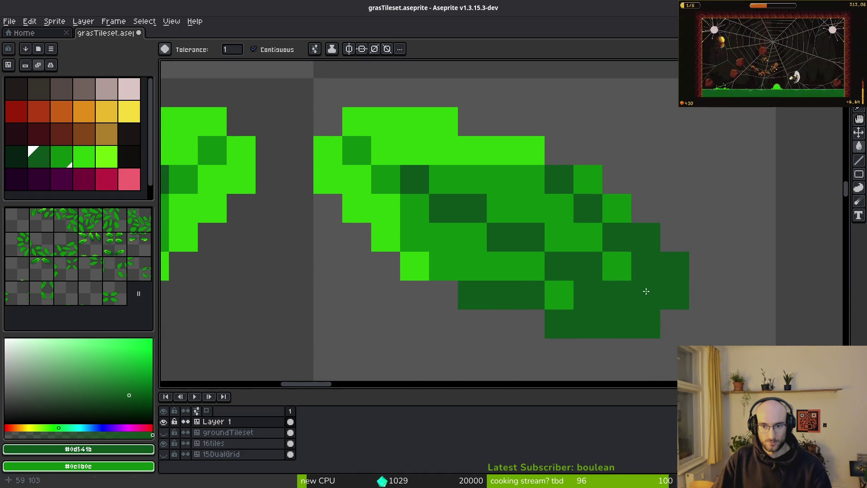
pyautogui.click(616, 265)
pyautogui.hscroll(-8, 603, 325)
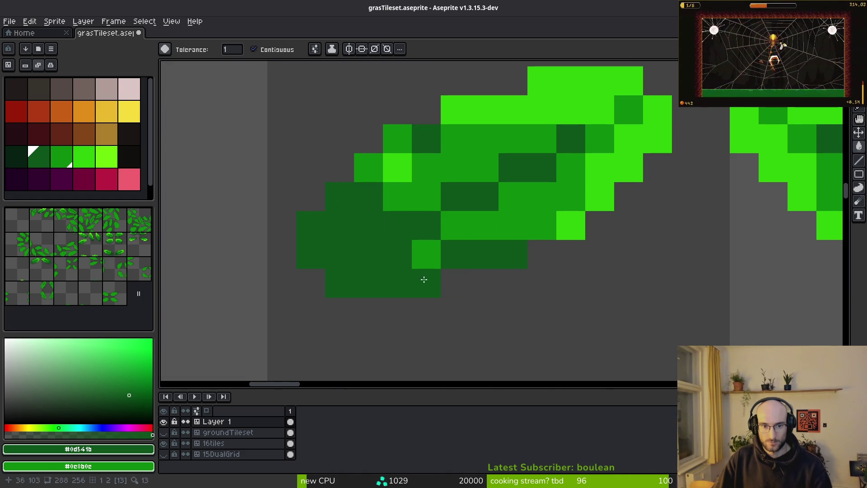
pyautogui.scroll(-2, 517, 207)
# Pencil darkest-green #072112 accent pixels near the leaf tips
pyautogui.press('i')
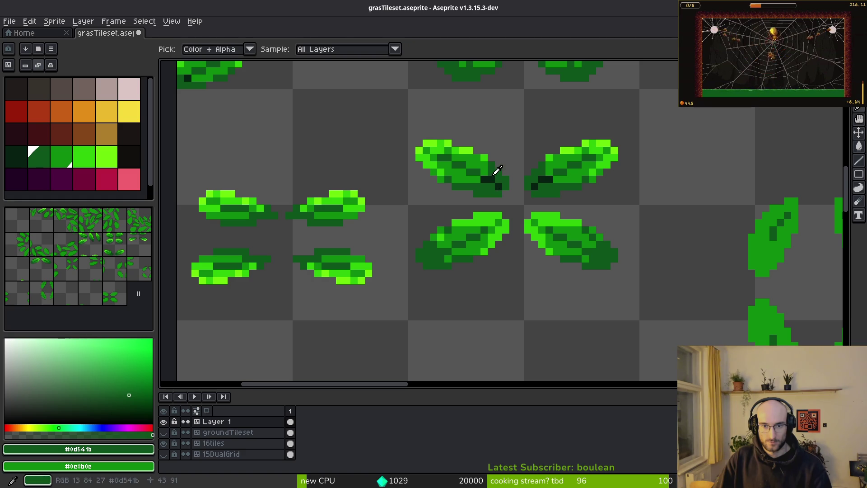
pyautogui.click(494, 172)
pyautogui.press('b')
pyautogui.scroll(3, 498, 169)
pyautogui.click(402, 310)
pyautogui.click(373, 338)
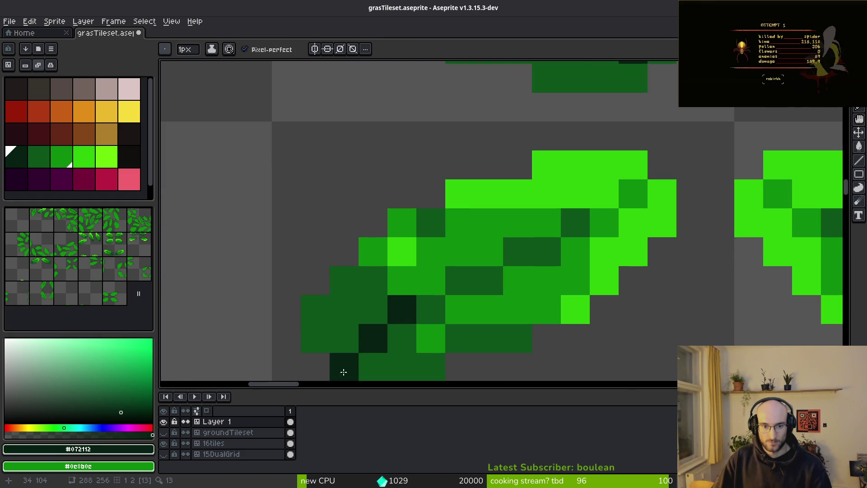
pyautogui.scroll(-2, 343, 370)
pyautogui.click(357, 289)
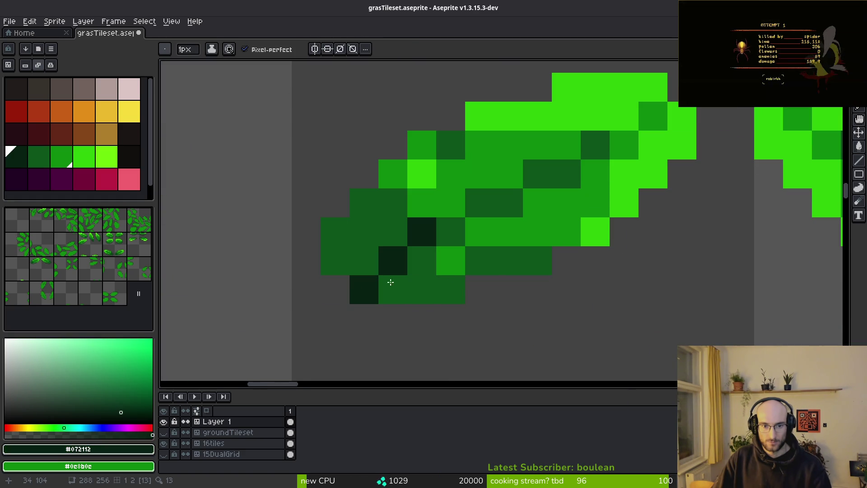
# Set the drawing colour back to dark green
pyautogui.scroll(-2, 362, 288)
pyautogui.scroll(2, 561, 320)
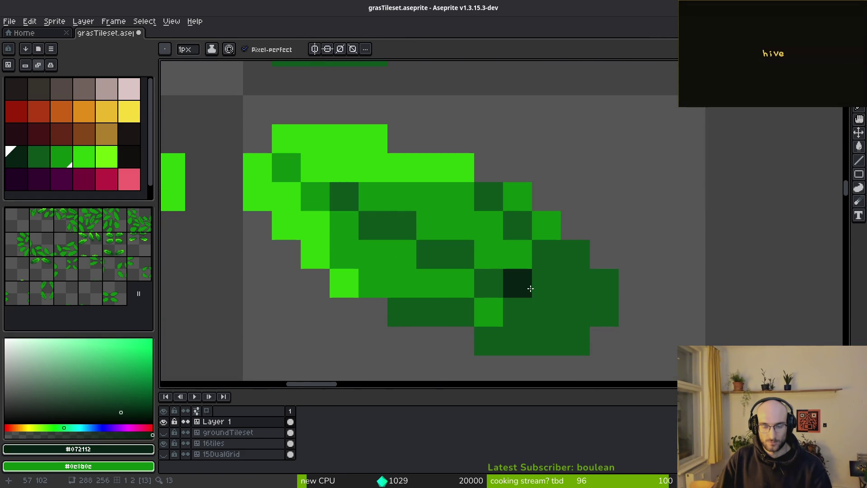
pyautogui.scroll(-2, 579, 320)
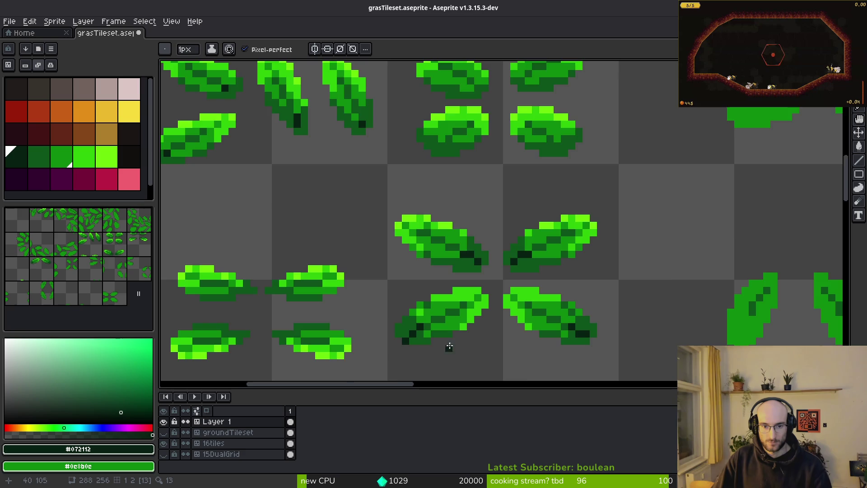
pyautogui.scroll(3, 452, 347)
pyautogui.keyDown('alt'); pyautogui.click(325, 311); pyautogui.keyUp('alt')
pyautogui.scroll(-3, 403, 348)
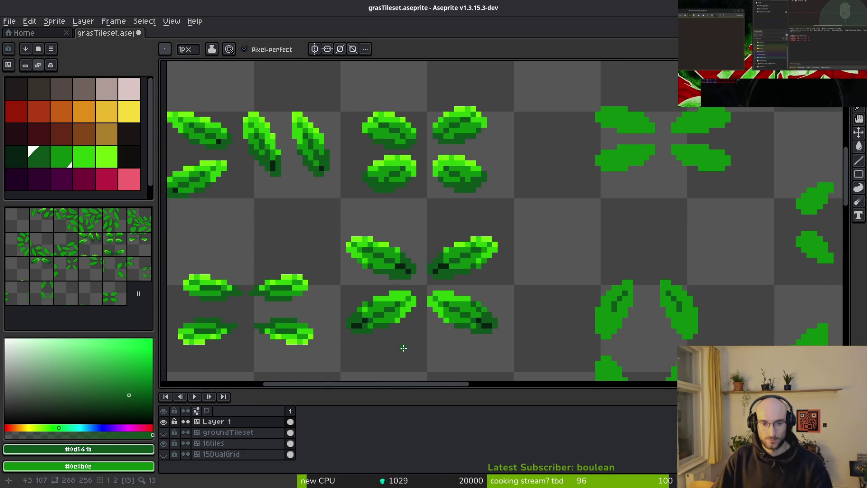
pyautogui.scroll(3, 403, 348)
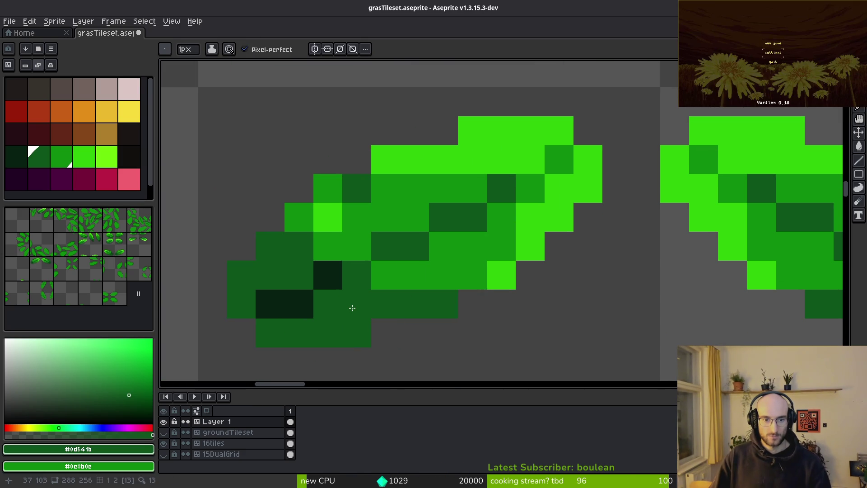
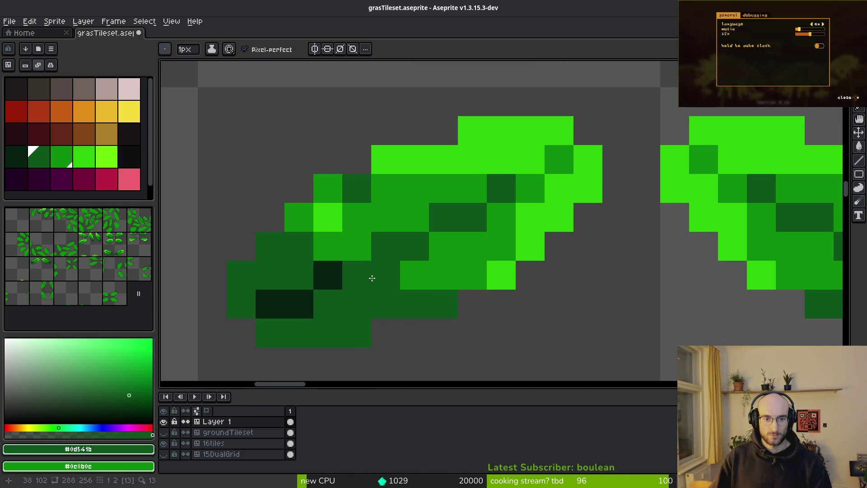
# Repaint two leaf pixels in mid green and one in dark green #0d541b
pyautogui.keyDown('alt'); pyautogui.click(511, 237); pyautogui.keyUp('alt')
pyautogui.click(502, 275)
pyautogui.click(523, 217)
pyautogui.scroll(-5, 522, 217)
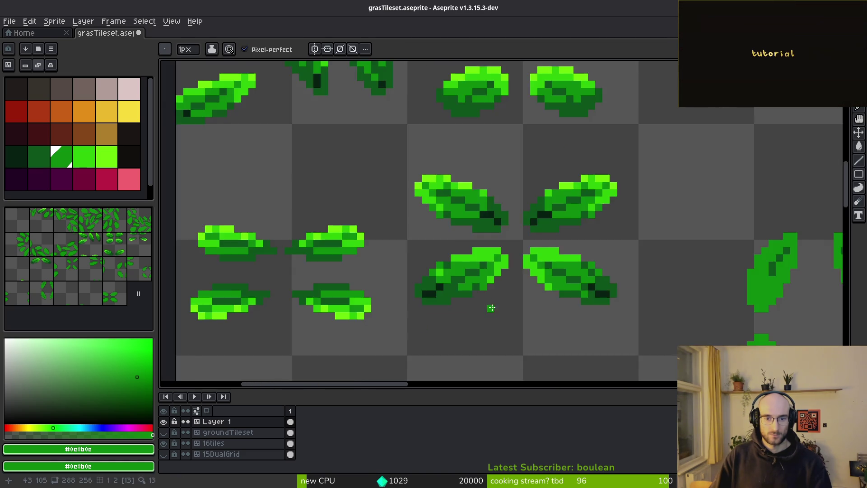
pyautogui.scroll(6, 470, 208)
pyautogui.keyDown('alt'); pyautogui.click(468, 207); pyautogui.keyUp('alt')
pyautogui.click(471, 203)
pyautogui.scroll(-3, 512, 274)
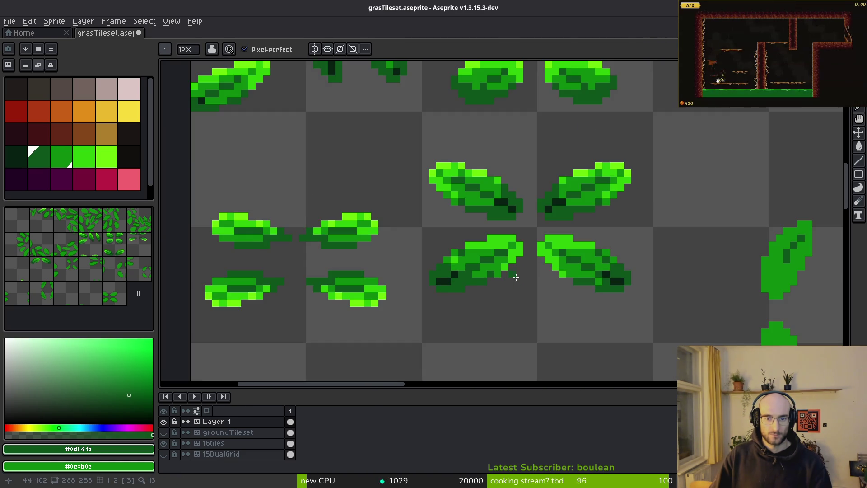
pyautogui.scroll(3, 523, 282)
# Add bright green #2fc809 pixels to the leaf and just below it
pyautogui.keyDown('alt'); pyautogui.click(504, 226); pyautogui.keyUp('alt')
pyautogui.click(474, 244)
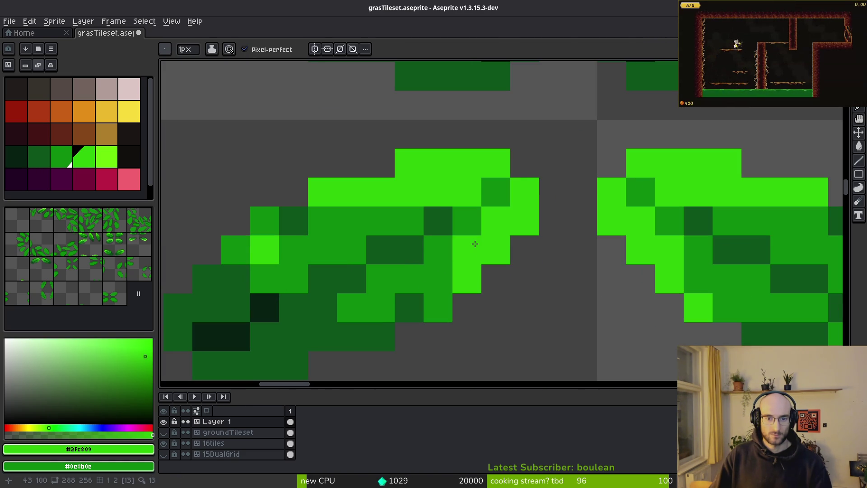
pyautogui.scroll(-2, 548, 300)
pyautogui.click(548, 301)
pyautogui.scroll(-1, 551, 323)
pyautogui.scroll(3, 525, 306)
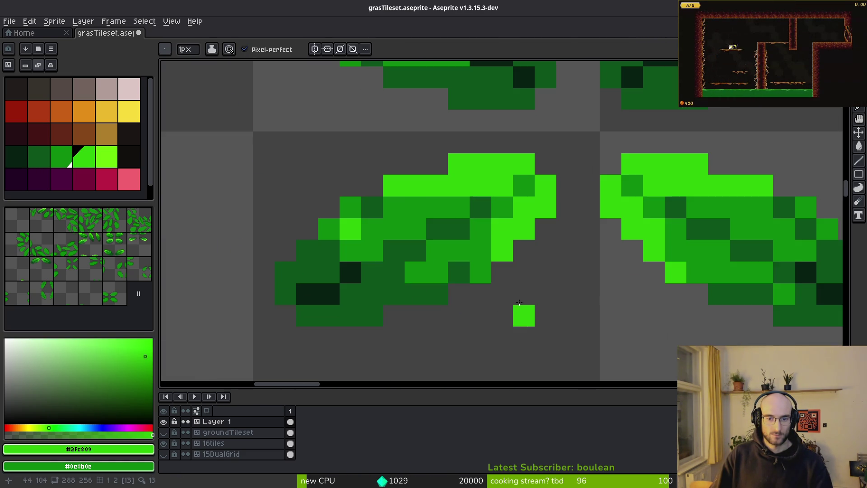
# Touch up the leaf's edge pixels with mid, bright and secondary green shades
pyautogui.keyDown('alt'); pyautogui.click(330, 229); pyautogui.keyUp('alt')
pyautogui.keyDown('alt'); pyautogui.click(378, 208); pyautogui.keyUp('alt')
pyautogui.rightClick(350, 218)
pyautogui.click(327, 227)
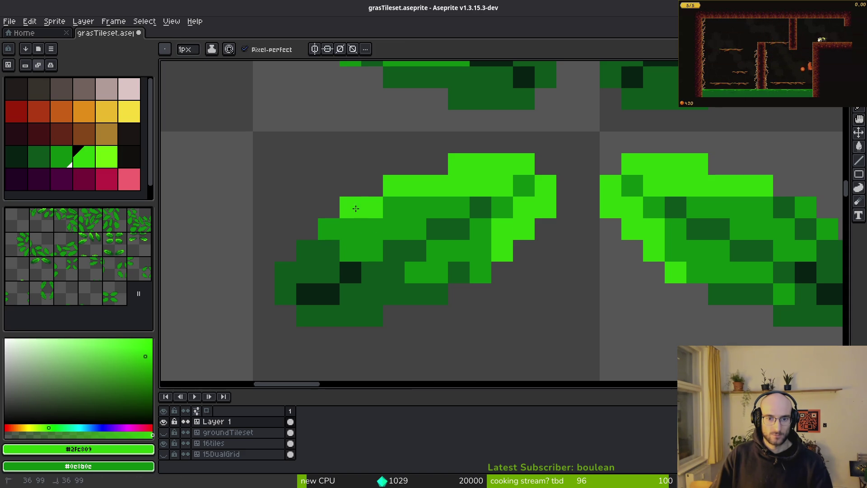
pyautogui.scroll(-2, 491, 249)
pyautogui.scroll(2, 491, 250)
pyautogui.click(491, 251)
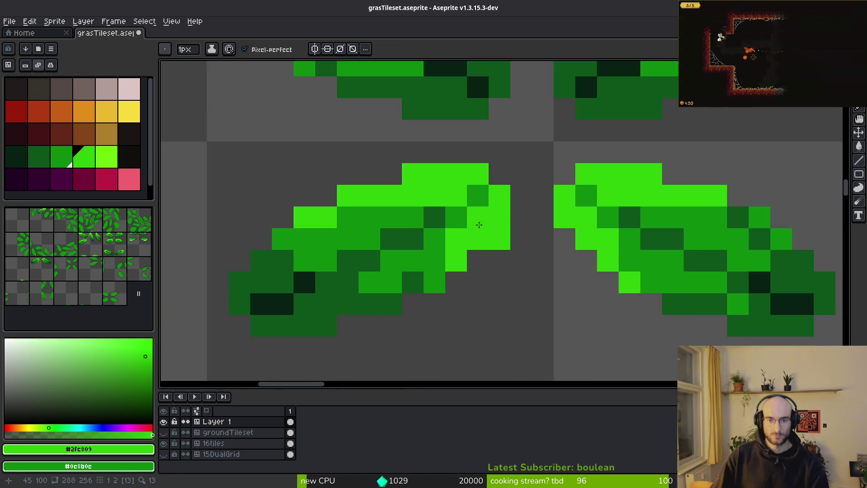
pyautogui.scroll(-2, 491, 250)
# Paint lime #6cff0a highlights along the leaf's top edge, tip and left side
pyautogui.keyDown('alt'); pyautogui.click(465, 116); pyautogui.keyUp('alt')
pyautogui.scroll(3, 505, 264)
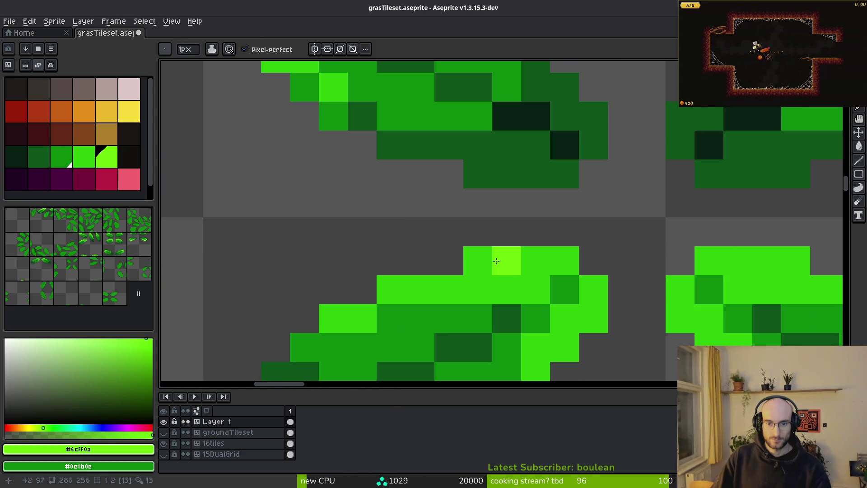
pyautogui.click(561, 257)
pyautogui.click(587, 289)
pyautogui.click(513, 255)
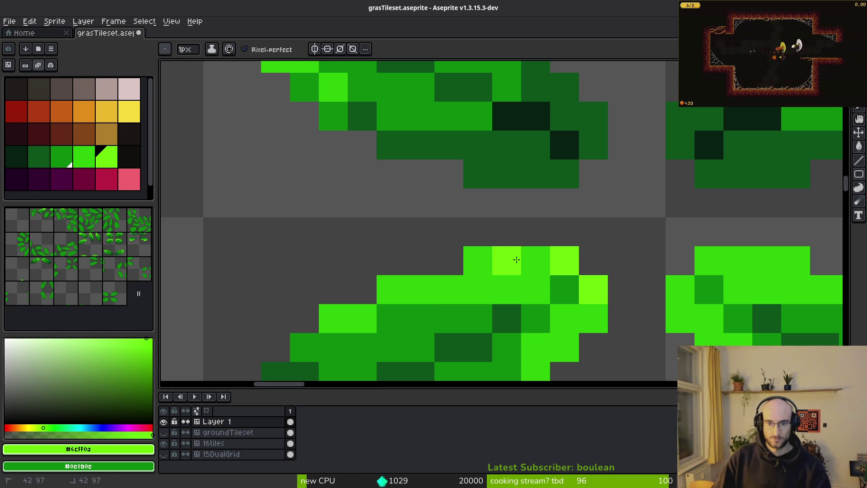
pyautogui.click(467, 263)
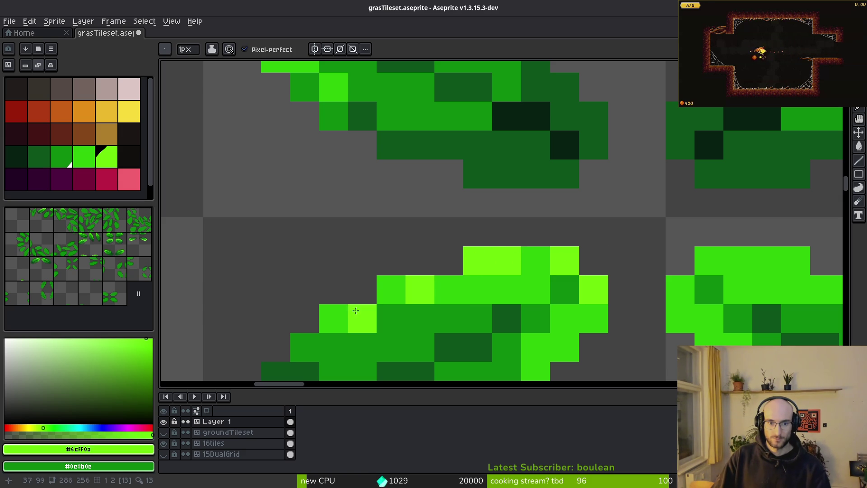
pyautogui.click(340, 316)
pyautogui.scroll(-3, 341, 316)
pyautogui.scroll(3, 507, 319)
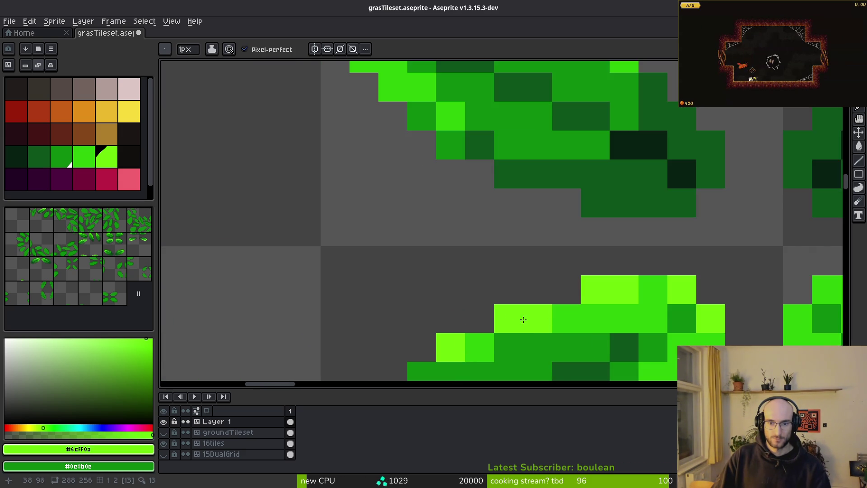
pyautogui.scroll(-3, 507, 318)
pyautogui.scroll(3, 542, 321)
pyautogui.scroll(-3, 566, 323)
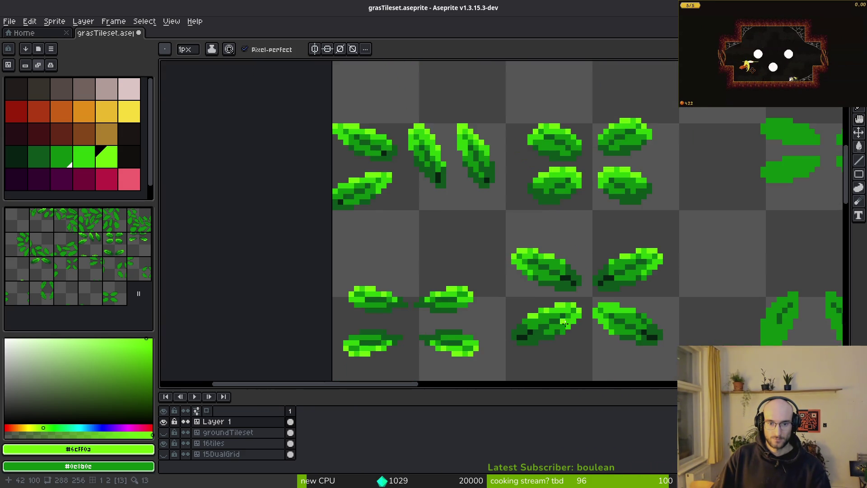
pyautogui.scroll(-1, 565, 323)
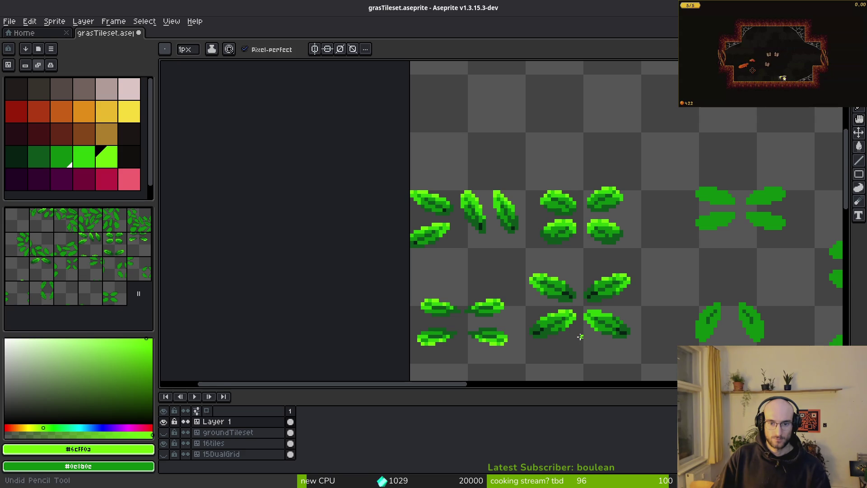
pyautogui.scroll(3, 581, 336)
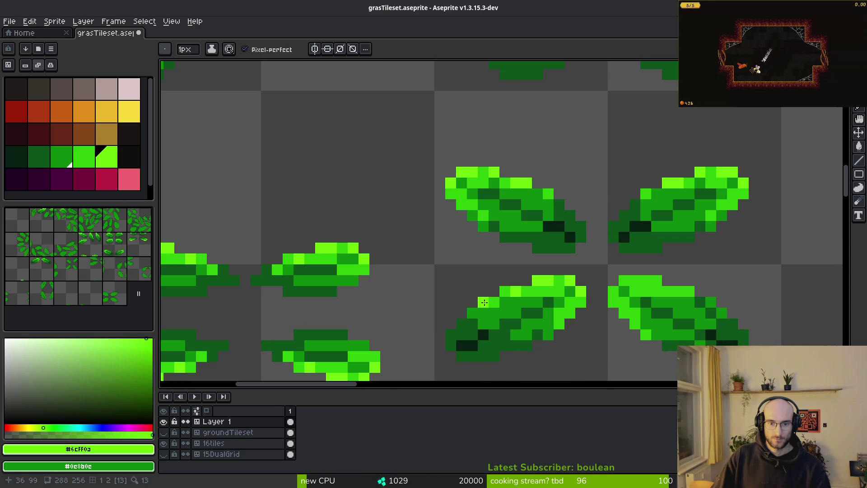
pyautogui.scroll(-2, 674, 318)
pyautogui.press('m')
pyautogui.scroll(-1, 623, 296)
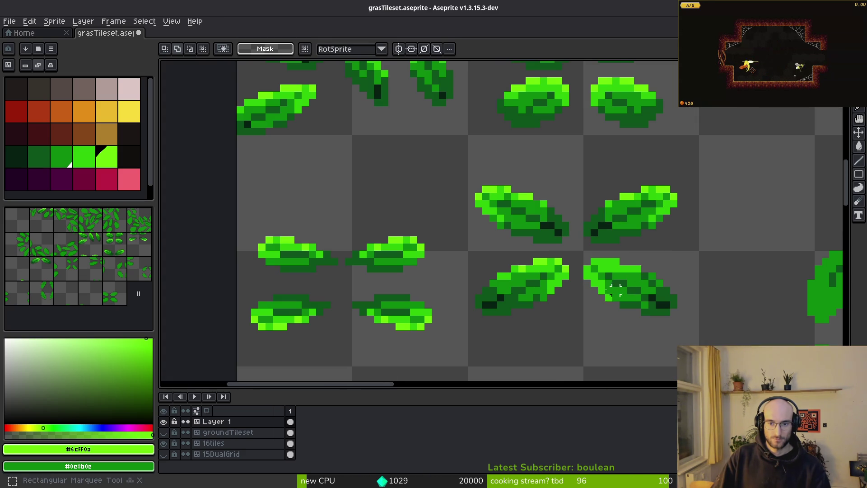
# Select and delete the lower-right leaf
pyautogui.moveTo(579, 261); pyautogui.dragTo(726, 319)
pyautogui.press('Delete')
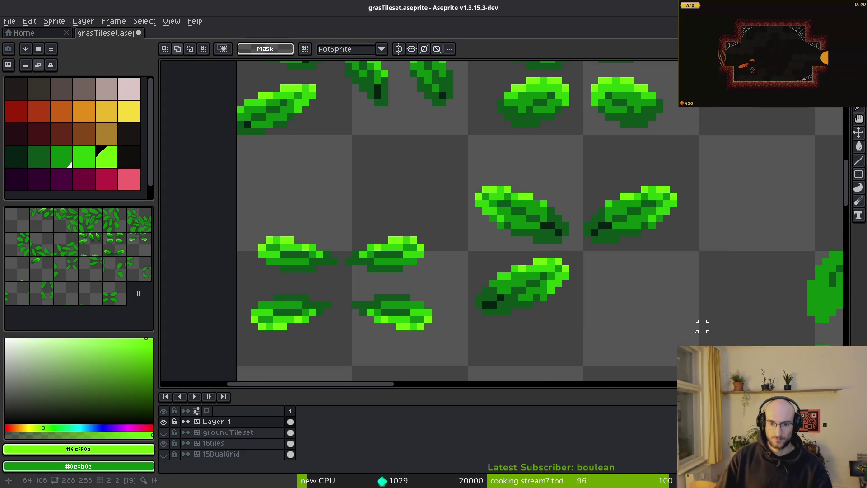
pyautogui.scroll(1, 545, 309)
pyautogui.scroll(4, 546, 308)
# Pick up bright green #2fc809 and marquee-select the area around the left leaf
pyautogui.press('b')
pyautogui.keyDown('alt'); pyautogui.click(567, 269); pyautogui.keyUp('alt')
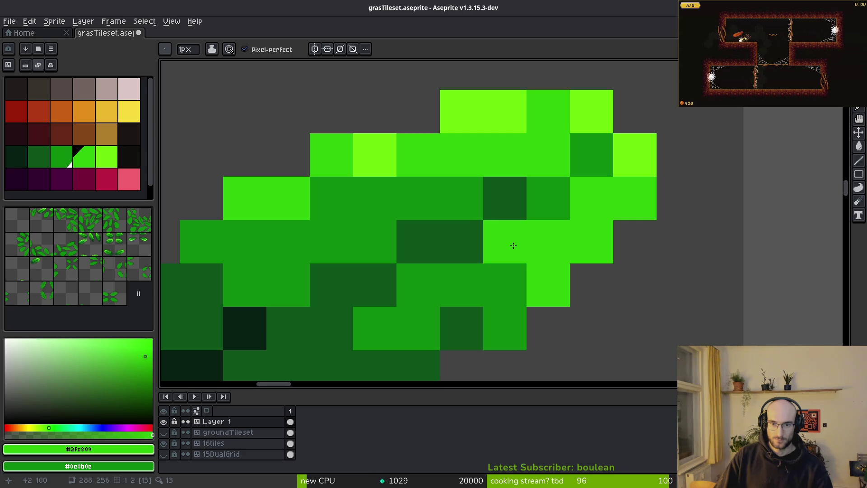
pyautogui.scroll(-3, 502, 303)
pyautogui.scroll(-3, 496, 313)
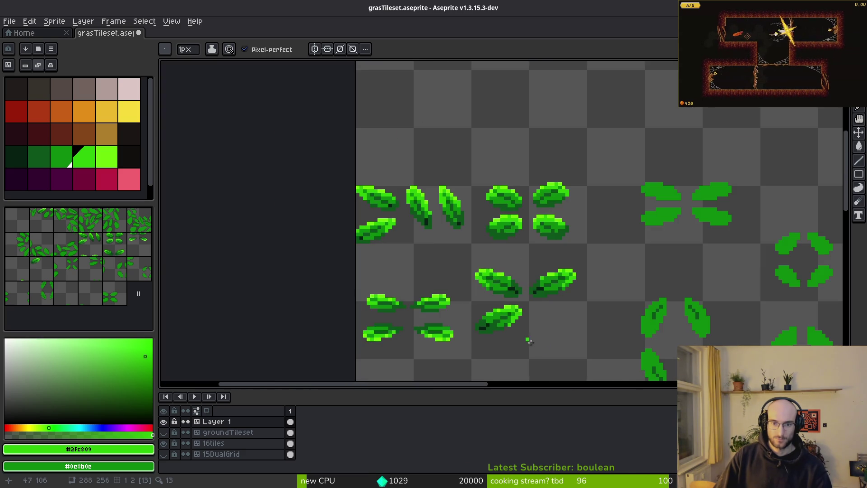
pyautogui.scroll(-1, 542, 345)
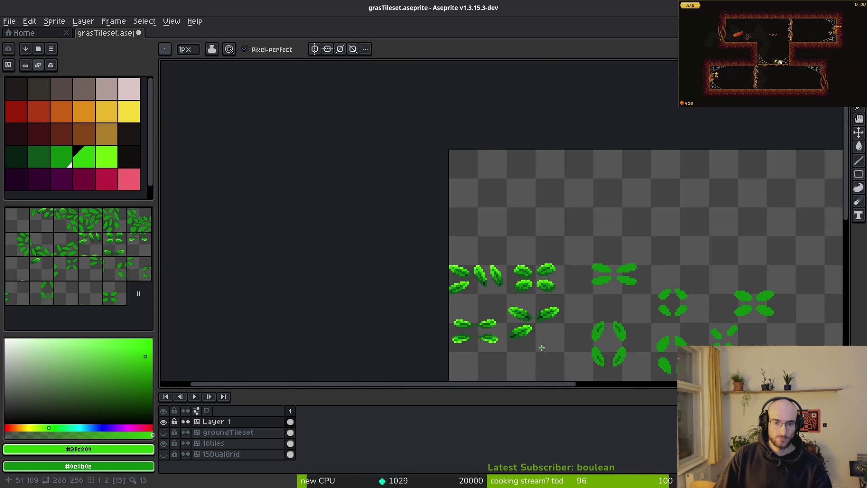
pyautogui.scroll(3, 542, 347)
pyautogui.press('m')
pyautogui.moveTo(403, 233); pyautogui.dragTo(545, 323)
pyautogui.scroll(3, 413, 268)
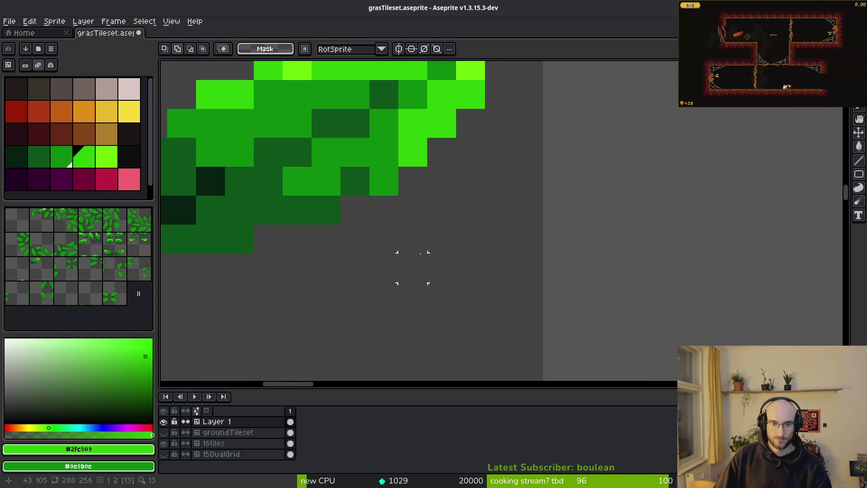
# Paint leaf pixels medium green #0c8b0c, including one under the leaf's right side
pyautogui.press('i')
pyautogui.click(458, 253)
pyautogui.press('b')
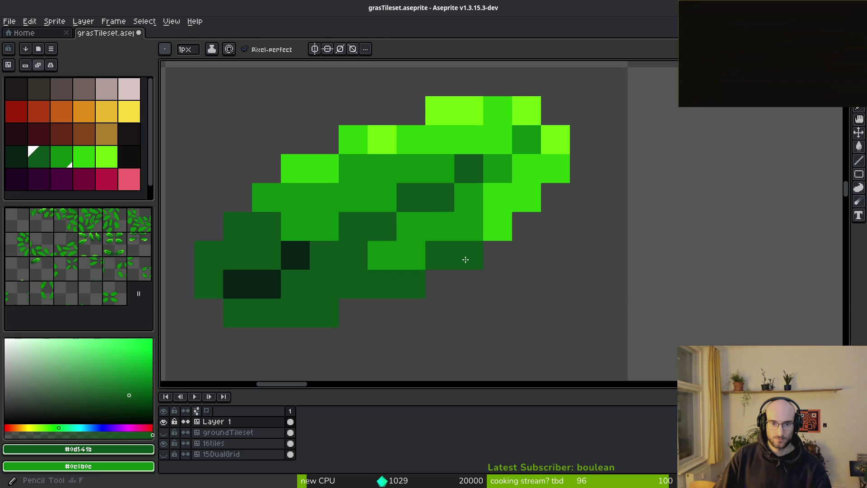
pyautogui.scroll(-1, 466, 260)
pyautogui.keyDown('alt'); pyautogui.click(435, 242); pyautogui.keyUp('alt')
pyautogui.scroll(-2, 548, 326)
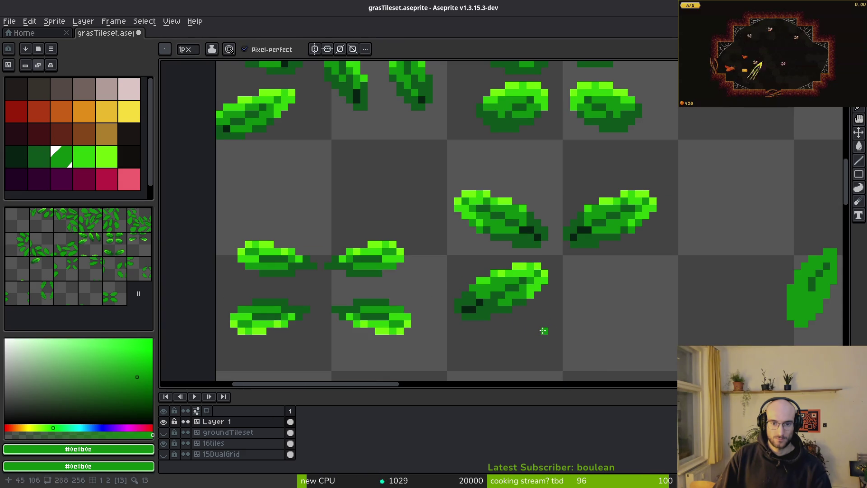
pyautogui.scroll(2, 539, 322)
pyautogui.keyDown('alt'); pyautogui.click(493, 278); pyautogui.keyUp('alt')
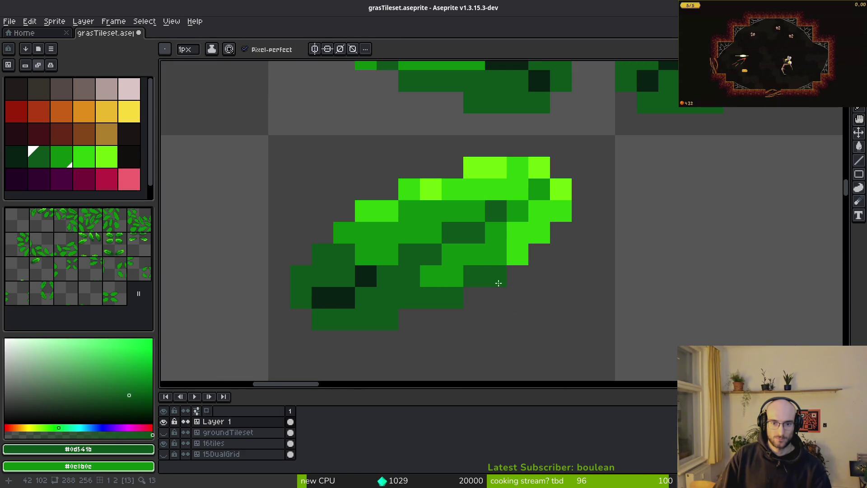
pyautogui.scroll(-2, 509, 297)
pyautogui.scroll(2, 527, 304)
pyautogui.keyDown('alt'); pyautogui.click(490, 234); pyautogui.keyUp('alt')
pyautogui.click(508, 246)
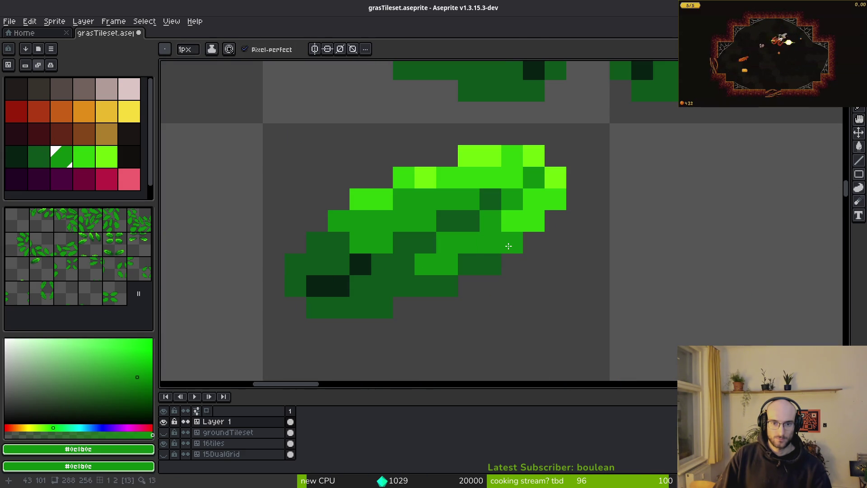
pyautogui.click(534, 243)
pyautogui.scroll(-2, 577, 304)
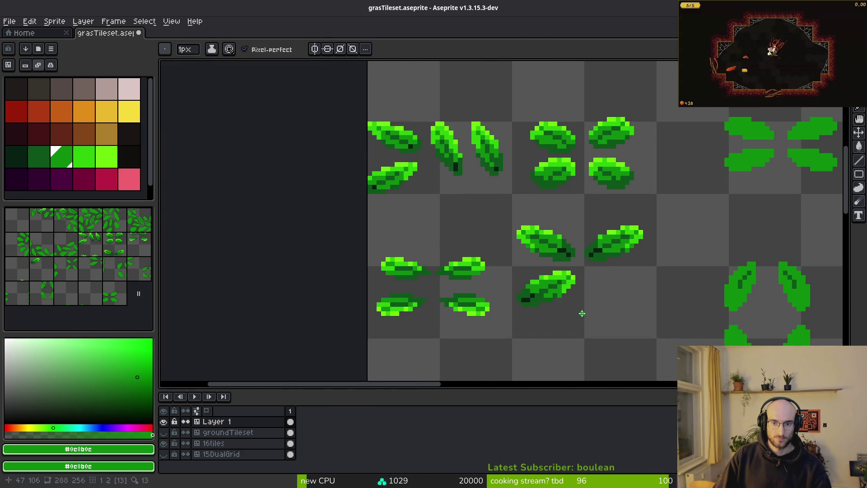
pyautogui.scroll(-3, 587, 312)
pyautogui.scroll(3, 587, 311)
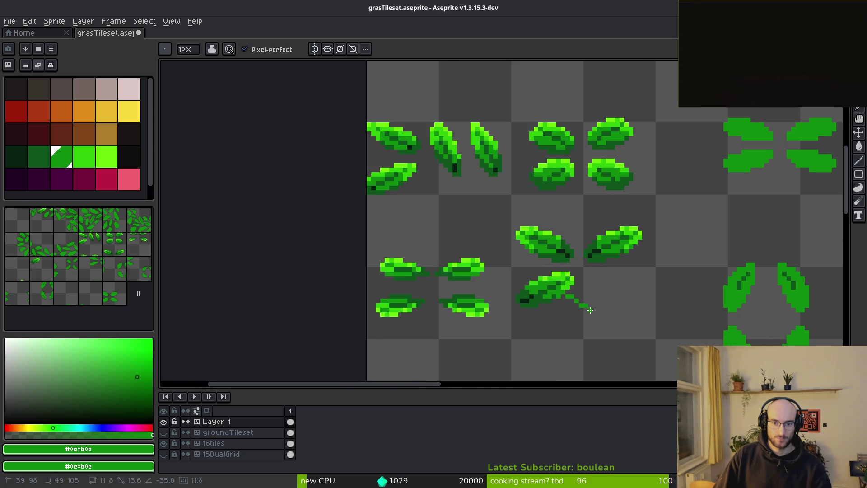
pyautogui.scroll(-2, 589, 316)
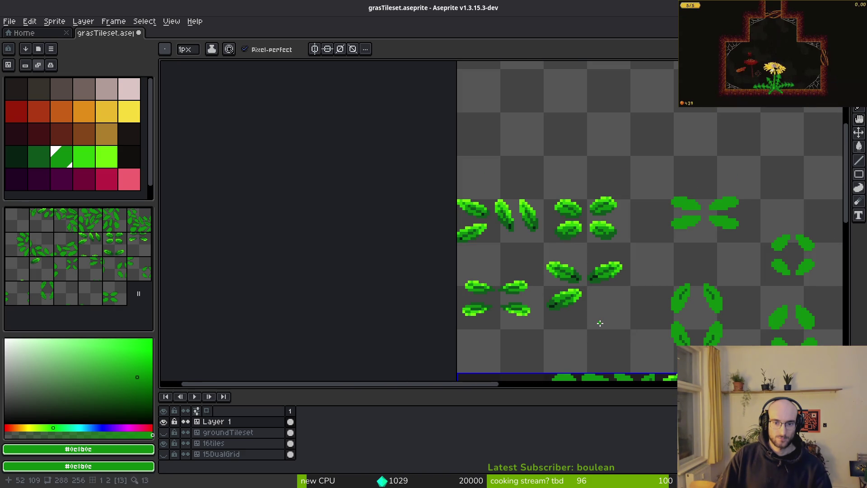
# Select the reshaded lower-left leaf with a tight rectangle
pyautogui.moveTo(600, 323); pyautogui.dragTo(542, 287)
pyautogui.scroll(2, 542, 288)
pyautogui.press('m')
pyautogui.moveTo(444, 211); pyautogui.dragTo(591, 308)
pyautogui.moveTo(466, 234); pyautogui.dragTo(595, 310)
# Place a horizontally mirrored copy of the leaf one tile right and save the file
pyautogui.moveTo(533, 280); pyautogui.dragTo(640, 275)
pyautogui.hotkey('shift', 'h')
pyautogui.press('Return')
pyautogui.hotkey('ctrl', 's')
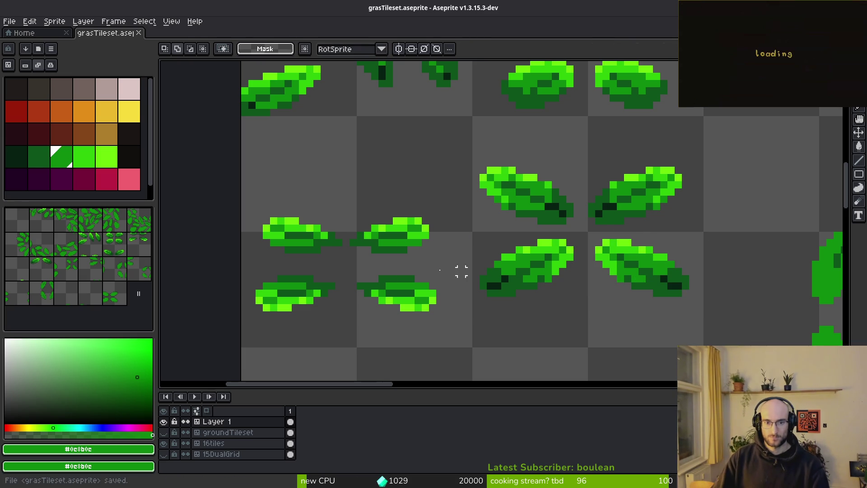
pyautogui.hscroll(-3, 444, 268)
pyautogui.scroll(4, 445, 268)
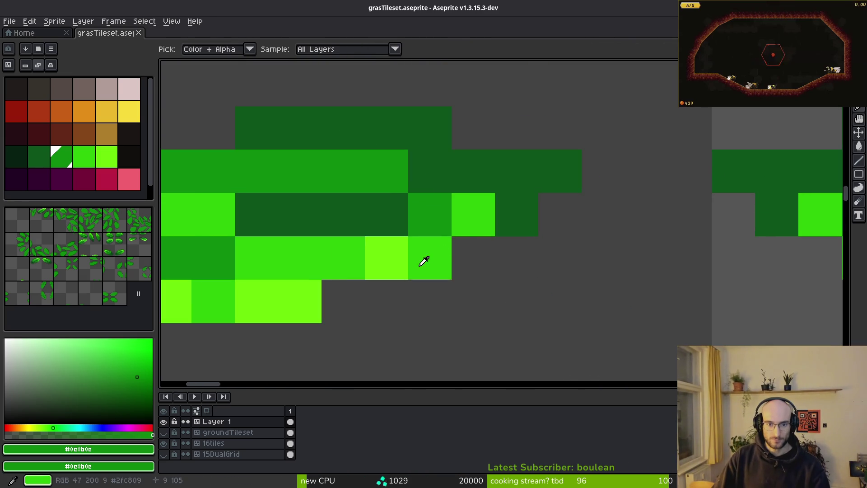
# Flood-fill the leaf's dark areas with bright green #2fc809 and delete the selected area around the right-hand leaf
pyautogui.keyDown('alt'); pyautogui.click(475, 226); pyautogui.keyUp('alt')
pyautogui.press('g')
pyautogui.click(432, 159)
pyautogui.click(731, 170)
pyautogui.scroll(-2, 559, 146)
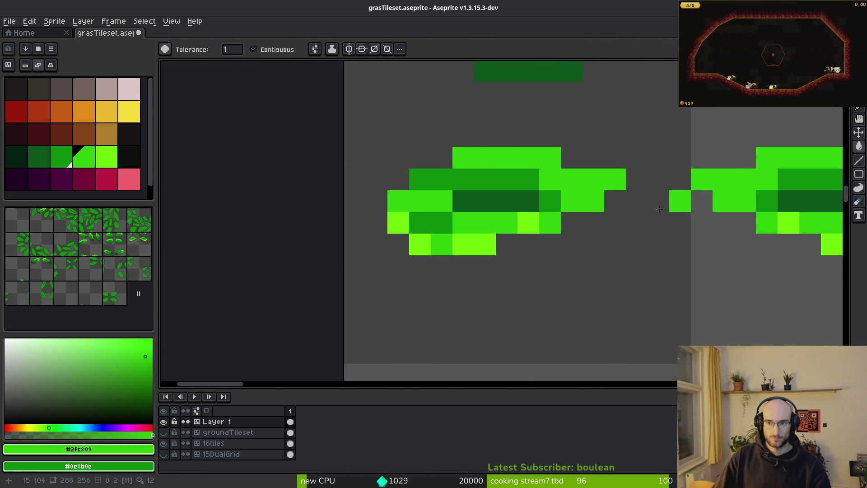
pyautogui.press('m')
pyautogui.moveTo(547, 145)
pyautogui.mouseDown()
pyautogui.moveTo(758, 271)
pyautogui.moveTo(489, 345)
pyautogui.moveTo(490, 194)
pyautogui.moveTo(586, 238)
pyautogui.mouseUp()
pyautogui.press('Delete')
# Fill the leaf's bottom and left edge with dark green #0d541b and its body with medium green #0e8b0e
pyautogui.press('i')
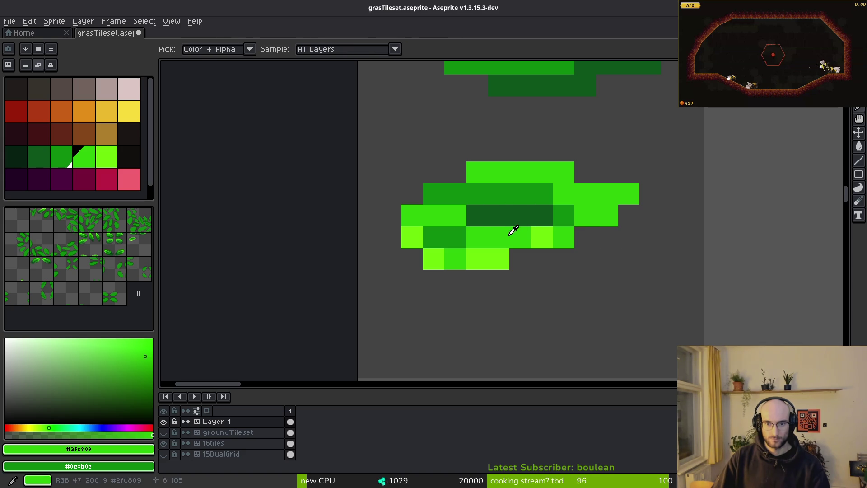
pyautogui.click(496, 212)
pyautogui.press('g')
pyautogui.moveTo(455, 255); pyautogui.dragTo(414, 235)
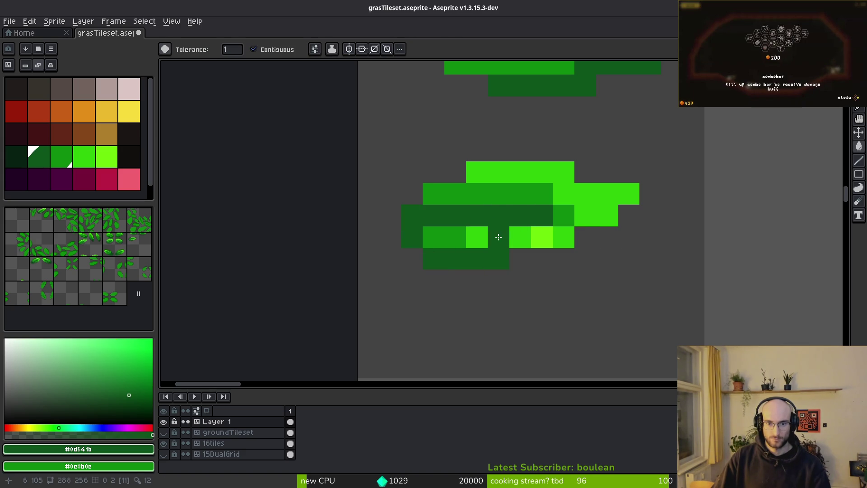
pyautogui.press('i')
pyautogui.click(565, 209)
pyautogui.press('g')
pyautogui.click(521, 238)
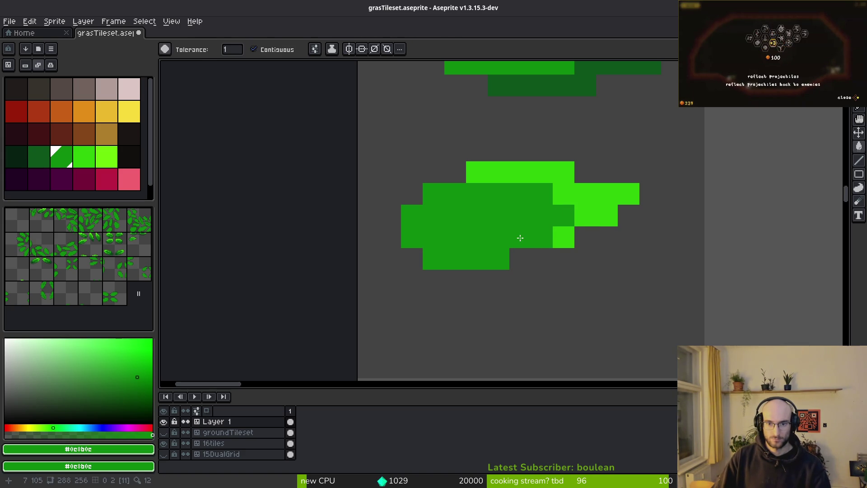
pyautogui.press('b')
pyautogui.hotkey('ctrl', 'z')
pyautogui.click(540, 234)
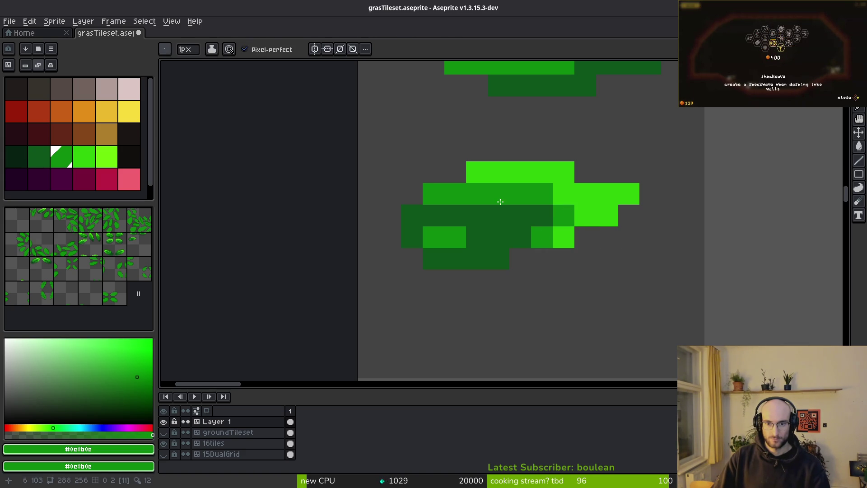
# Touch up individual leaf pixels in dark and medium green, undoing a stray dark pixel
pyautogui.keyDown('alt'); pyautogui.click(426, 217); pyautogui.keyUp('alt')
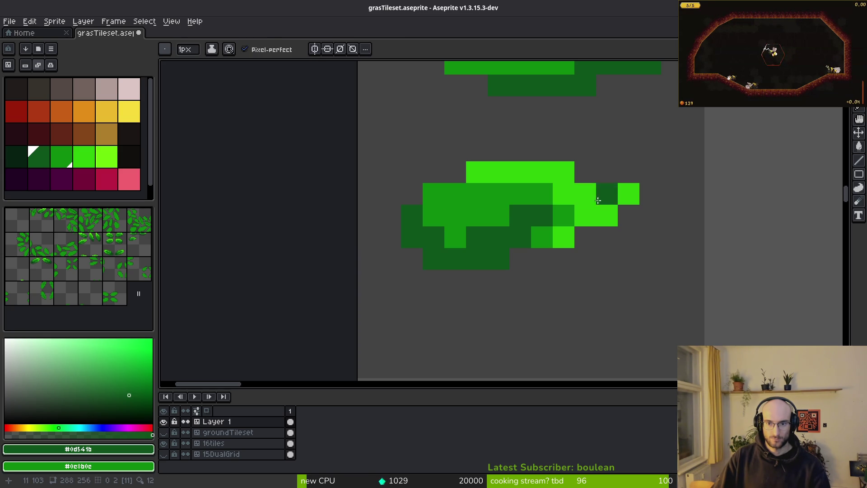
pyautogui.rightClick(564, 215)
pyautogui.click(583, 203)
pyautogui.hotkey('ctrl', 'z')
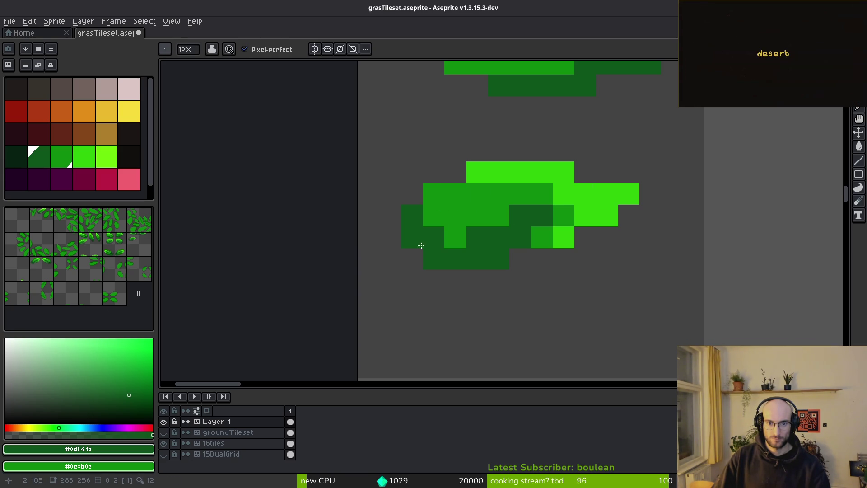
pyautogui.click(451, 236)
pyautogui.press('i')
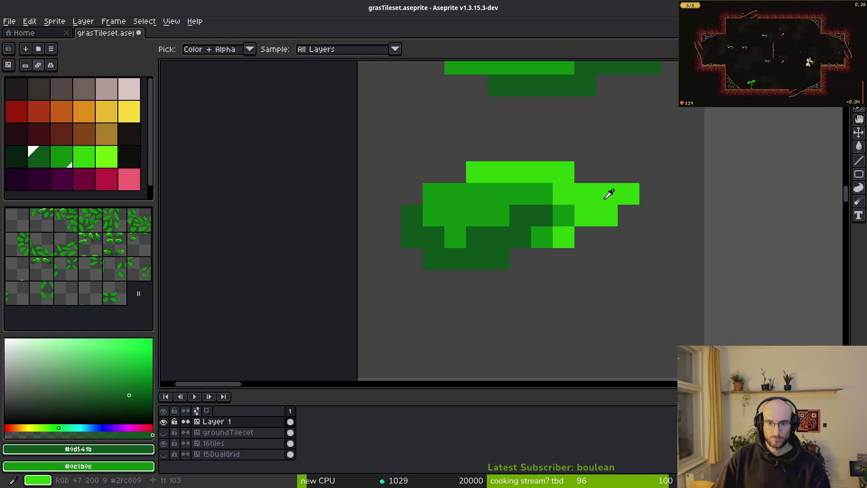
pyautogui.click(557, 217)
pyautogui.press('b')
pyautogui.click(592, 197)
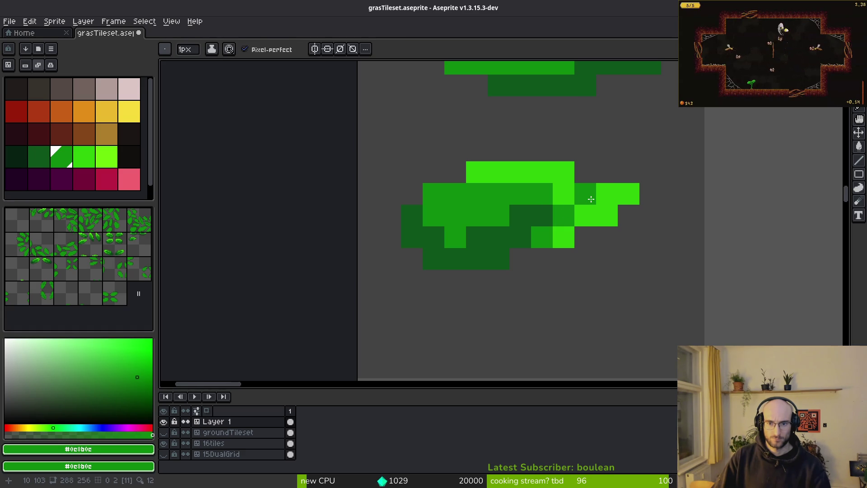
# Add a light green pixel and swap several leaf pixels between dark and medium green
pyautogui.keyDown('alt'); pyautogui.click(581, 210); pyautogui.keyUp('alt')
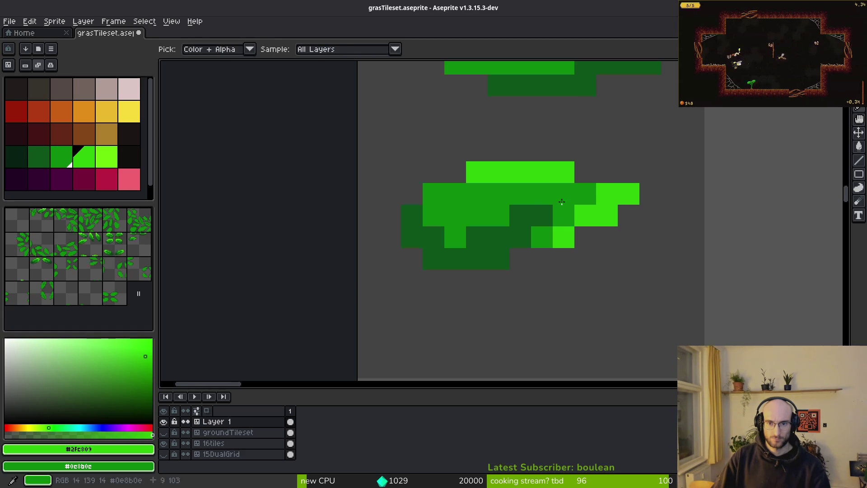
pyautogui.click(569, 211)
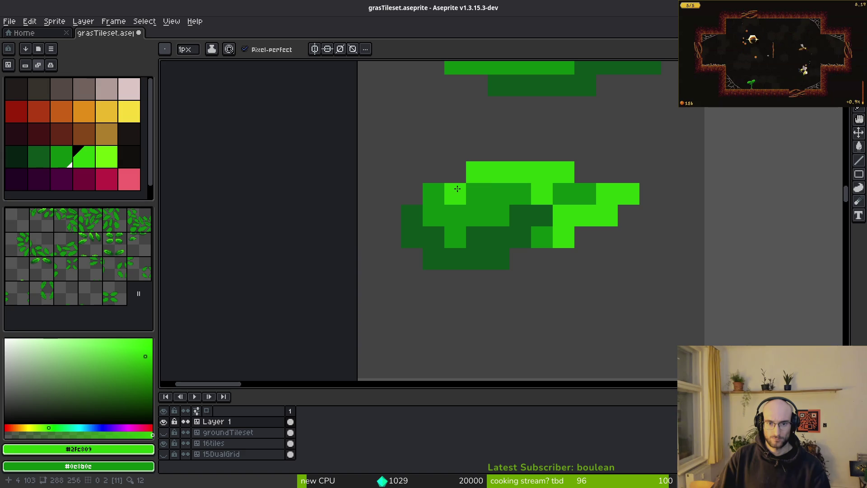
pyautogui.keyDown('alt'); pyautogui.click(429, 210); pyautogui.keyUp('alt')
pyautogui.click(408, 210)
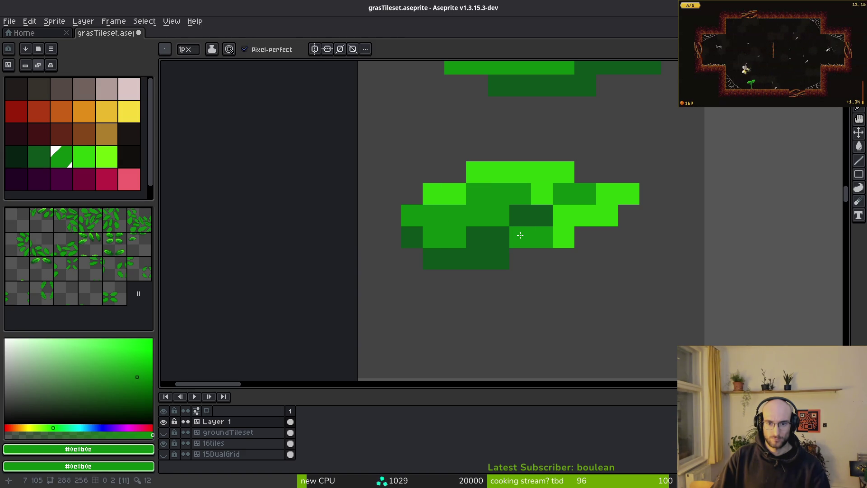
pyautogui.keyDown('alt'); pyautogui.click(505, 234); pyautogui.keyUp('alt')
pyautogui.click(532, 240)
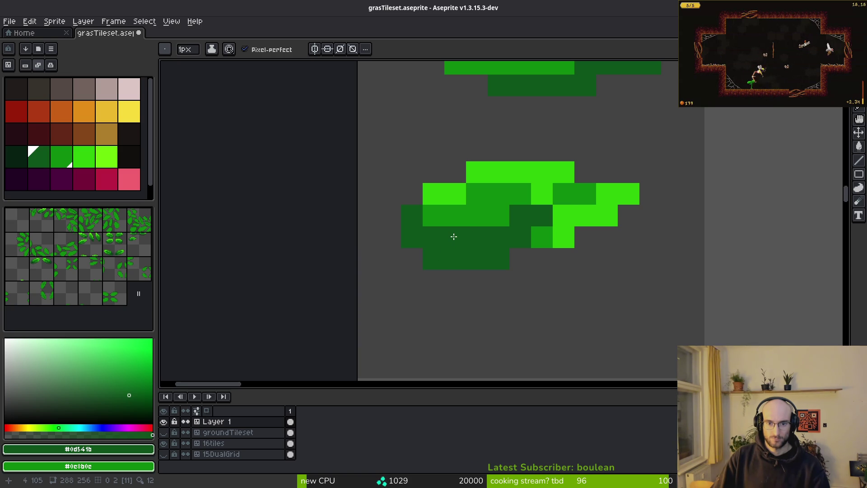
pyautogui.keyDown('alt'); pyautogui.click(575, 199); pyautogui.keyUp('alt')
pyautogui.click(563, 217)
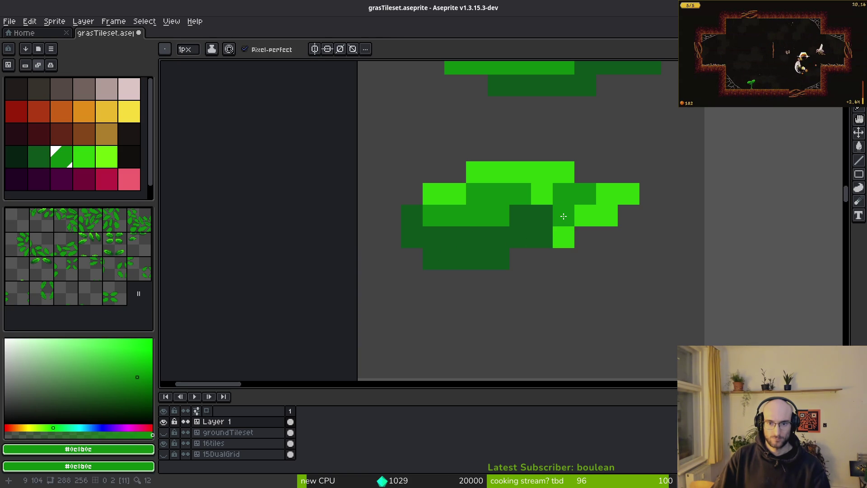
# Paint medium green, dark green underside and light green pixels along the leaf's left end
pyautogui.scroll(-2, 586, 215)
pyautogui.scroll(2, 517, 257)
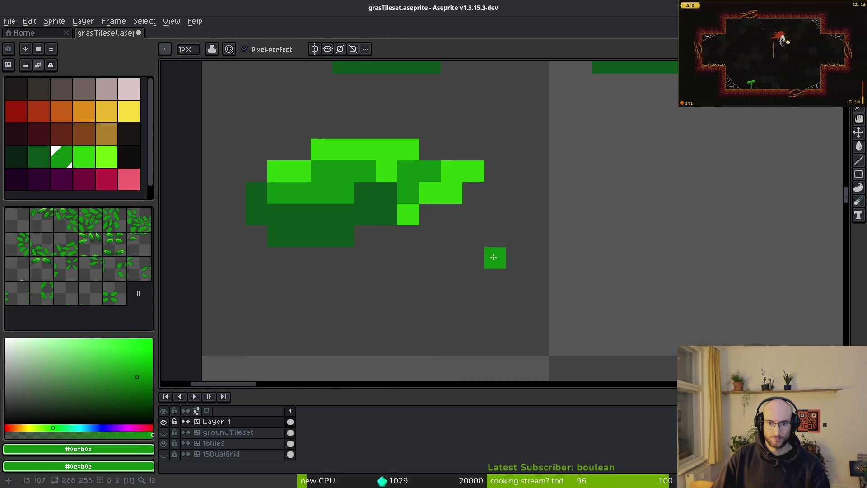
pyautogui.click(408, 215)
pyautogui.scroll(-1, 425, 222)
pyautogui.scroll(1, 424, 221)
pyautogui.click(396, 194)
pyautogui.keyDown('alt'); pyautogui.click(379, 199); pyautogui.keyUp('alt')
pyautogui.click(396, 216)
pyautogui.click(455, 242)
pyautogui.hotkey('ctrl', 'z')
pyautogui.scroll(-2, 455, 242)
pyautogui.scroll(2, 482, 253)
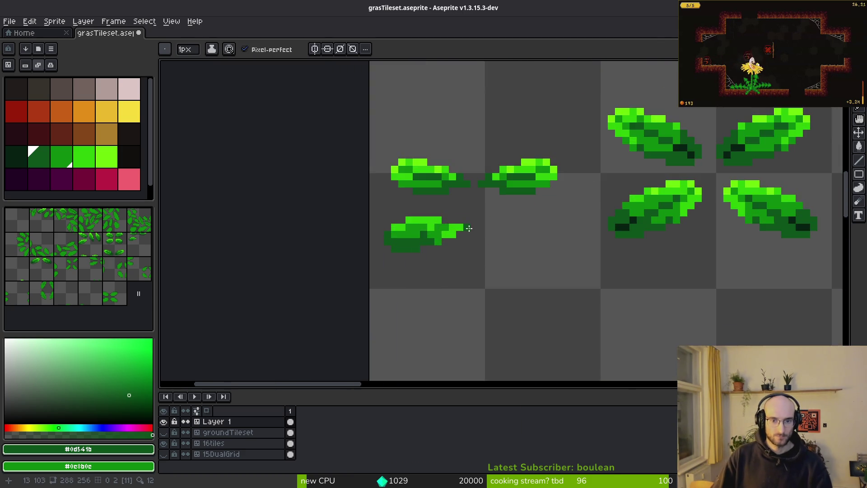
pyautogui.keyDown('alt'); pyautogui.click(427, 223); pyautogui.keyUp('alt')
pyautogui.click(408, 203)
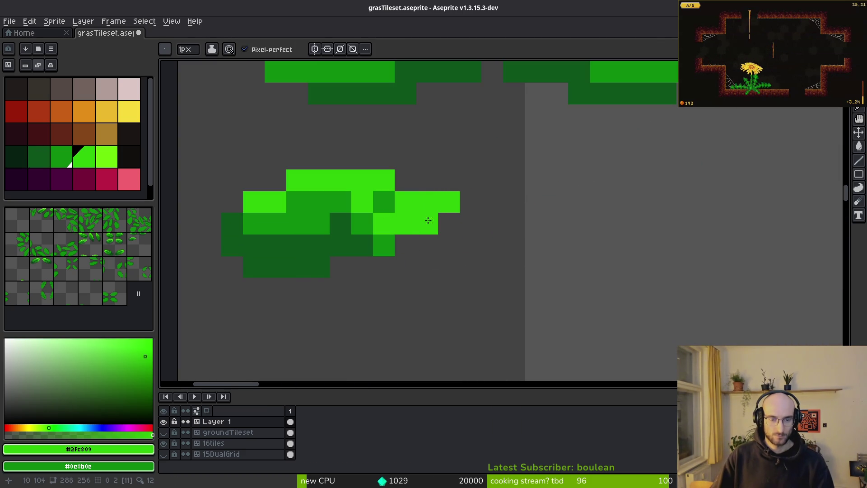
# Paint the leaf's top rows with bright lime #6cff0a highlights sampled from a neighbouring leaf
pyautogui.scroll(-4, 383, 217)
pyautogui.scroll(6, 457, 251)
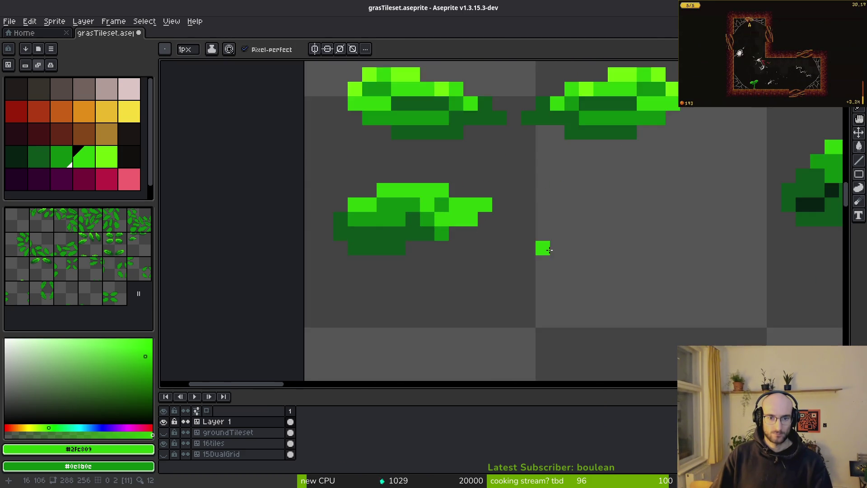
pyautogui.scroll(-5, 464, 260)
pyautogui.scroll(4, 464, 260)
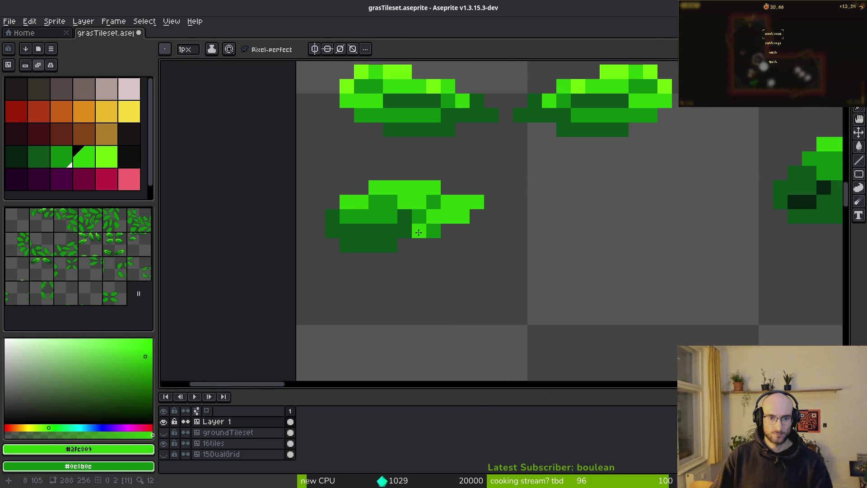
pyautogui.keyDown('alt'); pyautogui.click(612, 259); pyautogui.keyUp('alt')
pyautogui.scroll(-5, 655, 294)
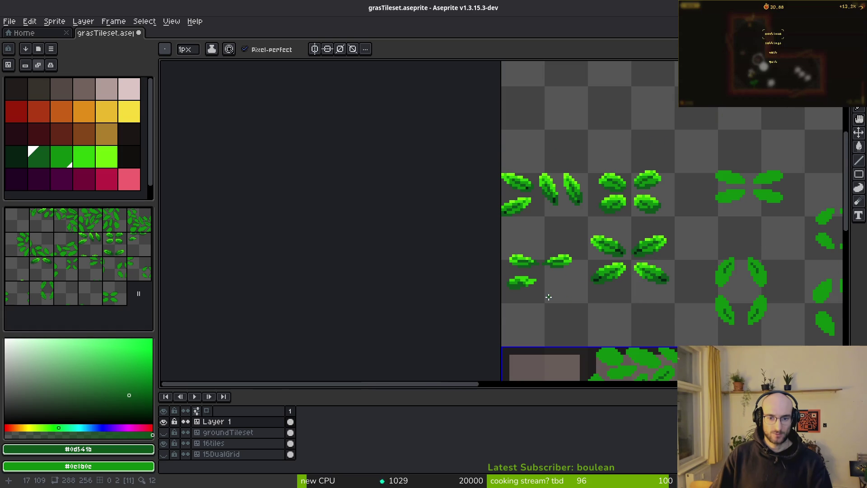
pyautogui.scroll(5, 542, 269)
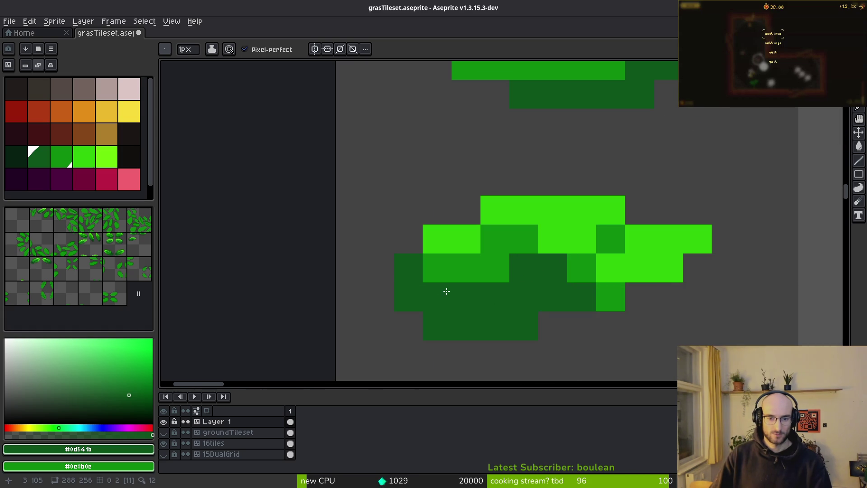
pyautogui.scroll(-5, 558, 313)
pyautogui.keyDown('alt'); pyautogui.click(639, 116); pyautogui.keyUp('alt')
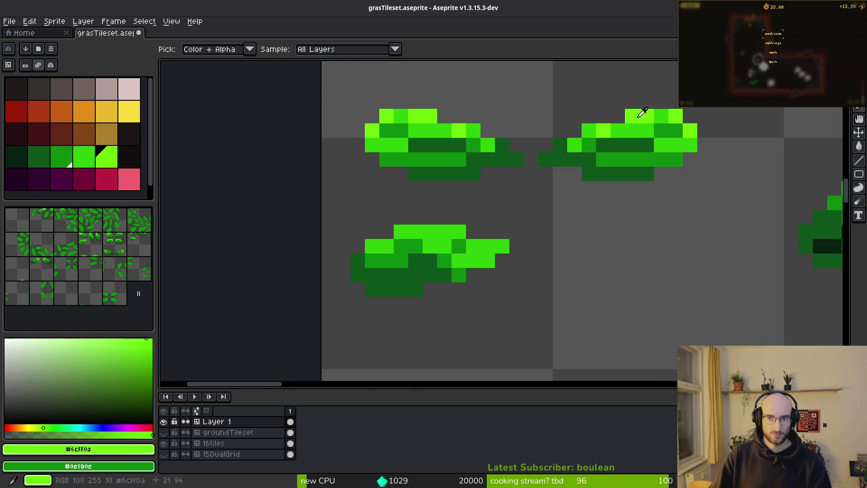
pyautogui.scroll(5, 409, 255)
pyautogui.moveTo(409, 255)
pyautogui.mouseDown()
pyautogui.moveTo(463, 273)
pyautogui.moveTo(533, 273)
pyautogui.mouseUp()
pyautogui.hscroll(-5, 571, 273)
pyautogui.moveTo(484, 232); pyautogui.dragTo(413, 245)
pyautogui.click(338, 271)
pyautogui.scroll(-3, 518, 275)
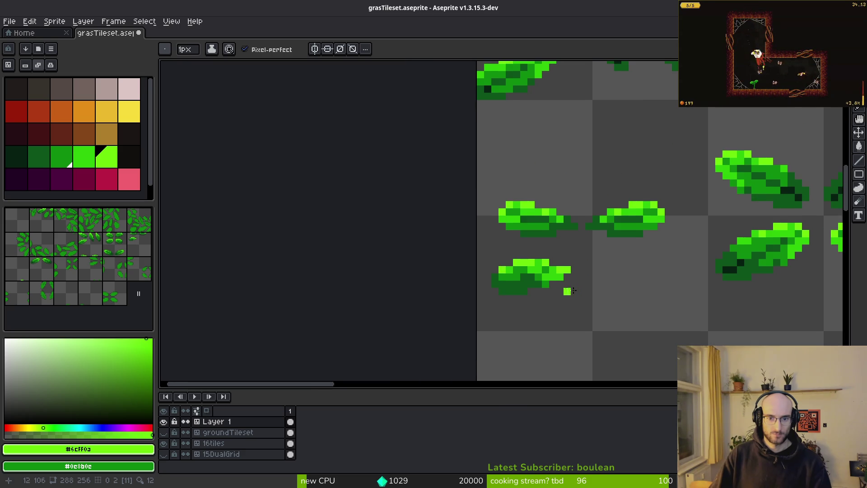
pyautogui.scroll(1, 518, 275)
pyautogui.scroll(2, 517, 275)
pyautogui.scroll(-4, 586, 269)
# Copy the lower-left leaf, mirror it horizontally beside the original, and save grasTileset.aseprite
pyautogui.press('m')
pyautogui.moveTo(359, 232); pyautogui.dragTo(499, 294)
pyautogui.moveTo(416, 266); pyautogui.dragTo(520, 273)
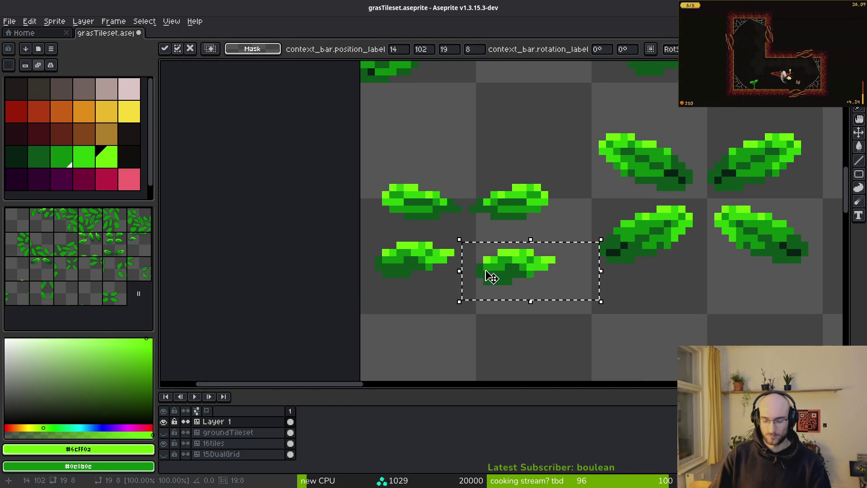
pyautogui.hotkey('shift', 'h')
pyautogui.press('Return')
pyautogui.moveTo(506, 242)
pyautogui.mouseDown()
pyautogui.moveTo(571, 294)
pyautogui.moveTo(526, 277)
pyautogui.mouseUp()
pyautogui.press('Return')
pyautogui.hotkey('ctrl', 's')
# Sample the darkest green #072112 from the large leaf for shadow pixels
pyautogui.scroll(-1, 548, 232)
pyautogui.scroll(4, 581, 213)
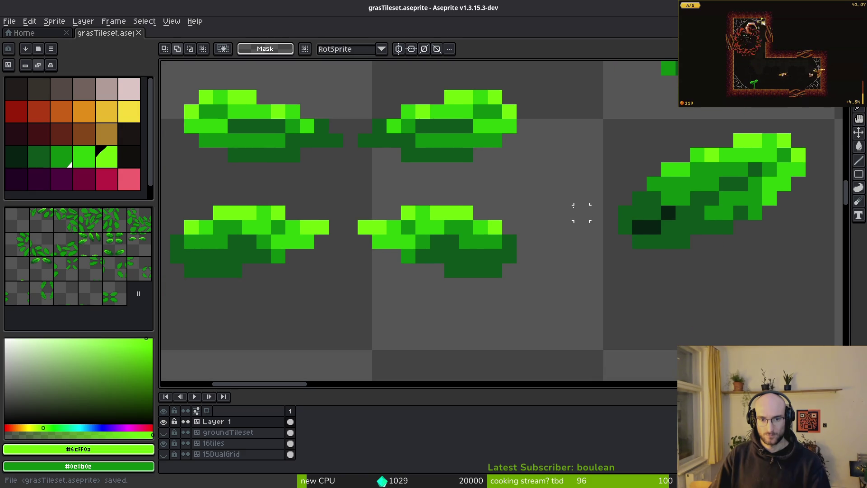
pyautogui.keyDown('alt'); pyautogui.click(666, 212); pyautogui.keyUp('alt')
pyautogui.press('f')
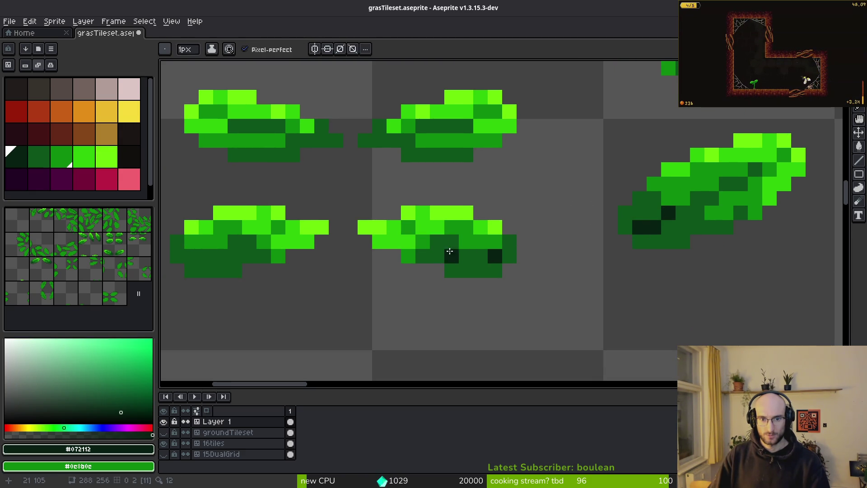
# Try a darkest-green pixel on the leaf's underside, then undo the dark pixels
pyautogui.click(479, 258)
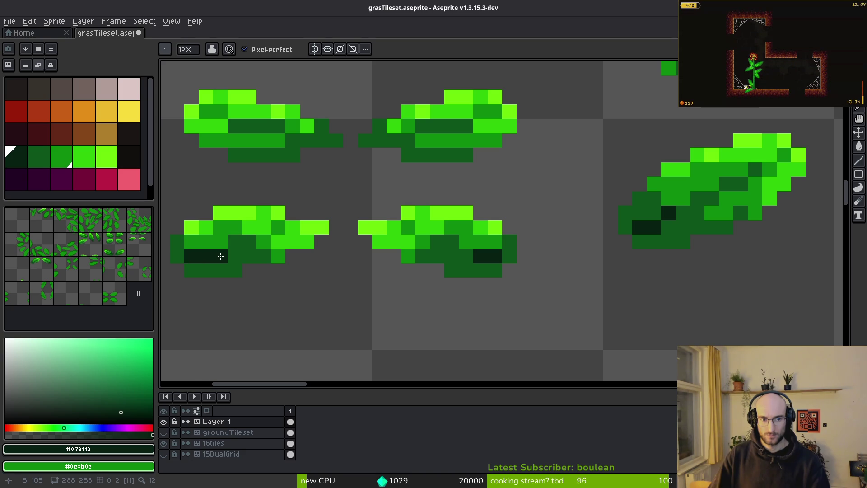
pyautogui.scroll(-5, 458, 249)
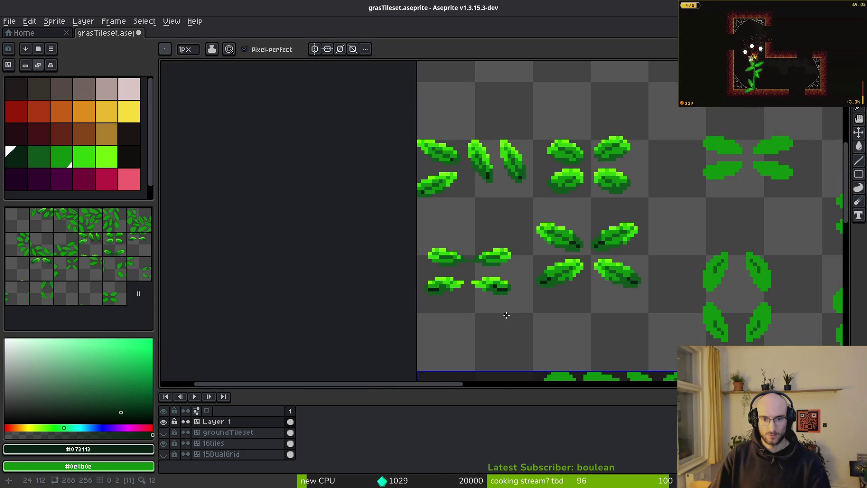
pyautogui.scroll(4, 446, 289)
pyautogui.scroll(-5, 432, 258)
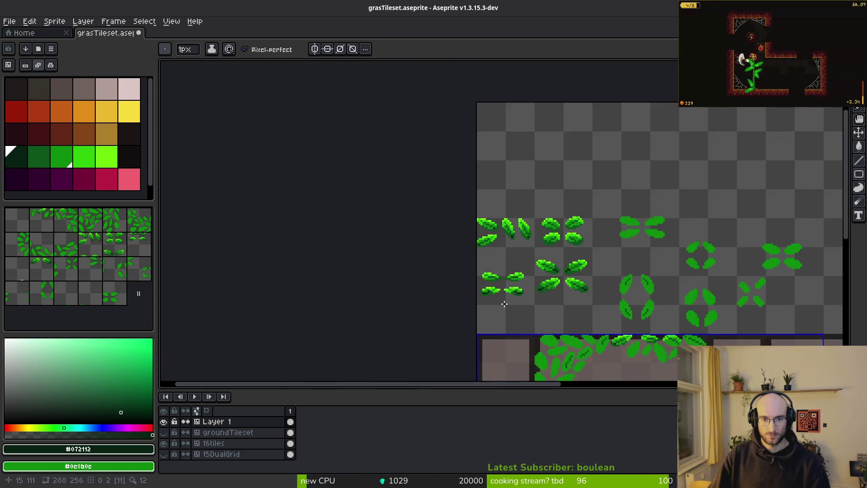
pyautogui.scroll(3, 503, 304)
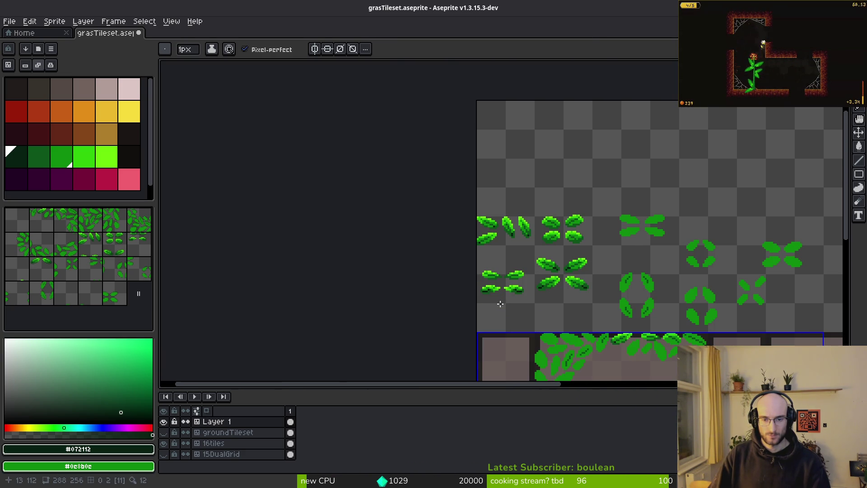
pyautogui.scroll(3, 501, 304)
pyautogui.hotkey('ctrl', 'z')
pyautogui.scroll(3, 474, 313)
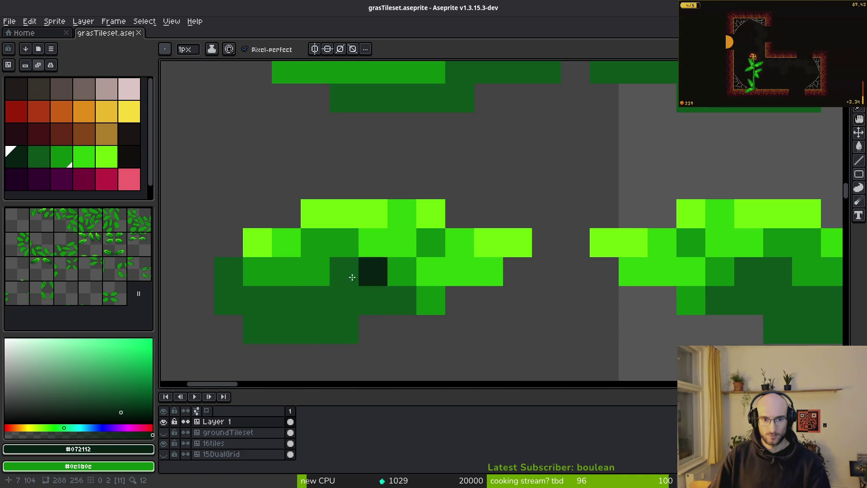
# Repaint leaf pixels in mid green, bright green and dark green sampled from the leaf
pyautogui.press('alt')
pyautogui.keyDown('alt'); pyautogui.click(402, 265); pyautogui.keyUp('alt')
pyautogui.click(404, 247)
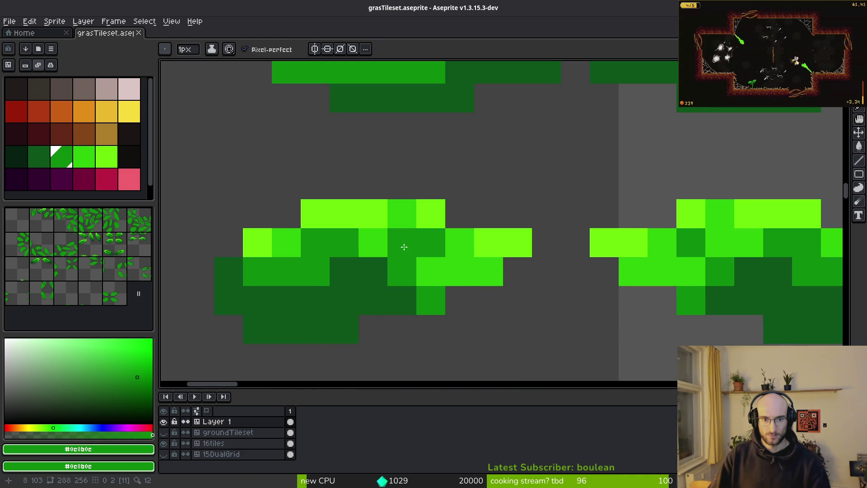
pyautogui.keyDown('alt'); pyautogui.click(441, 267); pyautogui.keyUp('alt')
pyautogui.click(402, 271)
pyautogui.press('alt')
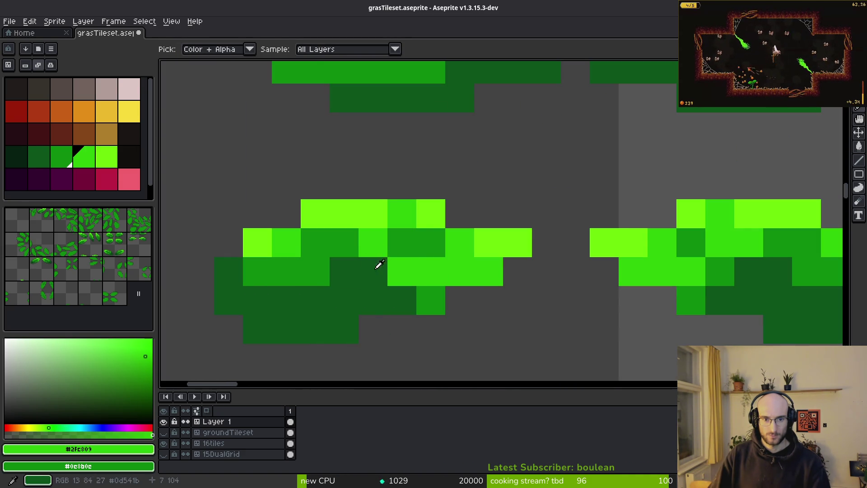
pyautogui.keyDown('alt'); pyautogui.click(402, 244); pyautogui.keyUp('alt')
pyautogui.moveTo(373, 271); pyautogui.dragTo(402, 271)
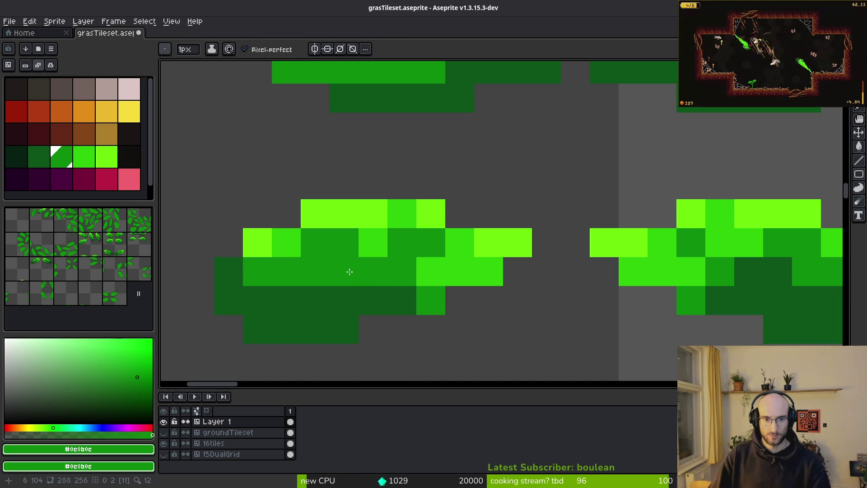
pyautogui.keyDown('alt'); pyautogui.click(357, 280); pyautogui.keyUp('alt')
pyautogui.click(311, 270)
# Add two darkest green #072112 shadow pixels along the leaf's underside
pyautogui.scroll(-4, 347, 293)
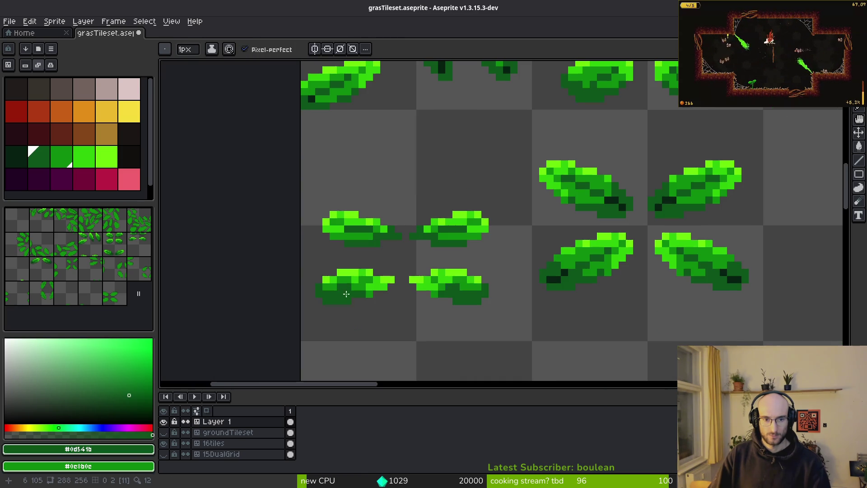
pyautogui.scroll(3, 367, 309)
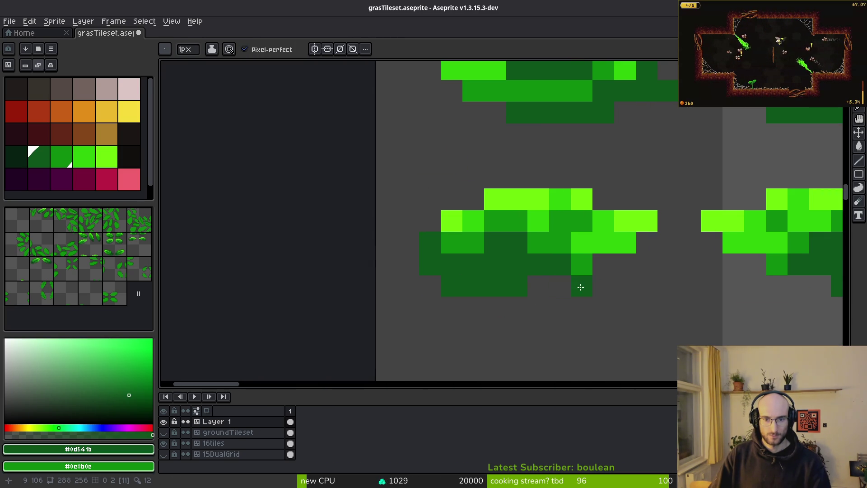
pyautogui.scroll(-4, 577, 287)
pyautogui.keyDown('alt'); pyautogui.click(477, 131); pyautogui.keyUp('alt')
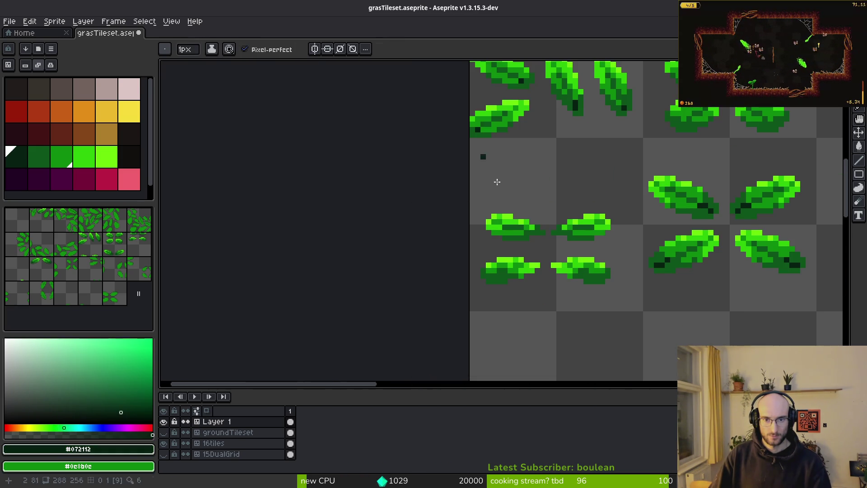
pyautogui.scroll(4, 537, 253)
pyautogui.click(438, 254)
pyautogui.hotkey('ctrl', 'z')
pyautogui.click(396, 250)
pyautogui.click(422, 242)
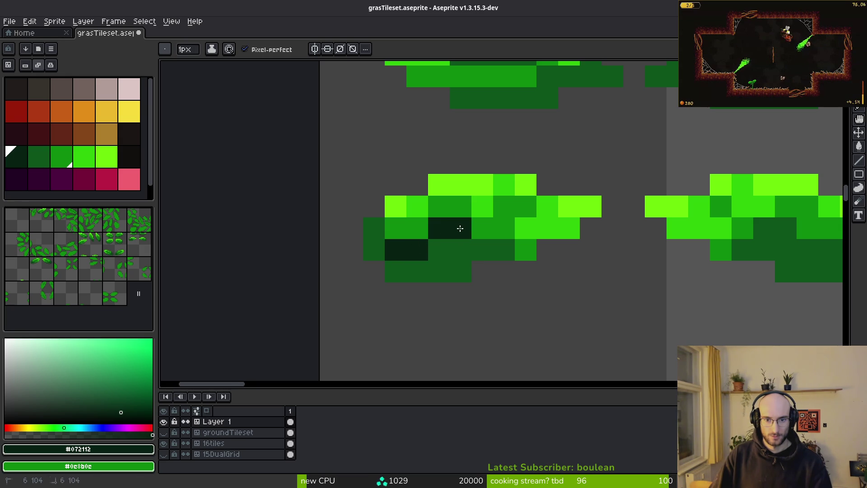
pyautogui.scroll(-5, 534, 278)
pyautogui.scroll(-1, 534, 278)
pyautogui.scroll(4, 534, 278)
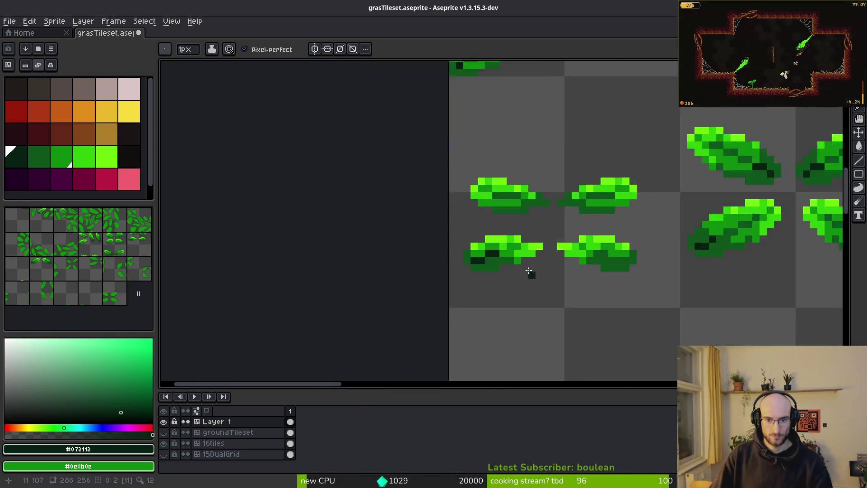
pyautogui.scroll(-3, 476, 248)
pyautogui.scroll(3, 515, 273)
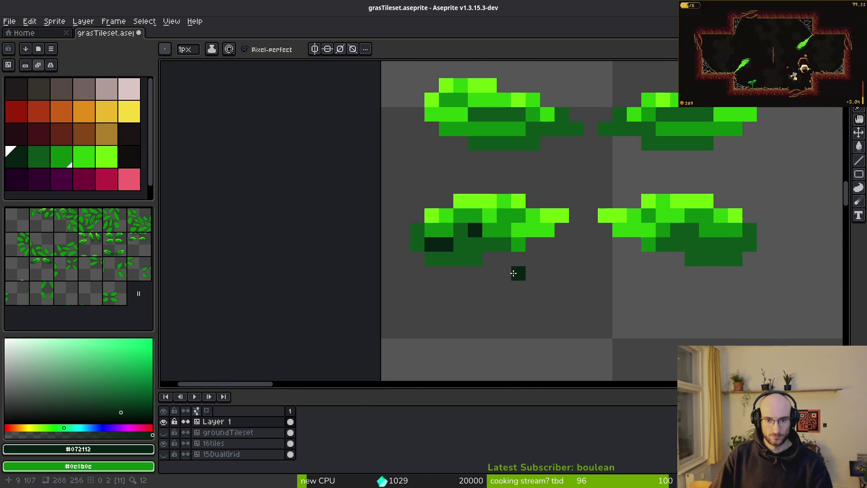
# Bring the lower-left leaf into view and make a first selection, then clear it
pyautogui.moveTo(548, 263); pyautogui.dragTo(472, 256)
pyautogui.press('m')
pyautogui.moveTo(310, 159); pyautogui.dragTo(468, 271)
pyautogui.moveTo(297, 158)
pyautogui.mouseDown()
pyautogui.moveTo(497, 285)
pyautogui.moveTo(483, 276)
pyautogui.mouseUp()
pyautogui.hotkey('ctrl', 'd')
pyautogui.scroll(-3, 447, 261)
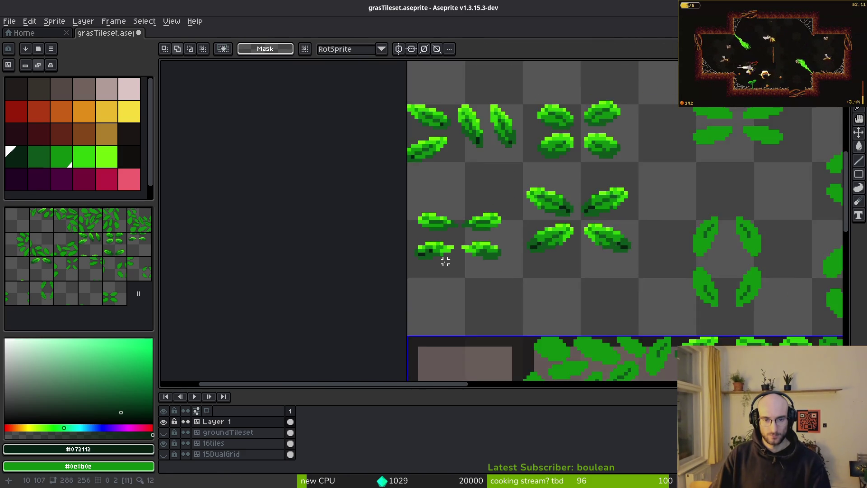
pyautogui.scroll(2, 447, 273)
# Copy the shaded leaf onto the lower-right leaf's spot, mirror it horizontally, and save
pyautogui.moveTo(345, 165); pyautogui.dragTo(479, 257)
pyautogui.moveTo(398, 205); pyautogui.dragTo(559, 228)
pyautogui.hotkey('shift', 'h')
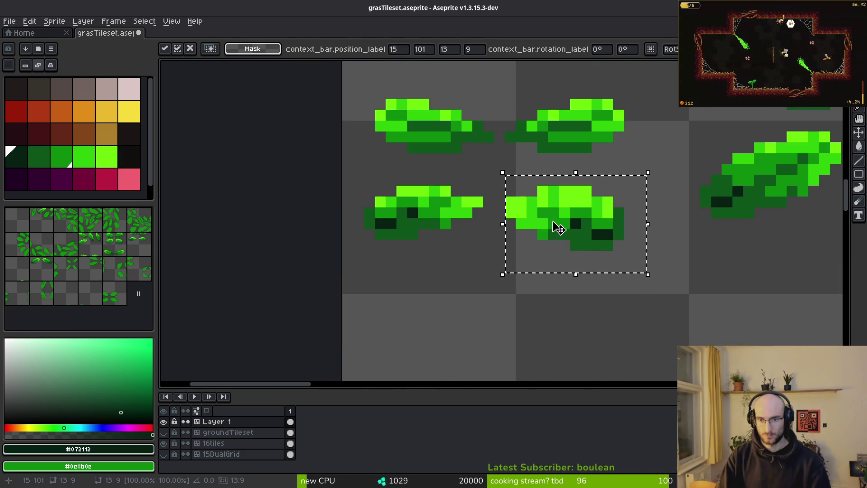
pyautogui.click(705, 223)
pyautogui.hotkey('ctrl', 's')
pyautogui.scroll(-3, 563, 254)
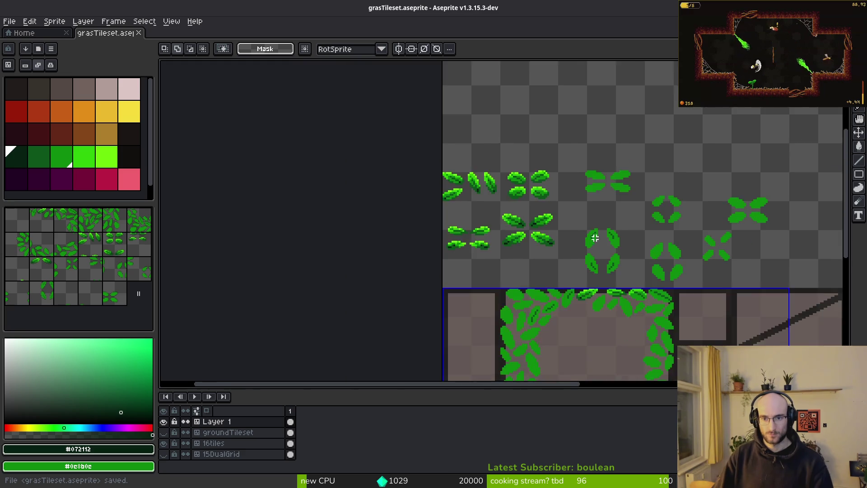
pyautogui.scroll(3, 472, 190)
pyautogui.scroll(3, 505, 239)
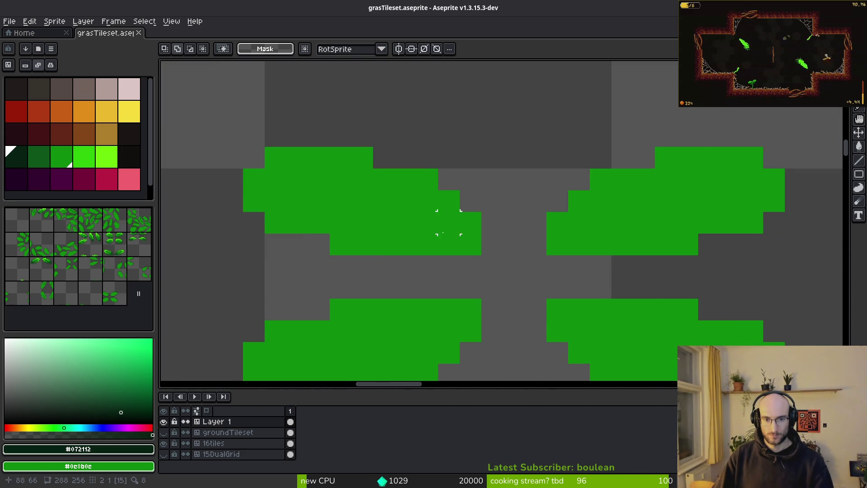
# Paint bright-green highlights along the leaf's top two rows, replacing a trial fill
pyautogui.click(89, 166)
pyautogui.press('g')
pyautogui.click(243, 167)
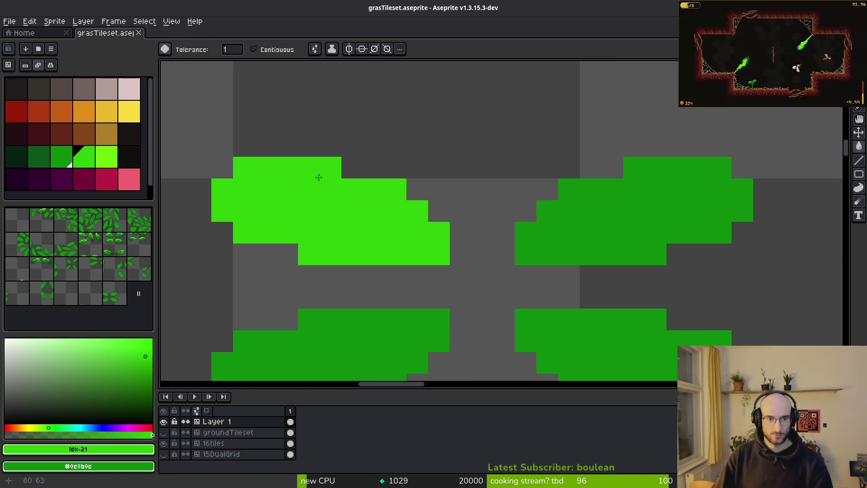
pyautogui.hotkey('ctrl', 'z')
pyautogui.press('b')
pyautogui.moveTo(244, 167)
pyautogui.mouseDown()
pyautogui.moveTo(334, 173)
pyautogui.moveTo(374, 190)
pyautogui.mouseUp()
pyautogui.click(330, 190)
pyautogui.click(222, 189)
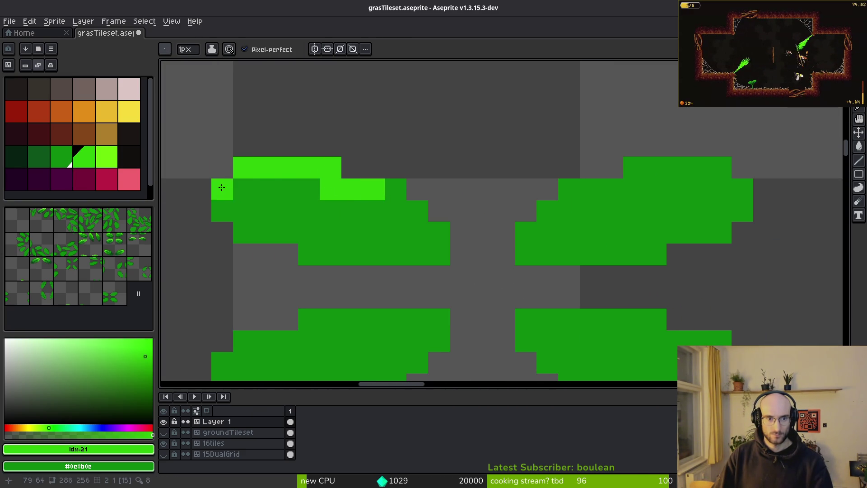
pyautogui.moveTo(265, 190); pyautogui.dragTo(222, 190)
pyautogui.click(222, 211)
pyautogui.click(244, 232)
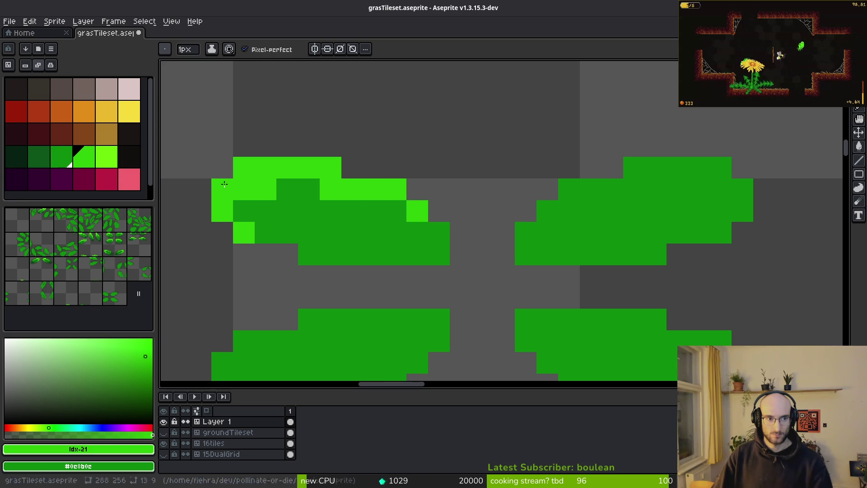
# Darken the leaves' bottom rows and the right leaf's right edge with dark green
pyautogui.click(39, 156)
pyautogui.moveTo(414, 252)
pyautogui.mouseDown()
pyautogui.moveTo(434, 248)
pyautogui.moveTo(320, 247)
pyautogui.moveTo(315, 237)
pyautogui.mouseUp()
pyautogui.moveTo(420, 244); pyautogui.dragTo(391, 240)
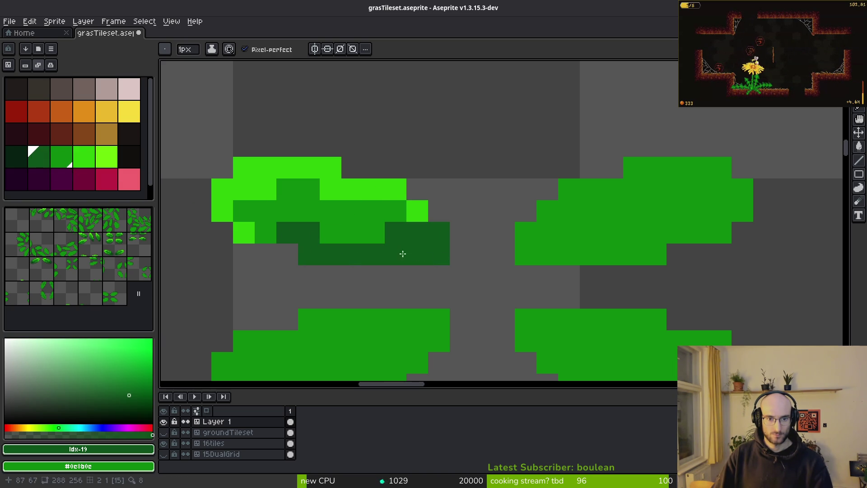
pyautogui.scroll(-4, 397, 251)
pyautogui.scroll(3, 404, 260)
pyautogui.click(404, 260)
pyautogui.click(306, 235)
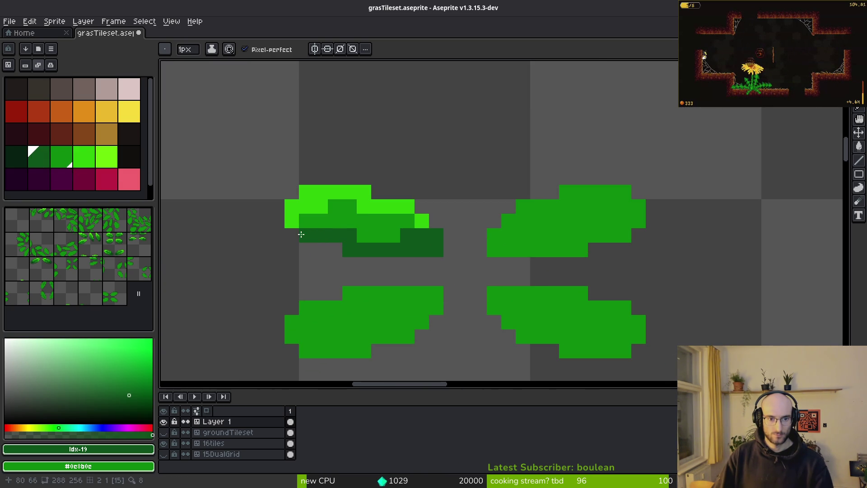
pyautogui.hscroll(2, 497, 253)
pyautogui.moveTo(447, 248)
pyautogui.mouseDown()
pyautogui.moveTo(526, 246)
pyautogui.moveTo(536, 235)
pyautogui.moveTo(583, 224)
pyautogui.moveTo(519, 235)
pyautogui.moveTo(577, 223)
pyautogui.mouseUp()
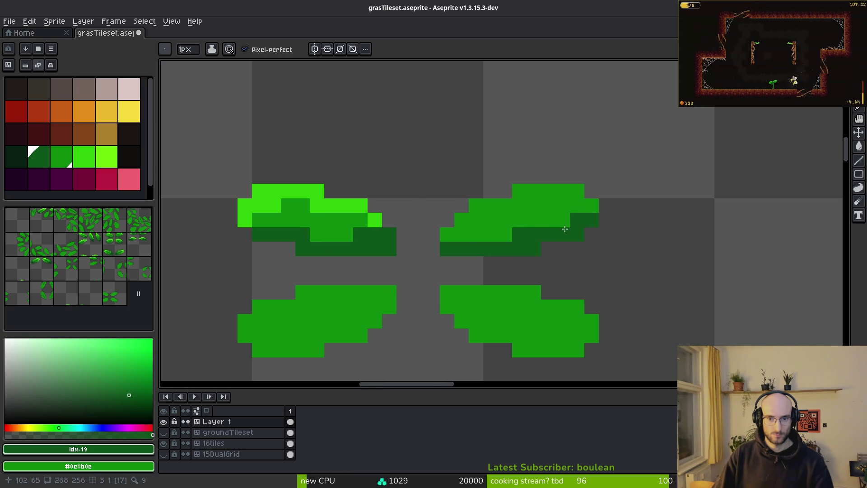
# Add light green pixels to the right leaf, including its right-edge pixel
pyautogui.hscroll(2, 551, 238)
pyautogui.keyDown('alt'); pyautogui.click(316, 210); pyautogui.keyUp('alt')
pyautogui.click(305, 221)
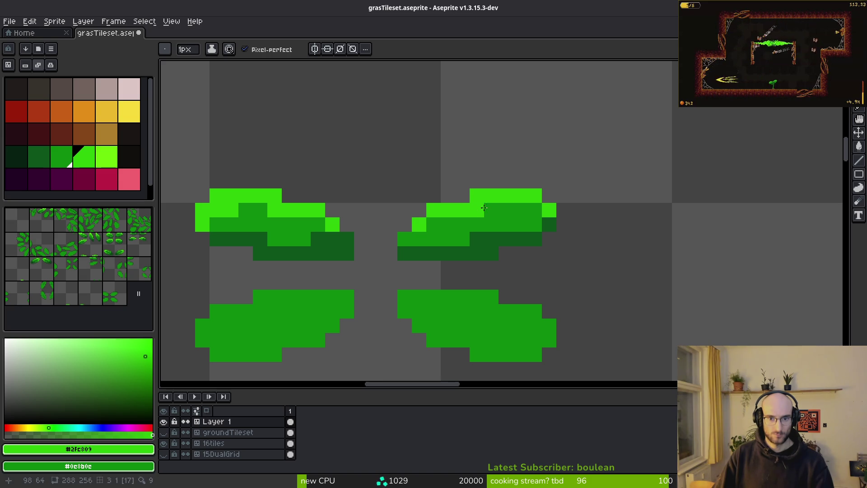
pyautogui.click(547, 220)
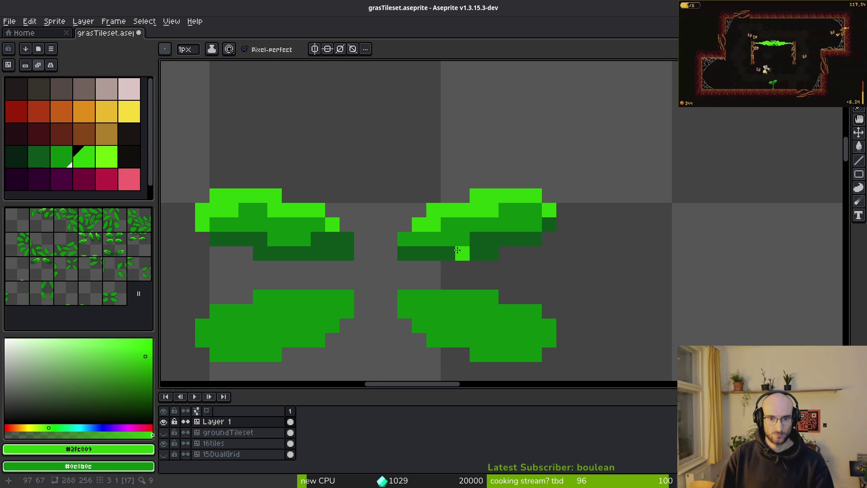
# Scroll the canvas over to the still-flat leaf pair with dark vein pixels
pyautogui.scroll(-4, 455, 251)
pyautogui.scroll(4, 492, 259)
pyautogui.scroll(-4, 492, 259)
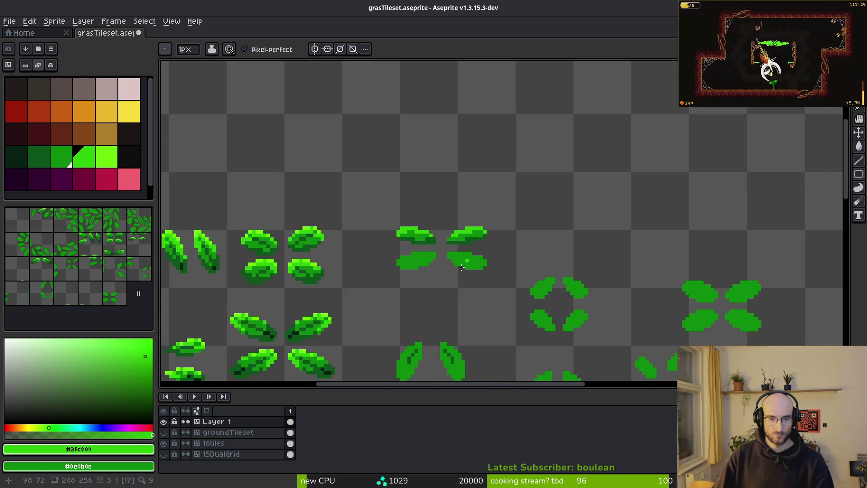
pyautogui.scroll(4, 493, 260)
pyautogui.scroll(-4, 494, 260)
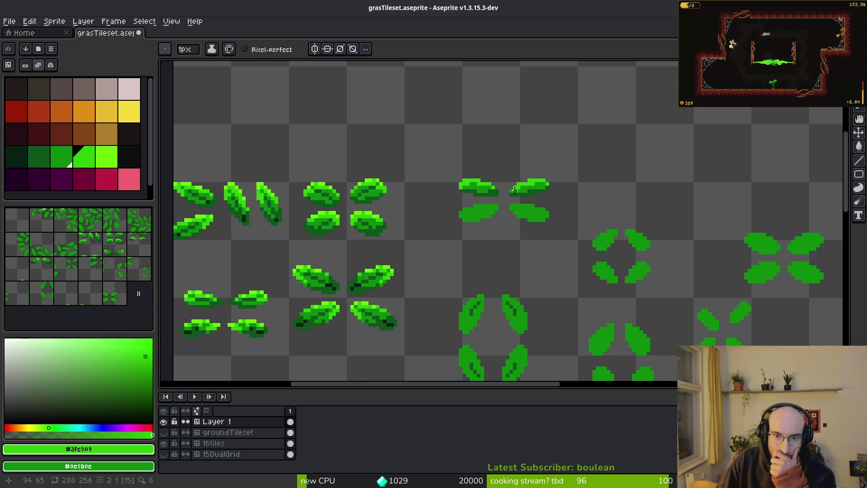
pyautogui.scroll(3, 514, 191)
pyautogui.scroll(1, 515, 191)
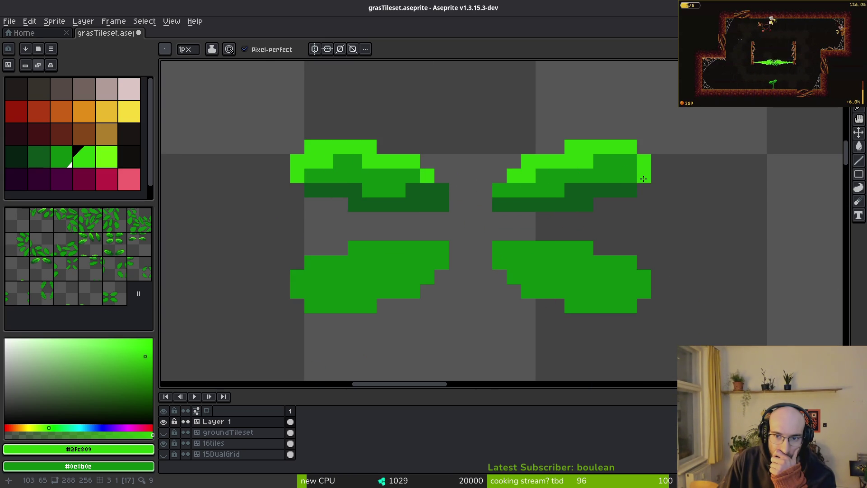
pyautogui.scroll(-5, 612, 217)
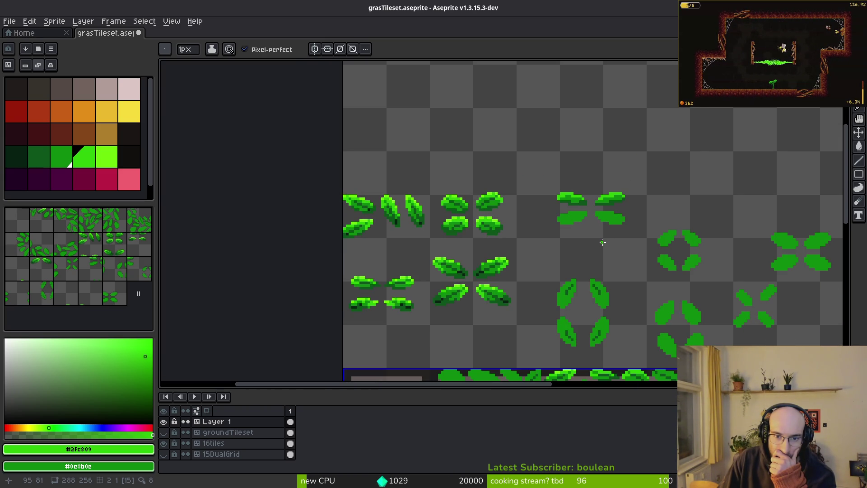
pyautogui.scroll(4, 506, 226)
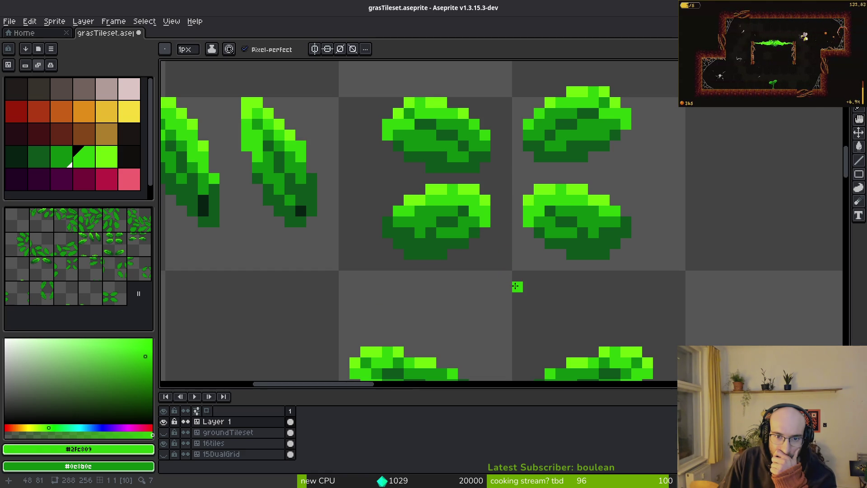
pyautogui.scroll(-3, 509, 284)
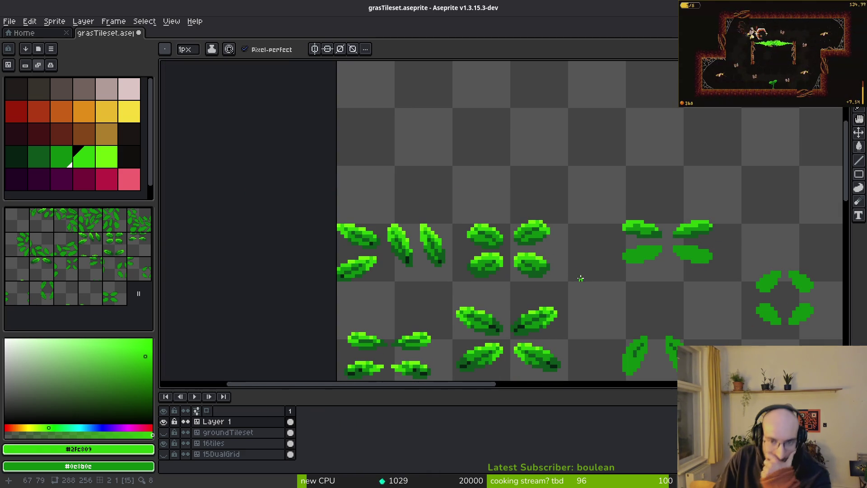
pyautogui.scroll(-3, 488, 289)
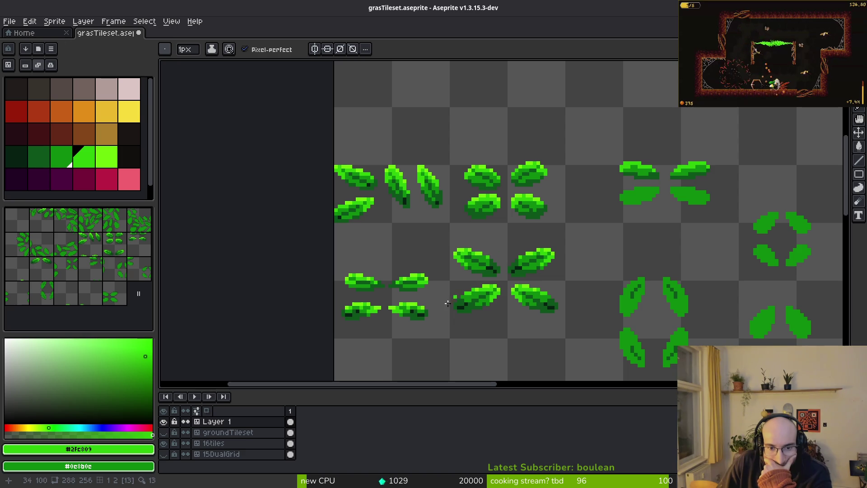
pyautogui.hscroll(3, 561, 292)
pyautogui.scroll(1, 562, 218)
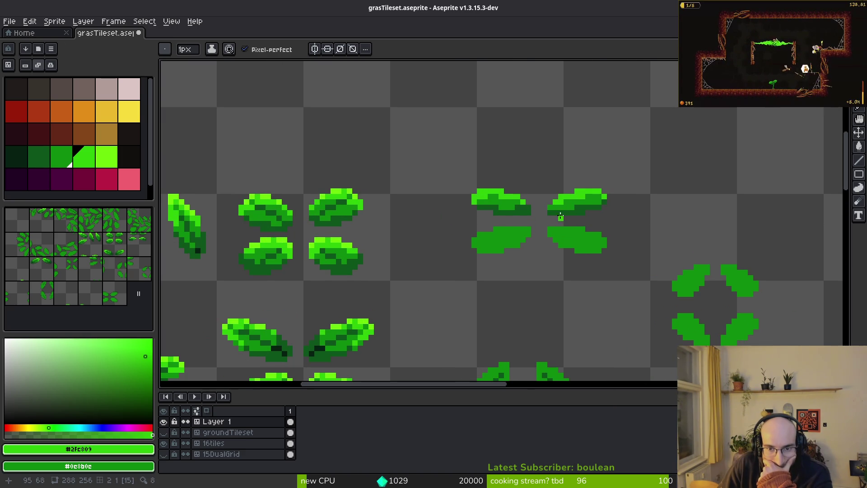
pyautogui.scroll(-5, 496, 225)
pyautogui.hscroll(5, 497, 226)
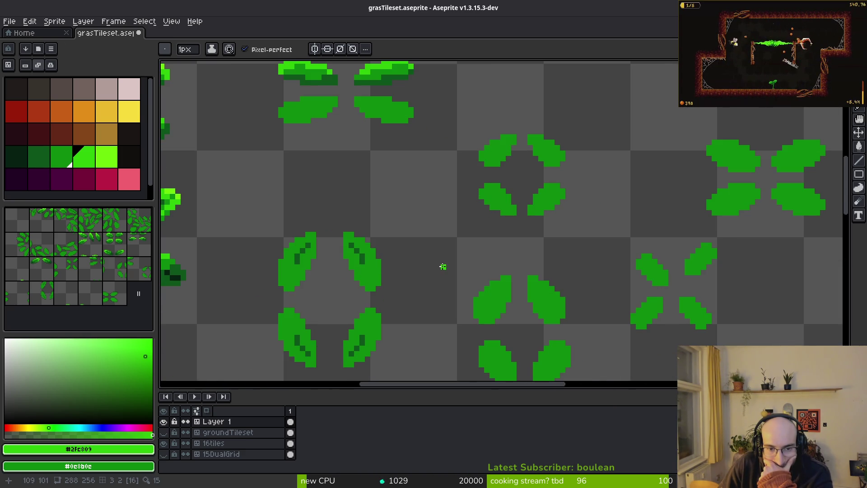
pyautogui.hscroll(-3, 438, 272)
pyautogui.scroll(4, 483, 238)
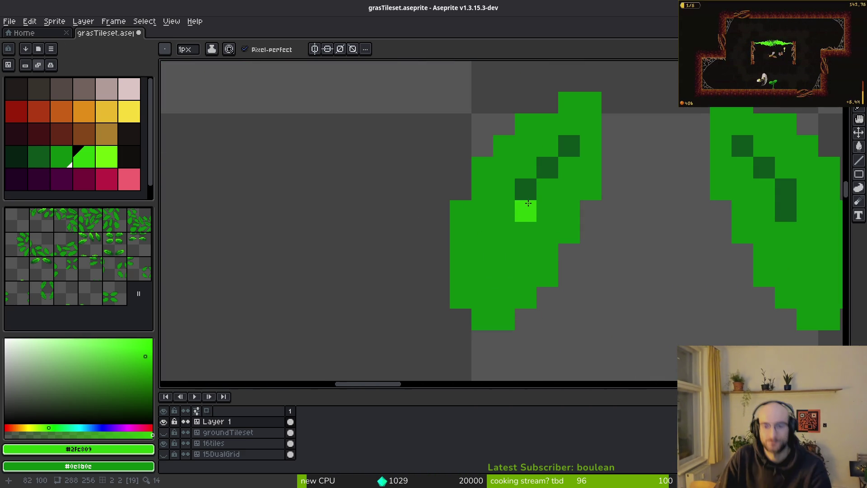
# Extend the leaf's dark #0d541b vein as a diagonal pixel staircase
pyautogui.press('alt')
pyautogui.keyDown('alt'); pyautogui.click(532, 199); pyautogui.keyUp('alt')
pyautogui.click(569, 233)
pyautogui.click(548, 276)
pyautogui.click(548, 254)
pyautogui.click(526, 298)
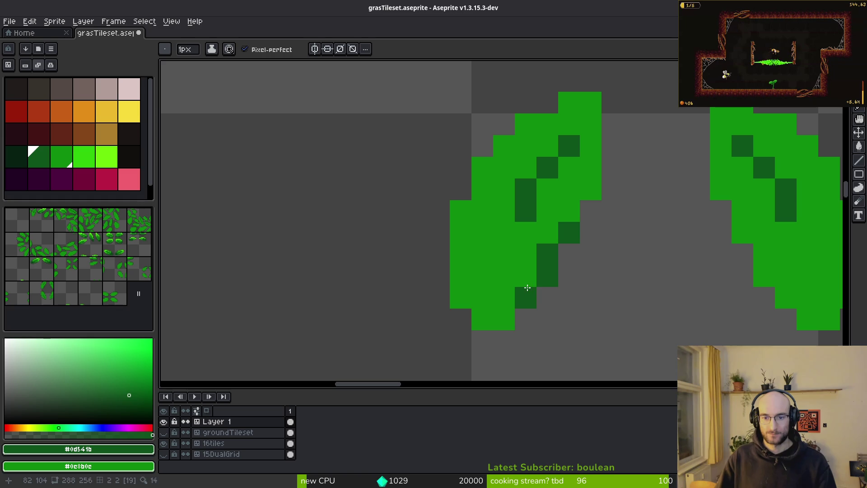
pyautogui.click(526, 276)
pyautogui.keyDown('shift'); pyautogui.click(479, 287); pyautogui.keyUp('shift')
# Darken the leaf's lower-left edge and bottom row with #0d541b
pyautogui.keyDown('shift'); pyautogui.click(461, 253); pyautogui.keyUp('shift')
pyautogui.click(461, 232)
pyautogui.click(461, 276)
pyautogui.click(482, 319)
pyautogui.click(504, 320)
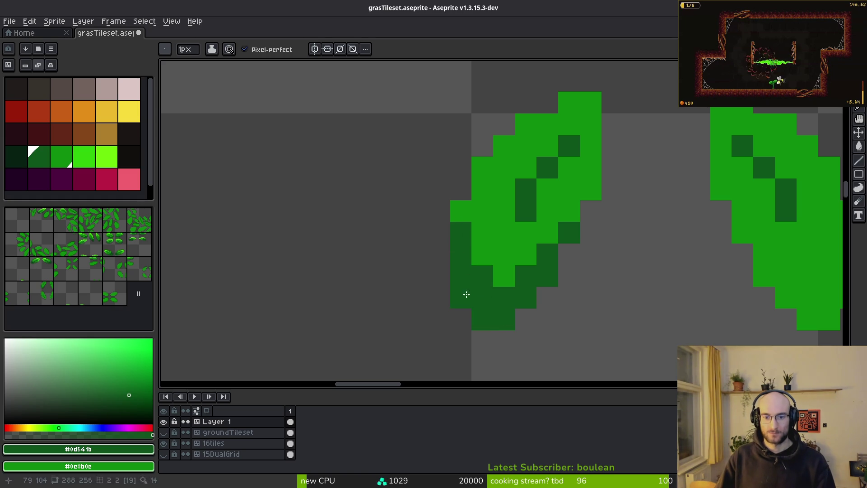
pyautogui.rightClick(506, 276)
pyautogui.click(473, 254)
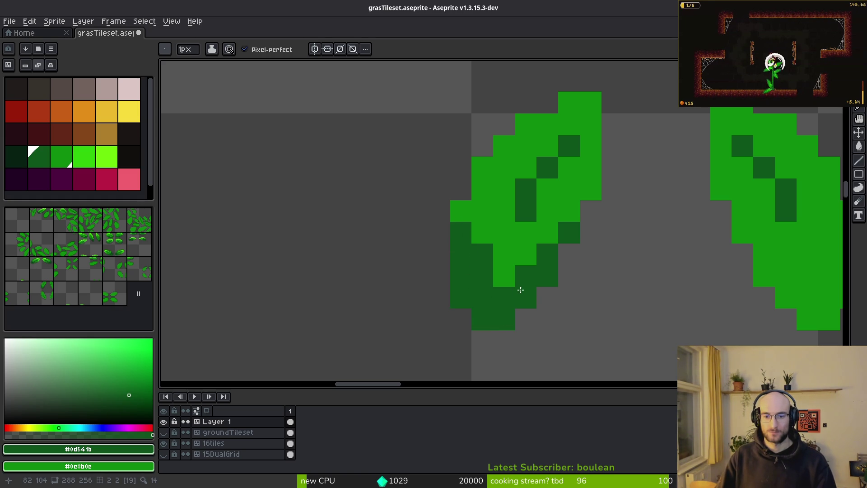
pyautogui.click(504, 276)
# Touch up underside pixels and add two #072112 deepest-shadow pixels beneath the leaf
pyautogui.hscroll(5, 523, 280)
pyautogui.hscroll(-2, 515, 280)
pyautogui.scroll(2, 510, 280)
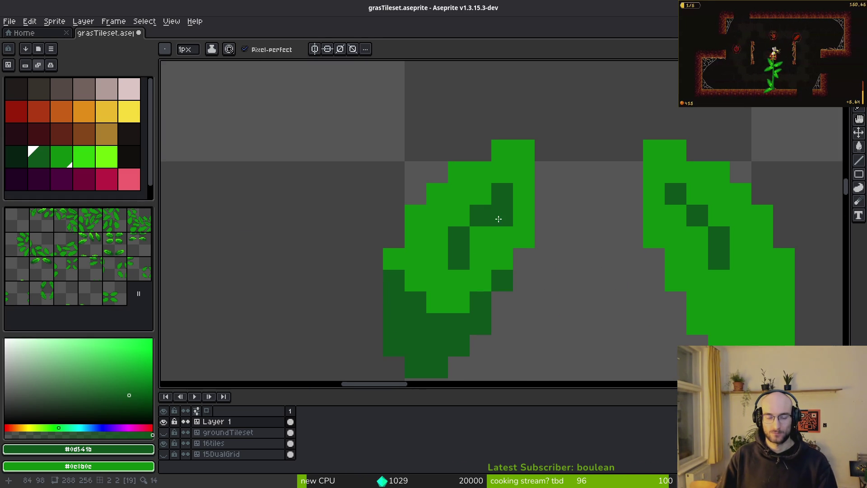
pyautogui.rightClick(495, 222)
pyautogui.moveTo(437, 280)
pyautogui.mouseDown()
pyautogui.moveTo(449, 281)
pyautogui.moveTo(438, 298)
pyautogui.mouseUp()
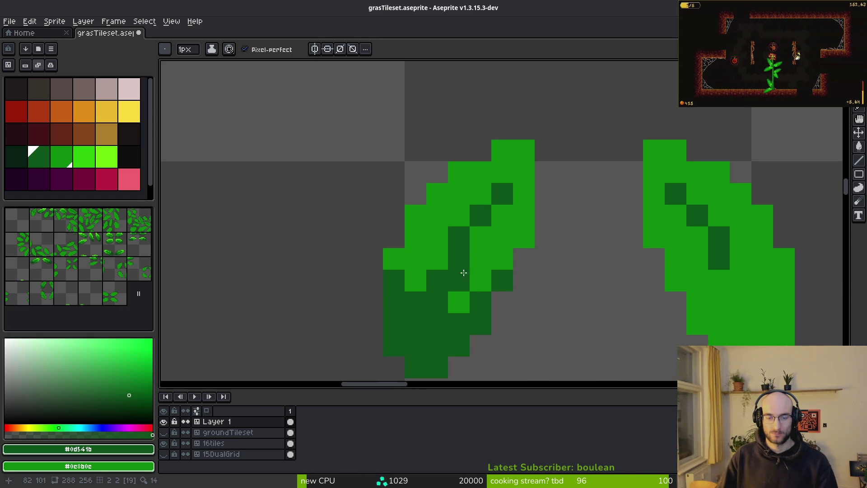
pyautogui.scroll(-3, 456, 284)
pyautogui.keyDown('alt'); pyautogui.click(364, 258); pyautogui.keyUp('alt')
pyautogui.scroll(3, 399, 239)
pyautogui.click(399, 239)
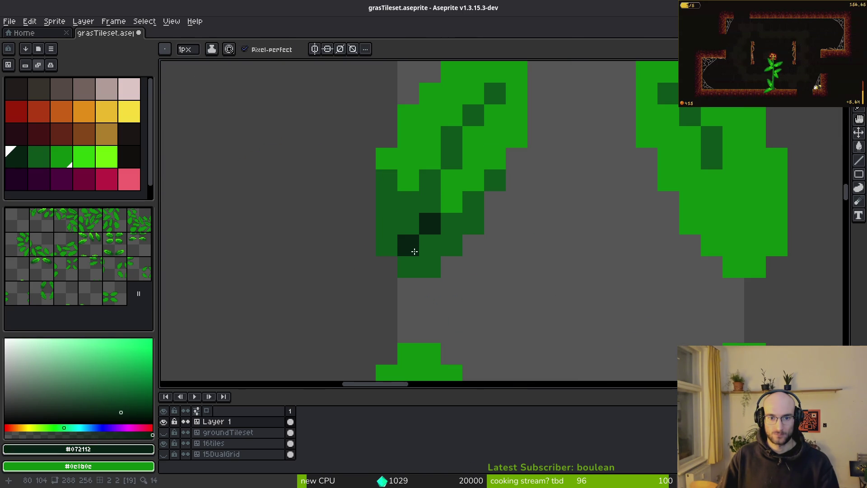
pyautogui.click(413, 240)
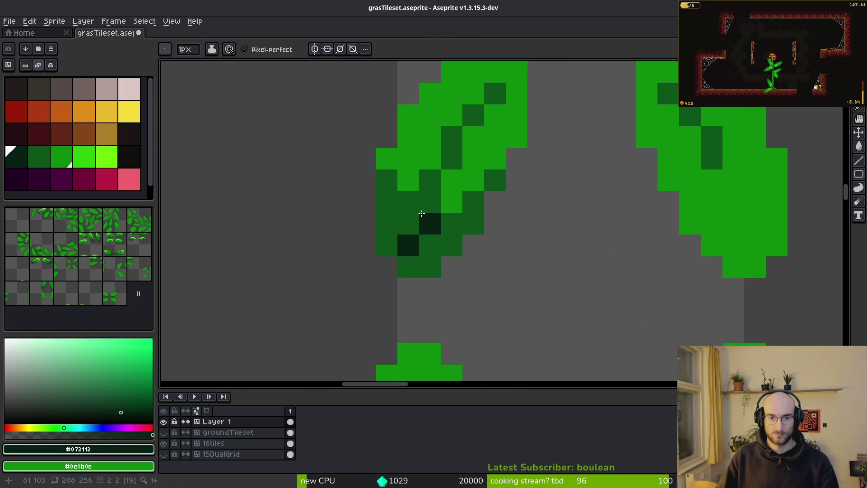
pyautogui.keyDown('alt'); pyautogui.click(464, 226); pyautogui.keyUp('alt')
# Paint #2fc809 highlights along the leaf's top and upper-right edge
pyautogui.scroll(-3, 489, 240)
pyautogui.scroll(3, 587, 241)
pyautogui.scroll(-1, 574, 277)
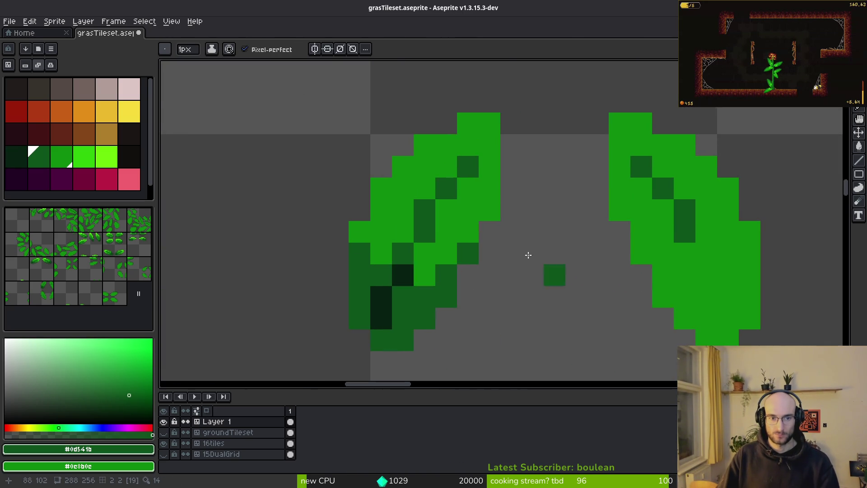
pyautogui.scroll(-1, 489, 207)
pyautogui.press('alt')
pyautogui.keyDown('alt'); pyautogui.click(206, 94); pyautogui.keyUp('alt')
pyautogui.scroll(2, 373, 178)
pyautogui.moveTo(540, 248)
pyautogui.mouseDown()
pyautogui.moveTo(567, 218)
pyautogui.moveTo(686, 164)
pyautogui.moveTo(674, 188)
pyautogui.mouseUp()
pyautogui.click(606, 218)
pyautogui.click(691, 253)
pyautogui.click(684, 278)
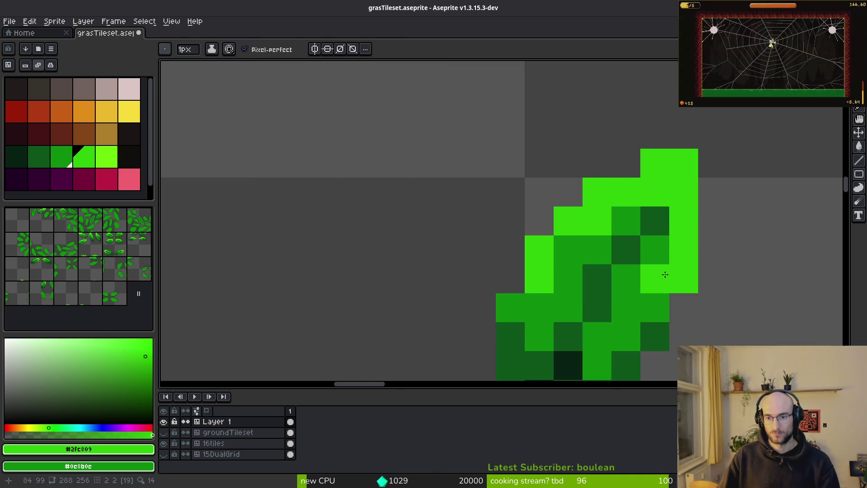
pyautogui.click(567, 249)
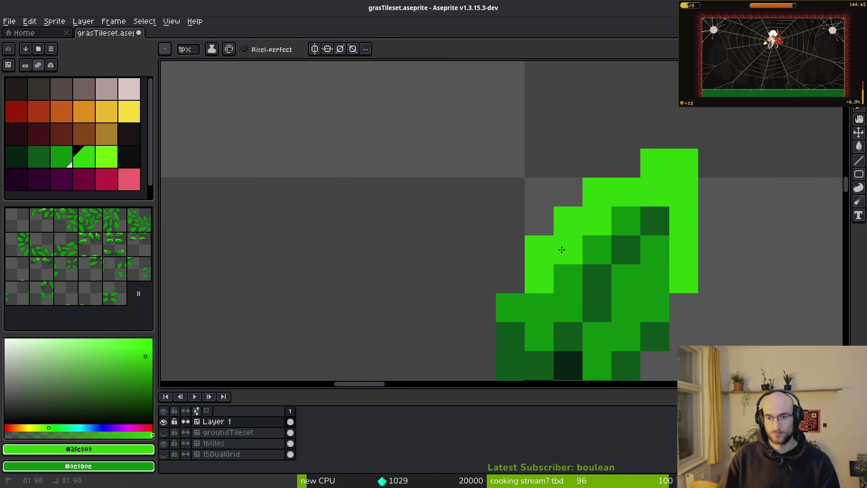
pyautogui.click(655, 307)
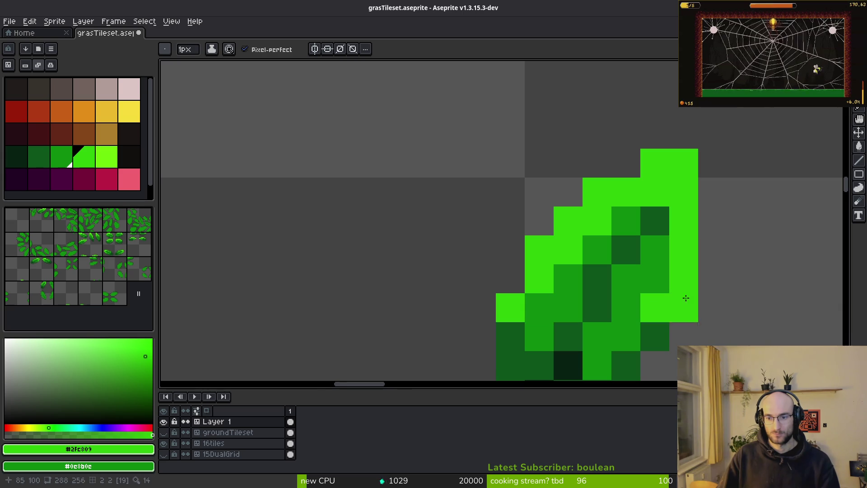
pyautogui.scroll(-5, 581, 292)
pyautogui.scroll(4, 605, 253)
# Sample leaf shades and try one more highlight pixel, then undo it
pyautogui.keyDown('alt'); pyautogui.click(654, 197); pyautogui.keyUp('alt')
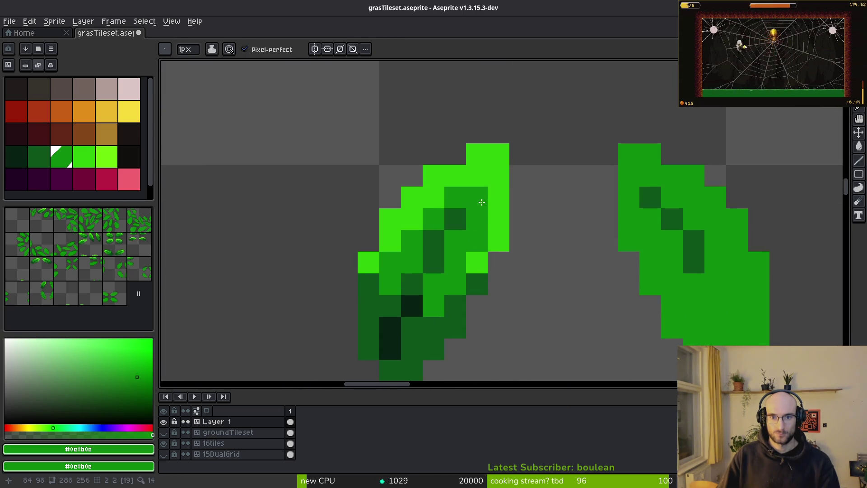
pyautogui.keyDown('alt'); pyautogui.click(480, 204); pyautogui.keyUp('alt')
pyautogui.keyDown('alt'); pyautogui.click(478, 195); pyautogui.keyUp('alt')
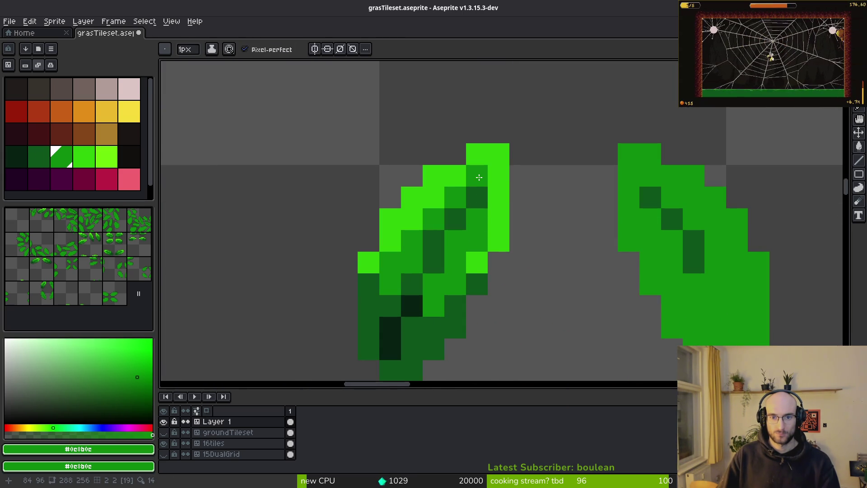
pyautogui.keyDown('alt'); pyautogui.click(502, 240); pyautogui.keyUp('alt')
pyautogui.click(498, 219)
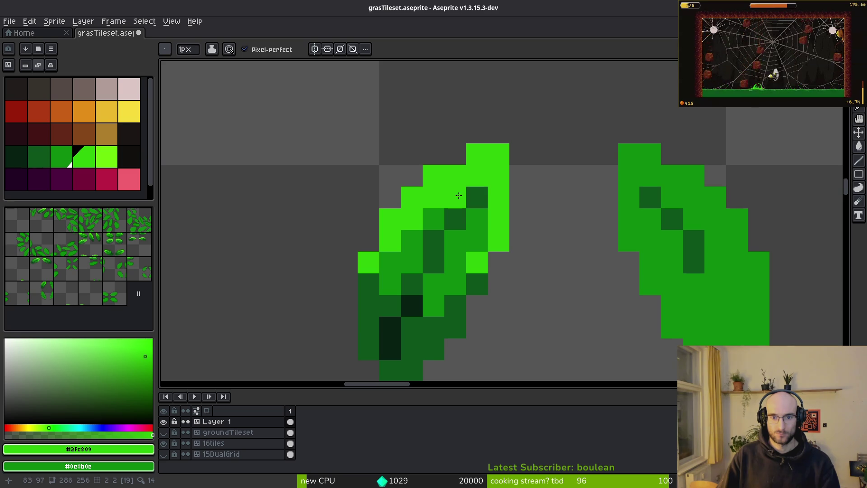
pyautogui.hotkey('ctrl', 'z')
pyautogui.keyDown('alt'); pyautogui.click(464, 232); pyautogui.keyUp('alt')
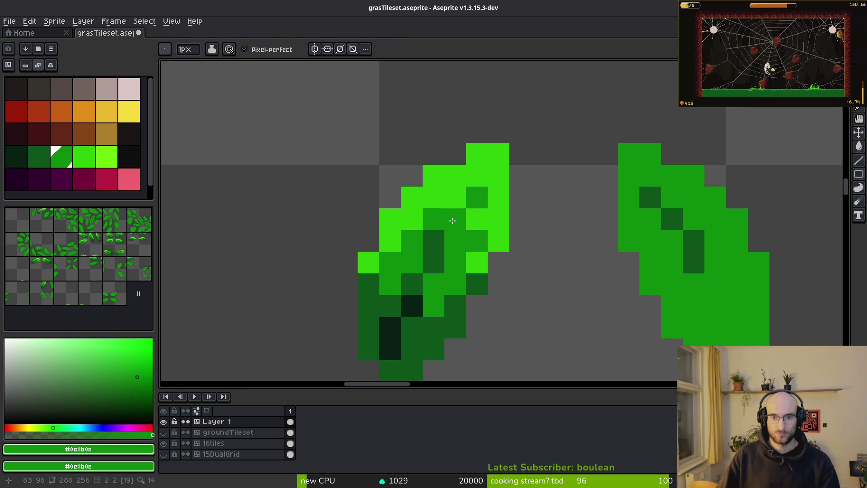
pyautogui.keyDown('alt'); pyautogui.click(434, 240); pyautogui.keyUp('alt')
pyautogui.scroll(-1, 456, 271)
pyautogui.scroll(2, 463, 321)
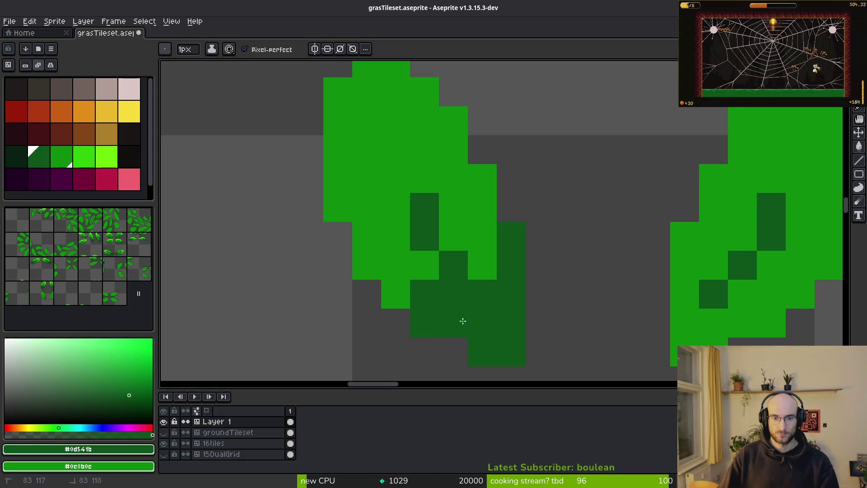
# Paint dark green strokes on the lower-left leaf's underside, undoing the last one
pyautogui.moveTo(481, 206); pyautogui.dragTo(483, 236)
pyautogui.moveTo(459, 286)
pyautogui.mouseDown()
pyautogui.moveTo(378, 254)
pyautogui.moveTo(343, 213)
pyautogui.moveTo(406, 296)
pyautogui.moveTo(475, 276)
pyautogui.mouseUp()
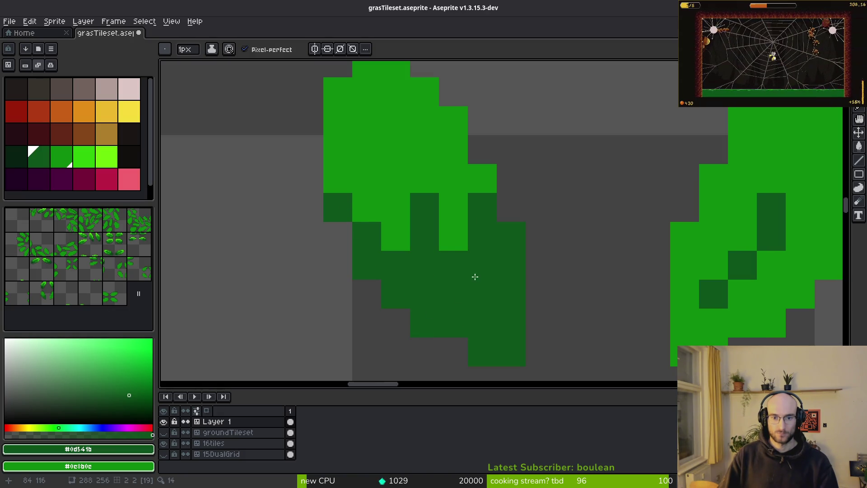
pyautogui.hotkey('ctrl', 'z')
pyautogui.keyDown('alt'); pyautogui.click(424, 213); pyautogui.keyUp('alt')
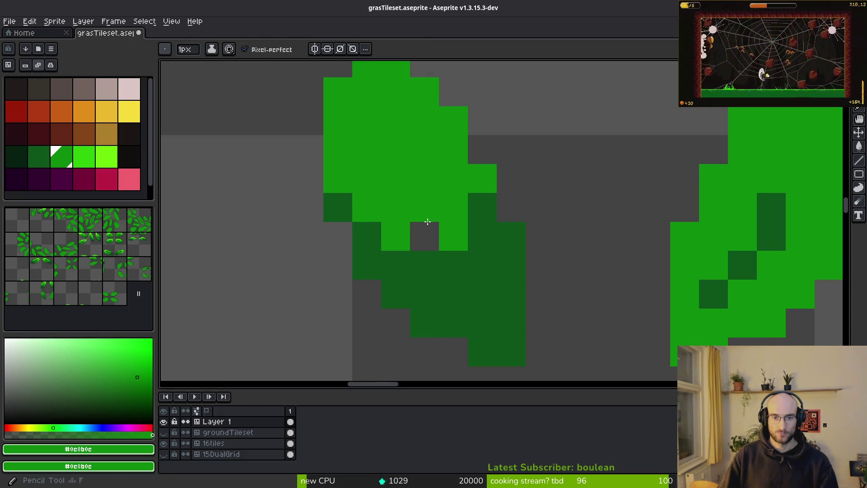
pyautogui.scroll(-1, 423, 213)
pyautogui.scroll(-1, 452, 172)
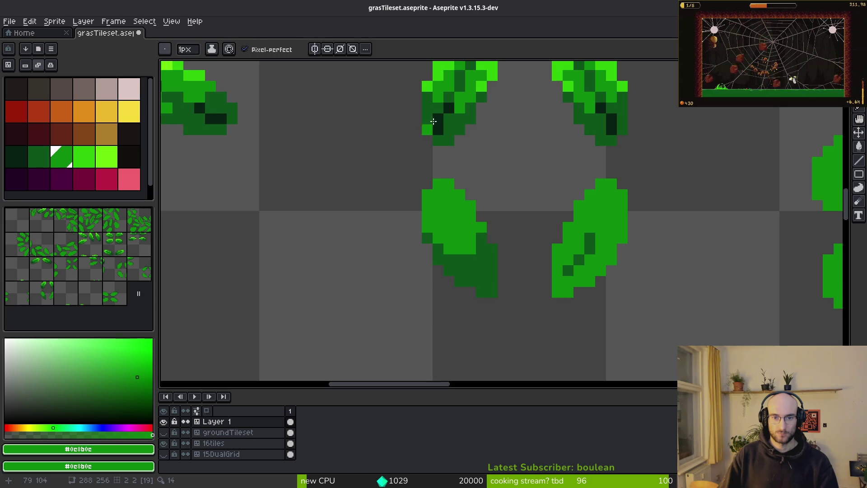
pyautogui.scroll(1, 451, 135)
# Add stepped bright green highlight pixels across the lower-left leaf's top
pyautogui.keyDown('alt'); pyautogui.click(502, 71); pyautogui.keyUp('alt')
pyautogui.scroll(2, 407, 226)
pyautogui.click(383, 280)
pyautogui.click(382, 251)
pyautogui.click(392, 300)
pyautogui.moveTo(412, 251)
pyautogui.mouseDown()
pyautogui.moveTo(441, 221)
pyautogui.moveTo(500, 306)
pyautogui.mouseUp()
pyautogui.click(430, 274)
pyautogui.click(411, 280)
pyautogui.scroll(-3, 497, 293)
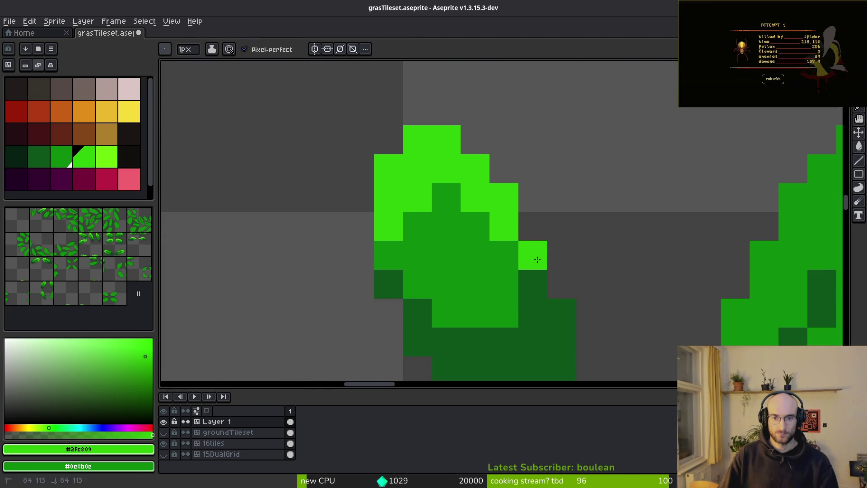
pyautogui.scroll(-4, 538, 259)
pyautogui.scroll(4, 548, 296)
# Darken the leaf tip and add very dark deepest-shadow pixels to the underside
pyautogui.keyDown('alt'); pyautogui.click(513, 271); pyautogui.keyUp('alt')
pyautogui.click(513, 297)
pyautogui.scroll(-4, 545, 301)
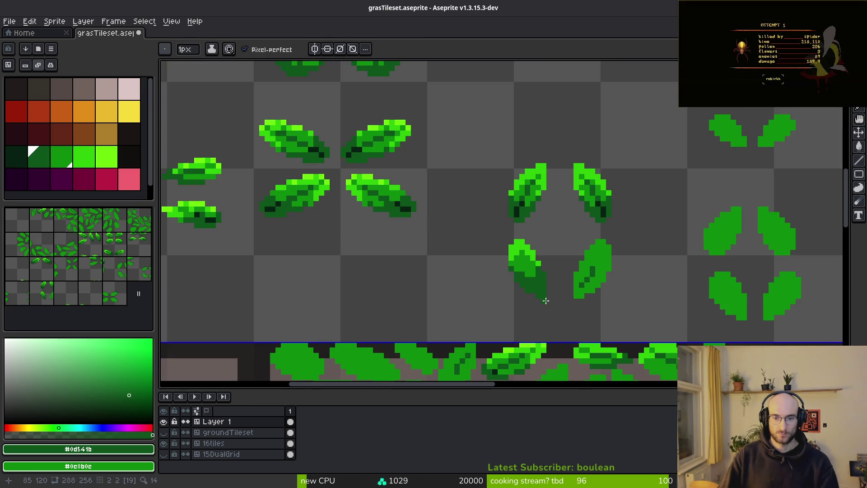
pyautogui.scroll(2, 581, 253)
pyautogui.keyDown('alt'); pyautogui.click(596, 201); pyautogui.keyUp('alt')
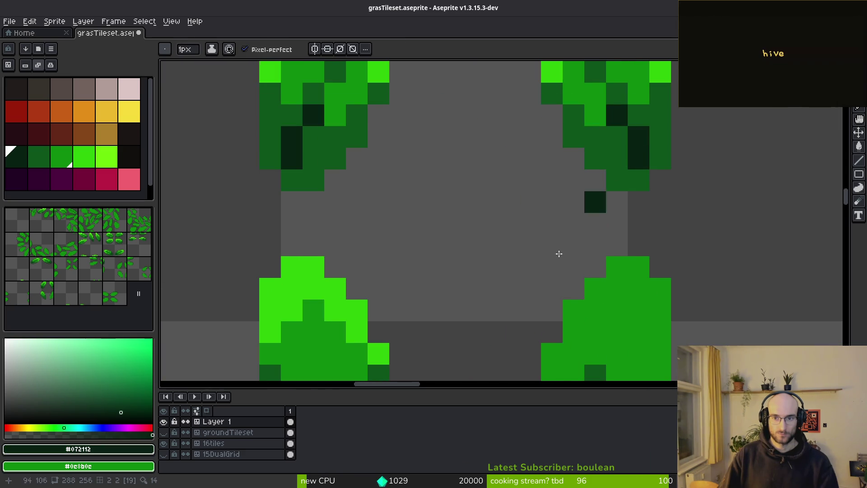
pyautogui.scroll(-3, 351, 325)
pyautogui.moveTo(309, 289); pyautogui.dragTo(326, 327)
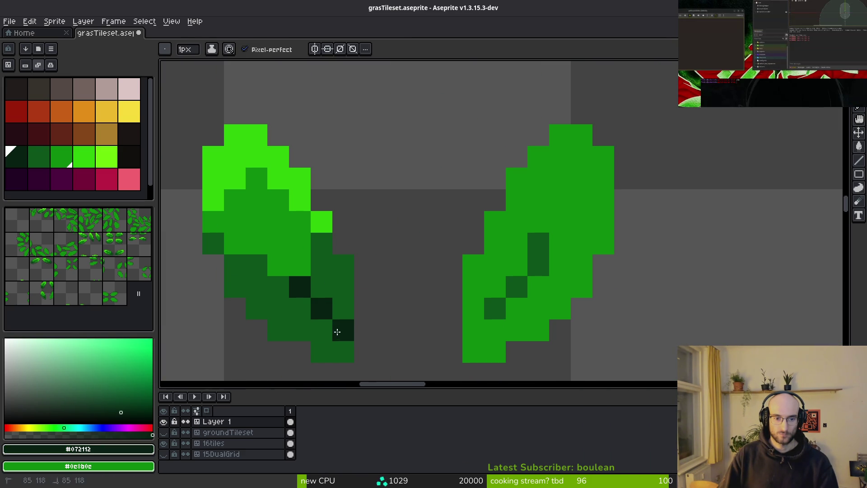
pyautogui.scroll(-5, 442, 330)
pyautogui.scroll(5, 501, 288)
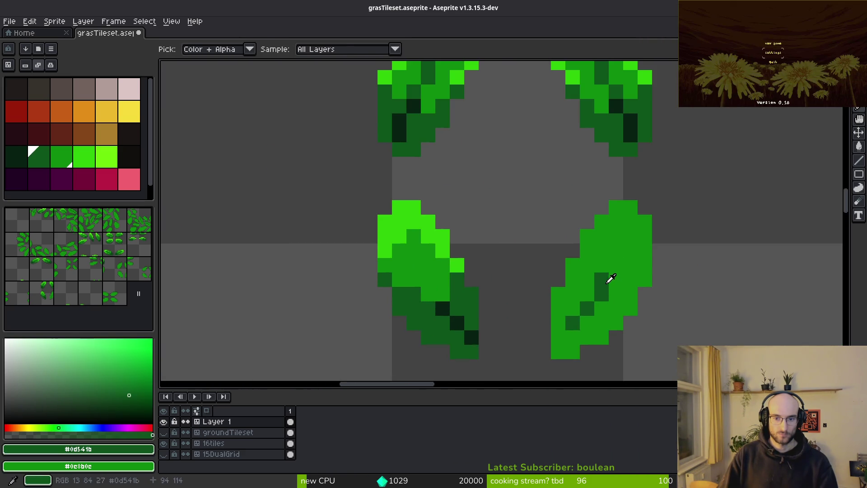
# Restore two pixels to base leaf green and paint more dark underside pixels
pyautogui.keyDown('alt'); pyautogui.click(605, 281); pyautogui.keyUp('alt')
pyautogui.scroll(3, 433, 292)
pyautogui.click(502, 294)
pyautogui.click(460, 294)
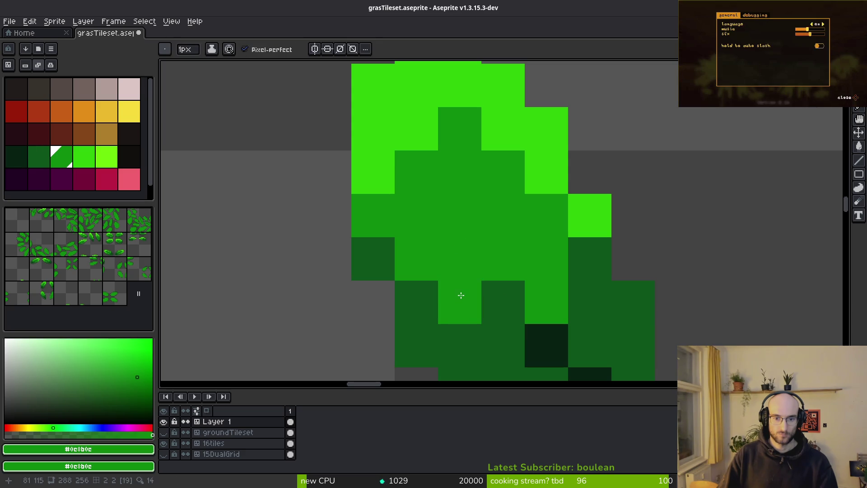
pyautogui.keyDown('alt'); pyautogui.click(527, 311); pyautogui.keyUp('alt')
pyautogui.click(462, 252)
pyautogui.hotkey('ctrl', 'z')
pyautogui.click(497, 254)
pyautogui.moveTo(459, 216)
pyautogui.mouseDown()
pyautogui.moveTo(449, 171)
pyautogui.moveTo(514, 194)
pyautogui.mouseUp()
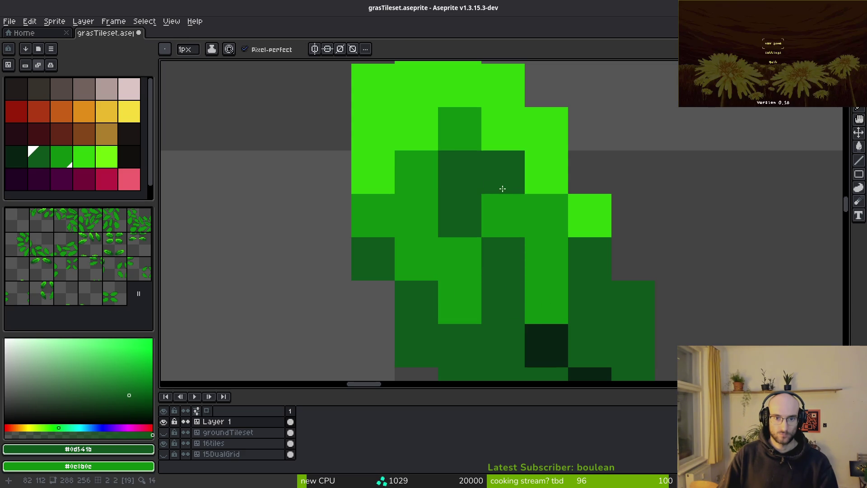
pyautogui.scroll(-1, 514, 194)
# Balance the shading by repainting pixels mid-green #0c8b0c and adding dark #0d541b pixels
pyautogui.keyDown('alt'); pyautogui.click(459, 140); pyautogui.keyUp('alt')
pyautogui.click(470, 171)
pyautogui.moveTo(470, 171); pyautogui.dragTo(463, 158)
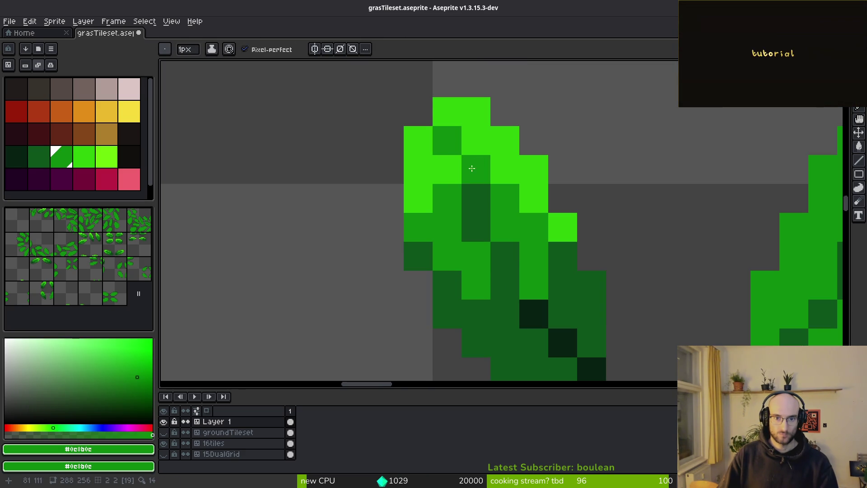
pyautogui.scroll(-4, 462, 158)
pyautogui.scroll(3, 551, 286)
pyautogui.scroll(-3, 572, 293)
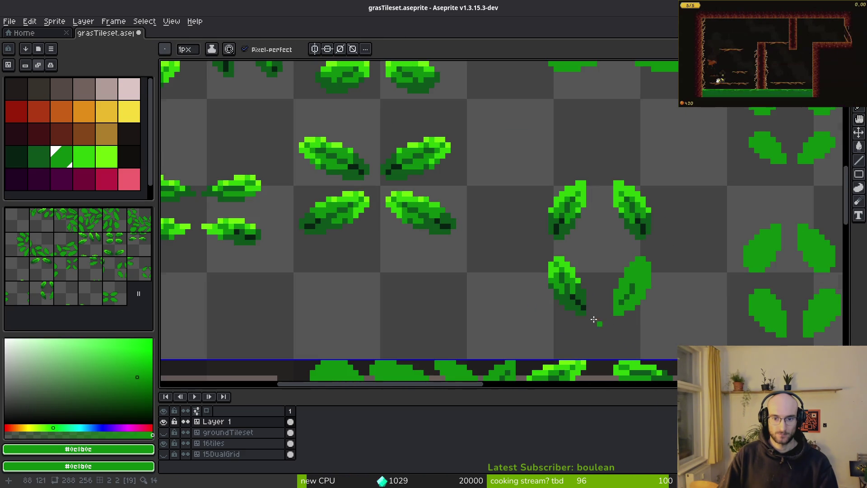
pyautogui.scroll(5, 603, 330)
pyautogui.keyDown('alt'); pyautogui.click(555, 248); pyautogui.keyUp('alt')
pyautogui.click(506, 262)
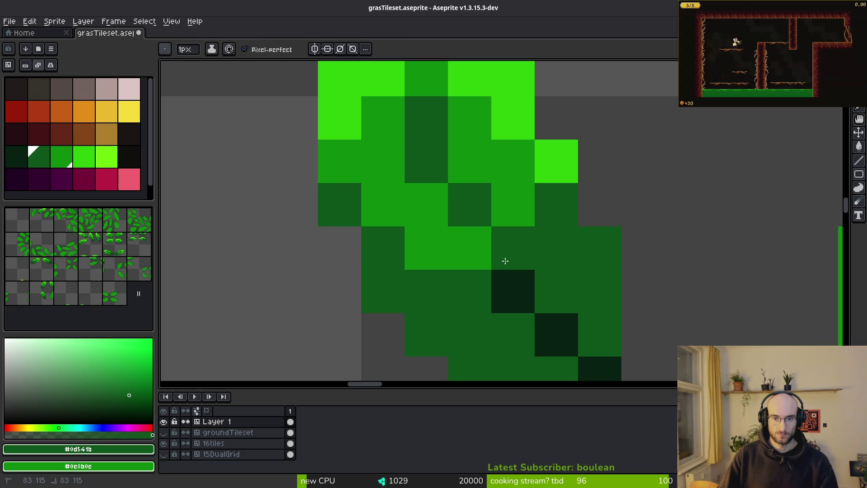
pyautogui.click(466, 162)
pyautogui.keyDown('alt'); pyautogui.click(426, 161); pyautogui.keyUp('alt')
pyautogui.click(426, 161)
pyautogui.scroll(-5, 592, 315)
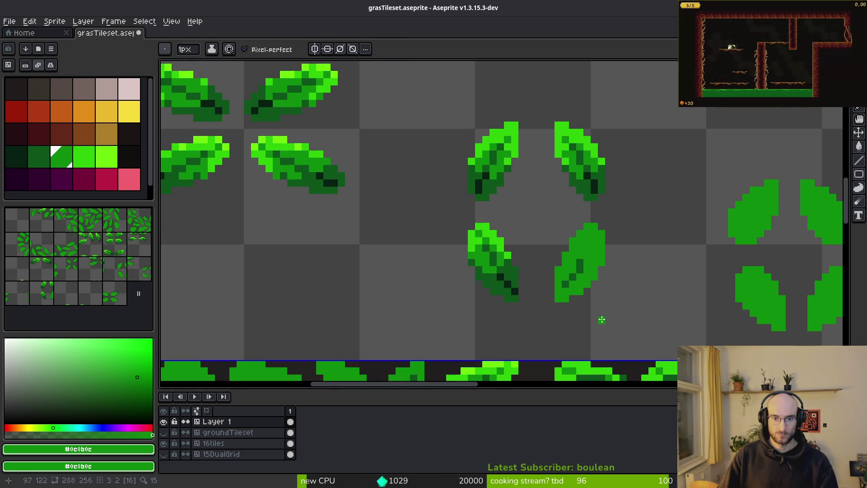
pyautogui.scroll(3, 524, 279)
pyautogui.scroll(-1, 405, 326)
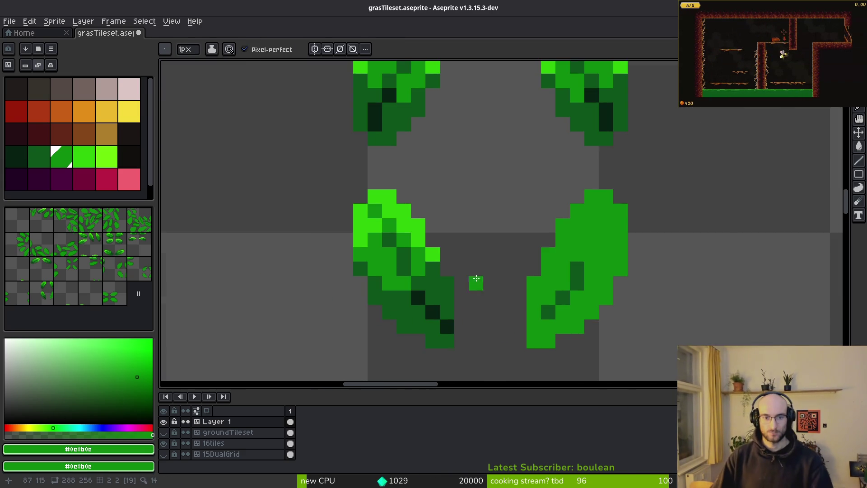
pyautogui.scroll(-3, 473, 294)
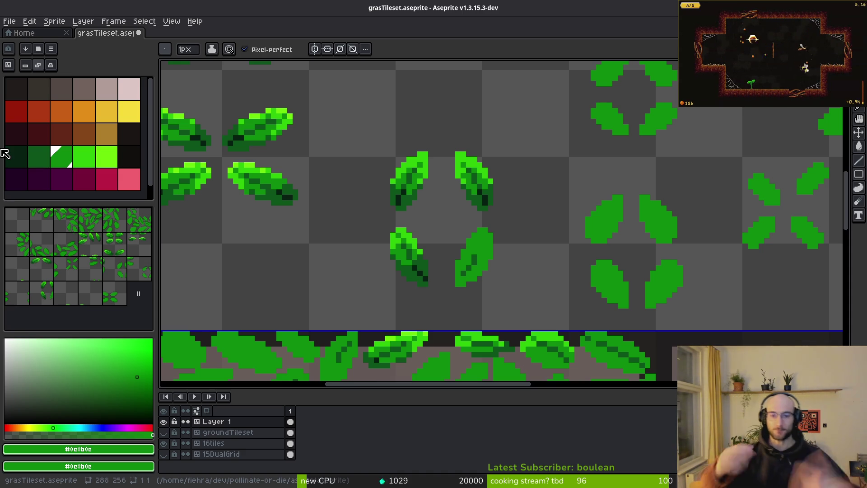
# Highlight the lower-right leaf's top, sides and edges with bright green #2fc809
pyautogui.scroll(5, 396, 181)
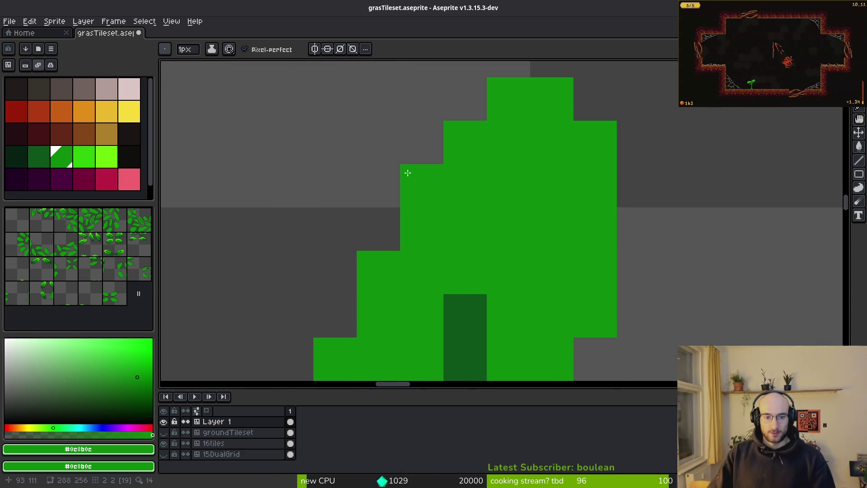
pyautogui.scroll(-3, 396, 180)
pyautogui.keyDown('alt'); pyautogui.click(378, 181); pyautogui.keyUp('alt')
pyautogui.scroll(2, 553, 197)
pyautogui.click(578, 106)
pyautogui.moveTo(578, 107); pyautogui.dragTo(605, 170)
pyautogui.moveTo(524, 136)
pyautogui.mouseDown()
pyautogui.moveTo(517, 131)
pyautogui.moveTo(497, 197)
pyautogui.mouseUp()
pyautogui.click(468, 225)
pyautogui.click(611, 196)
pyautogui.moveTo(583, 168); pyautogui.dragTo(606, 226)
pyautogui.click(612, 255)
pyautogui.moveTo(584, 197); pyautogui.dragTo(555, 168)
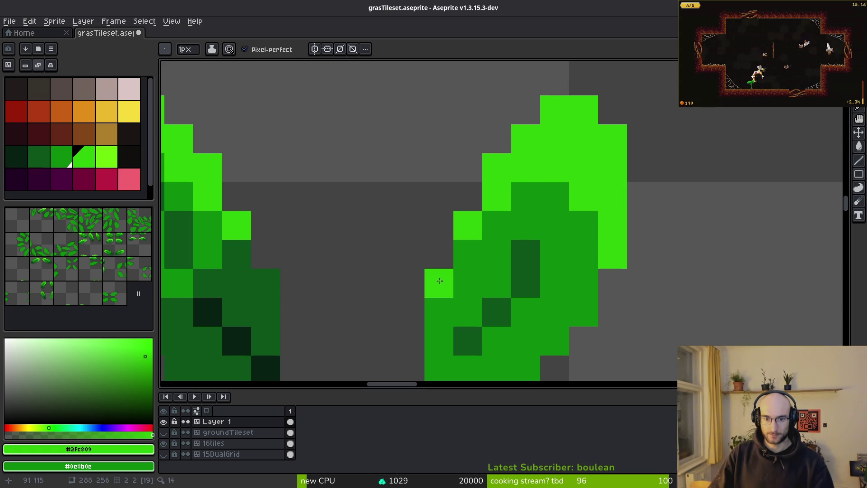
# Marquee-select the lower-right leaf, shift it right, and flip it horizontally
pyautogui.scroll(-3, 578, 217)
pyautogui.scroll(2, 521, 207)
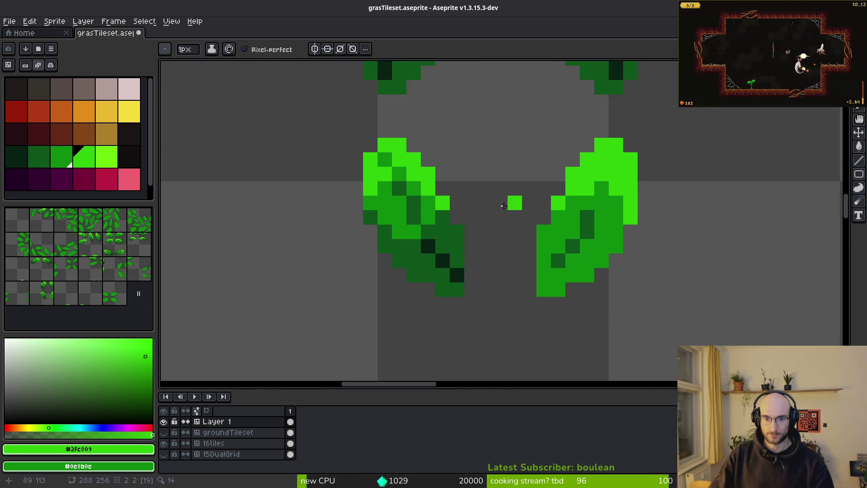
pyautogui.scroll(-2, 545, 207)
pyautogui.press('m')
pyautogui.moveTo(459, 178)
pyautogui.mouseDown()
pyautogui.moveTo(522, 246)
pyautogui.moveTo(563, 223)
pyautogui.mouseUp()
pyautogui.hotkey('shift', 'h')
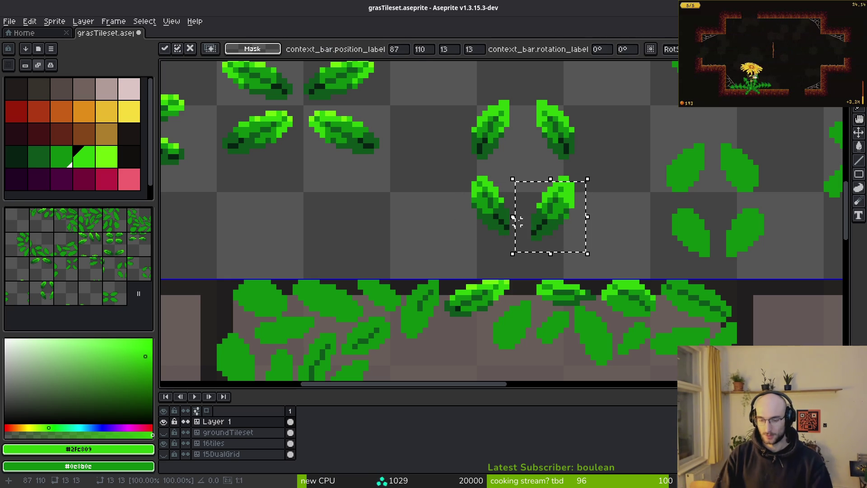
# Save grasTileset.aseprite, then select the four-leaf tile and clear the selection
pyautogui.hotkey('ctrl', 's')
pyautogui.scroll(-1, 536, 203)
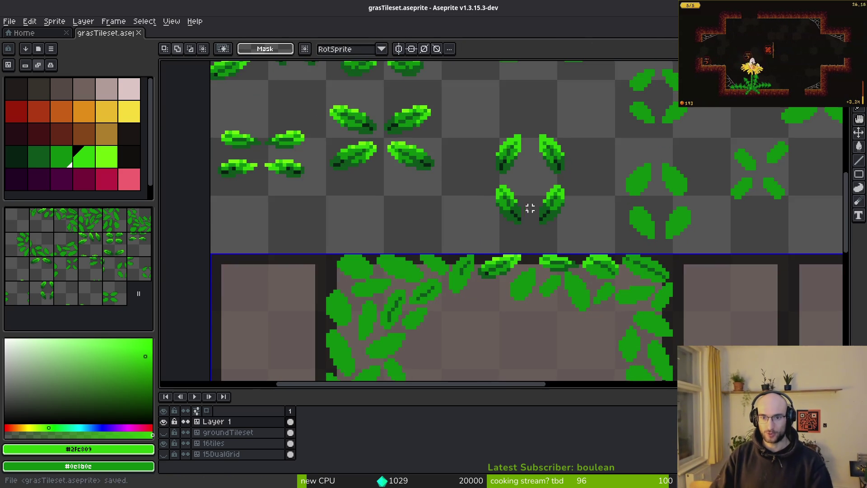
pyautogui.scroll(1, 524, 207)
pyautogui.hscroll(1, 525, 206)
pyautogui.moveTo(430, 134)
pyautogui.mouseDown()
pyautogui.moveTo(451, 184)
pyautogui.moveTo(521, 278)
pyautogui.mouseUp()
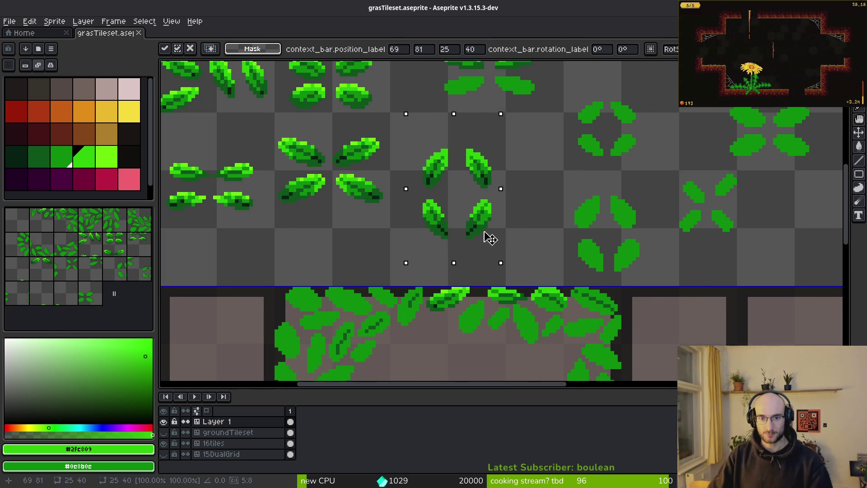
pyautogui.hotkey('ctrl', 'd')
pyautogui.scroll(-1, 509, 232)
pyautogui.scroll(3, 315, 167)
# Eyedrop lime #6cff0a and paint a diagonal lime highlight along the leaf tip
pyautogui.press('i')
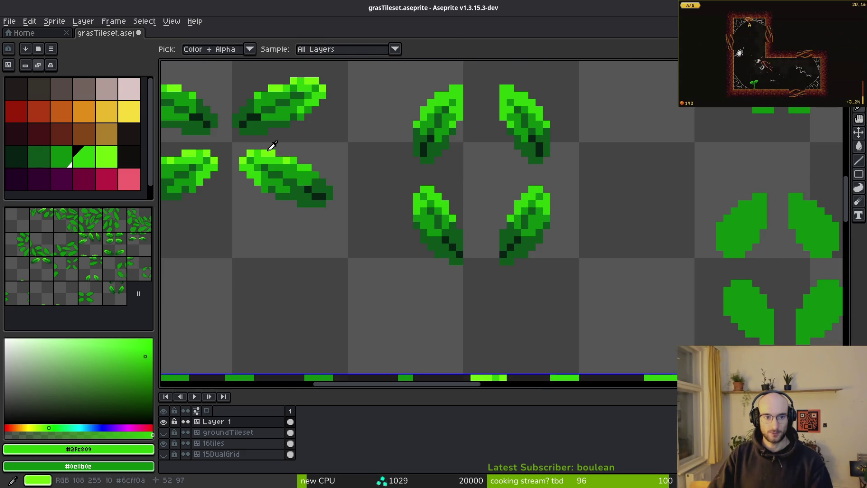
pyautogui.click(270, 153)
pyautogui.press('b')
pyautogui.scroll(3, 465, 180)
pyautogui.click(468, 186)
pyautogui.moveTo(478, 201); pyautogui.dragTo(517, 233)
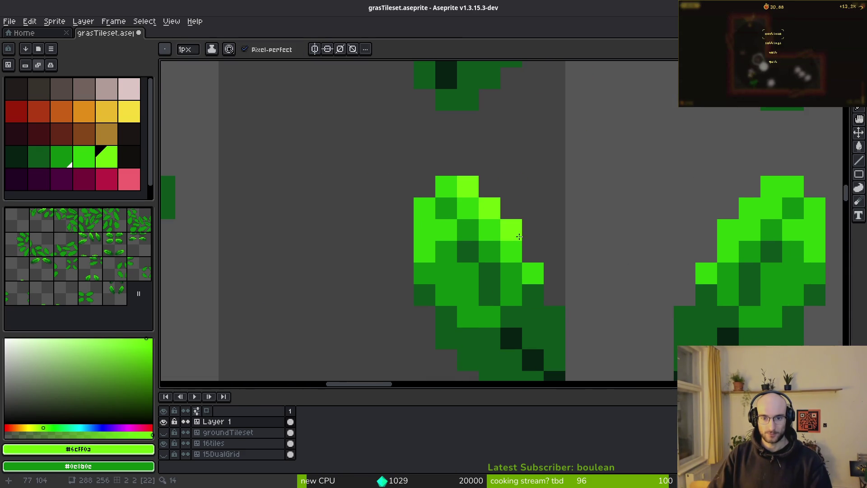
pyautogui.click(424, 208)
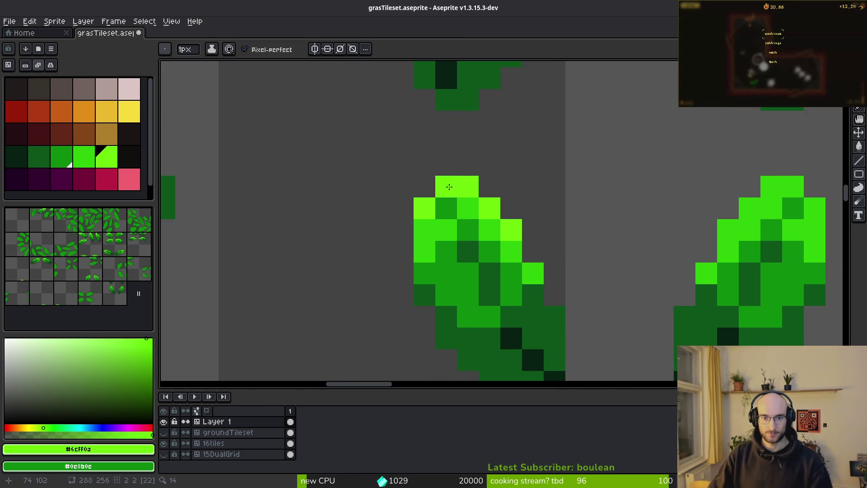
pyautogui.scroll(-3, 596, 221)
pyautogui.scroll(3, 619, 221)
# Add lime highlights across the right and left leaves' tops, then save the tileset
pyautogui.moveTo(608, 258); pyautogui.dragTo(651, 215)
pyautogui.scroll(5, 693, 240)
pyautogui.moveTo(546, 157); pyautogui.dragTo(565, 155)
pyautogui.moveTo(612, 179); pyautogui.dragTo(656, 222)
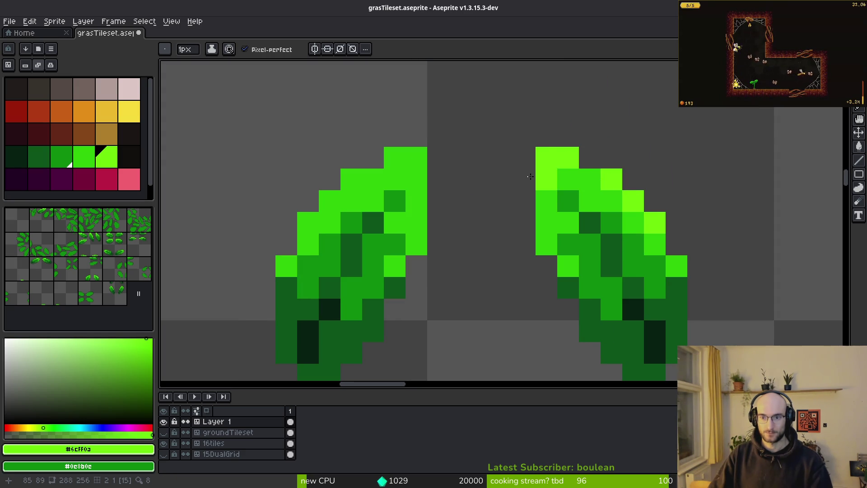
pyautogui.click(415, 158)
pyautogui.click(394, 158)
pyautogui.click(359, 178)
pyautogui.moveTo(359, 178); pyautogui.dragTo(308, 201)
pyautogui.scroll(-6, 457, 236)
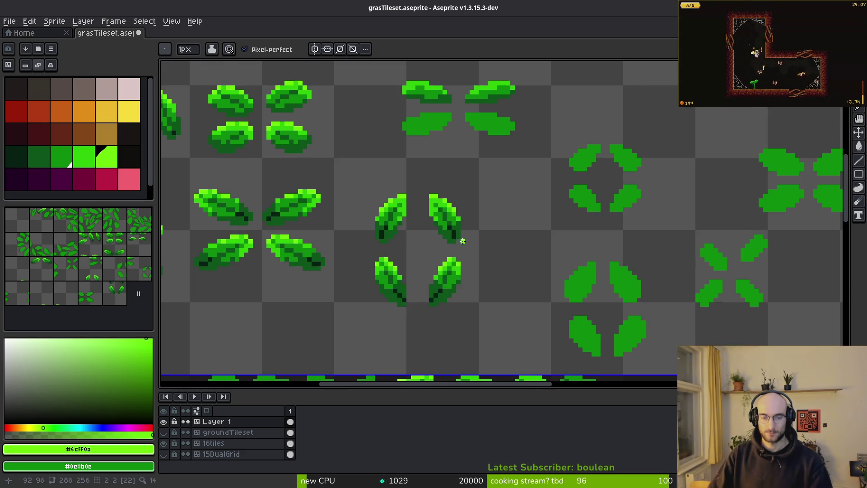
pyautogui.hotkey('ctrl', 's')
pyautogui.scroll(-3, 463, 242)
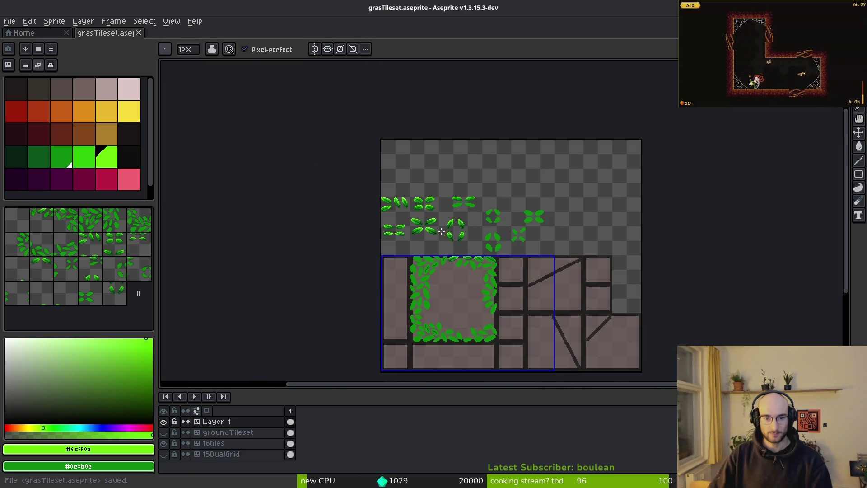
# Eyedrop dark green #0d541b and shade the leaf's right and lower-left edges
pyautogui.scroll(3, 444, 235)
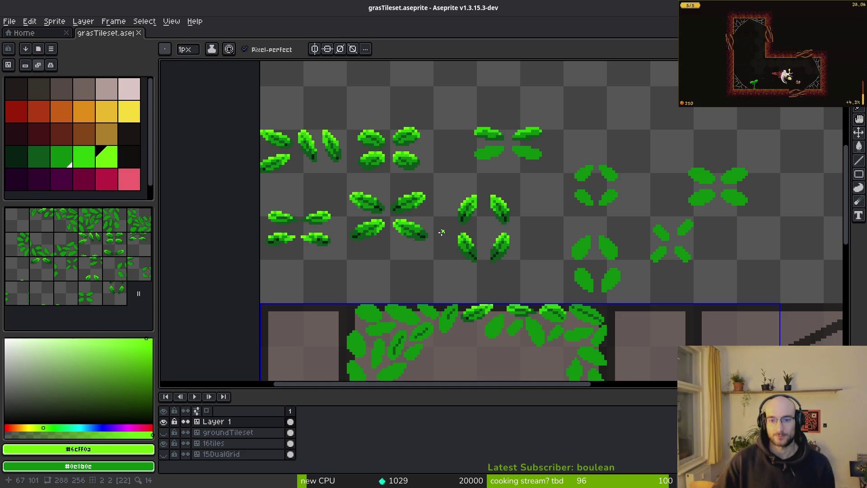
pyautogui.scroll(5, 442, 232)
pyautogui.scroll(-3, 518, 240)
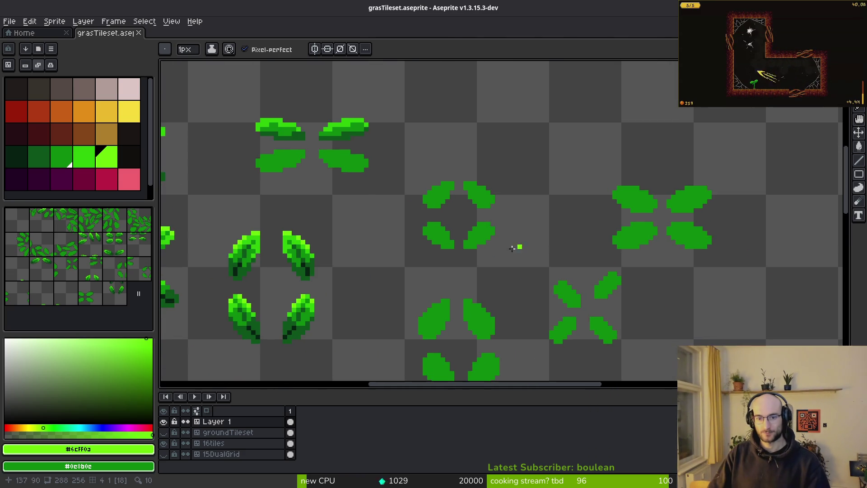
pyautogui.scroll(2, 509, 201)
pyautogui.moveTo(346, 264)
pyautogui.mouseDown()
pyautogui.moveTo(514, 174)
pyautogui.moveTo(513, 126)
pyautogui.mouseUp()
pyautogui.keyDown('alt'); pyautogui.click(252, 128); pyautogui.keyUp('alt')
pyautogui.scroll(2, 600, 201)
pyautogui.moveTo(514, 214)
pyautogui.mouseDown()
pyautogui.moveTo(514, 285)
pyautogui.moveTo(494, 205)
pyautogui.mouseUp()
pyautogui.moveTo(490, 255)
pyautogui.mouseDown()
pyautogui.moveTo(389, 194)
pyautogui.moveTo(501, 281)
pyautogui.mouseUp()
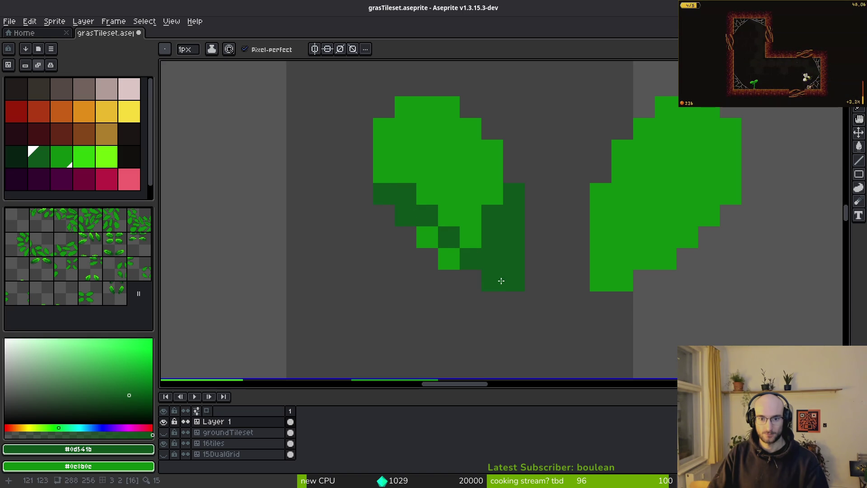
pyautogui.click(471, 237)
# Undo a stray dark pixel, repaint a row light green, and touch up leaf pixels
pyautogui.scroll(-3, 490, 230)
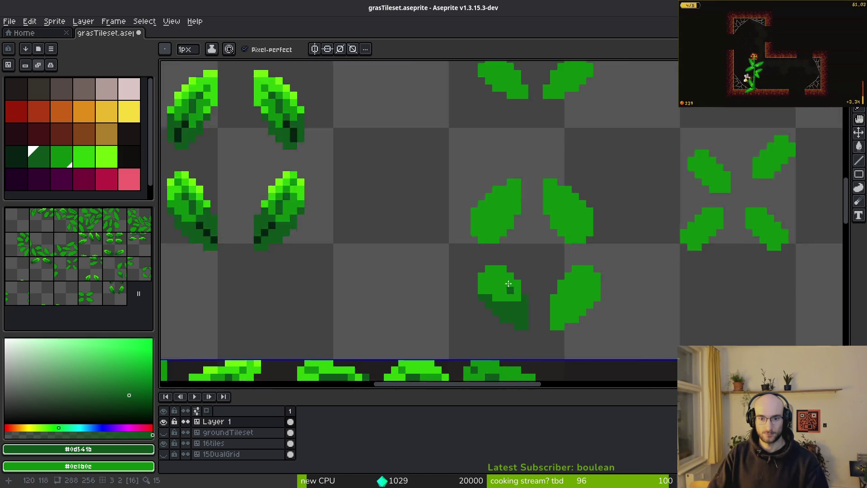
pyautogui.scroll(4, 507, 291)
pyautogui.moveTo(506, 308)
pyautogui.mouseDown()
pyautogui.moveTo(479, 229)
pyautogui.moveTo(470, 235)
pyautogui.mouseUp()
pyautogui.hotkey('ctrl', 'z')
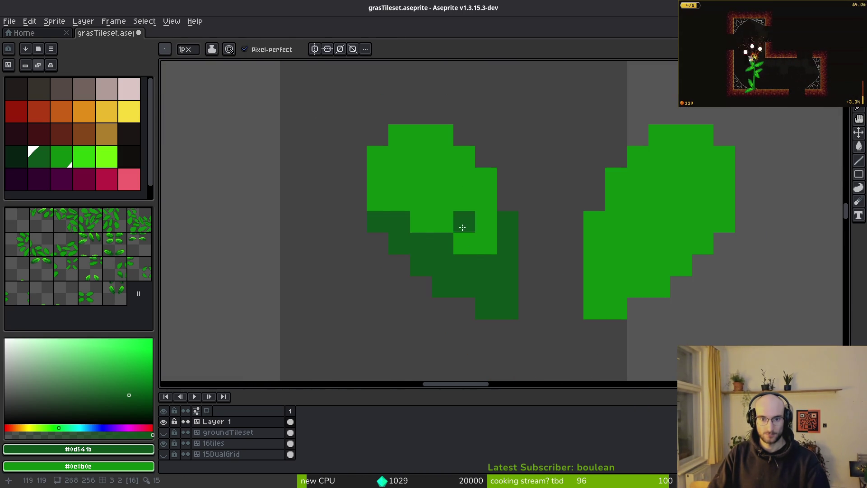
pyautogui.scroll(-4, 459, 216)
pyautogui.scroll(4, 455, 234)
pyautogui.scroll(2, 454, 233)
pyautogui.moveTo(380, 198)
pyautogui.mouseDown()
pyautogui.moveTo(370, 208)
pyautogui.moveTo(490, 248)
pyautogui.moveTo(510, 216)
pyautogui.mouseUp()
pyautogui.moveTo(515, 116); pyautogui.dragTo(516, 154)
pyautogui.scroll(-5, 528, 250)
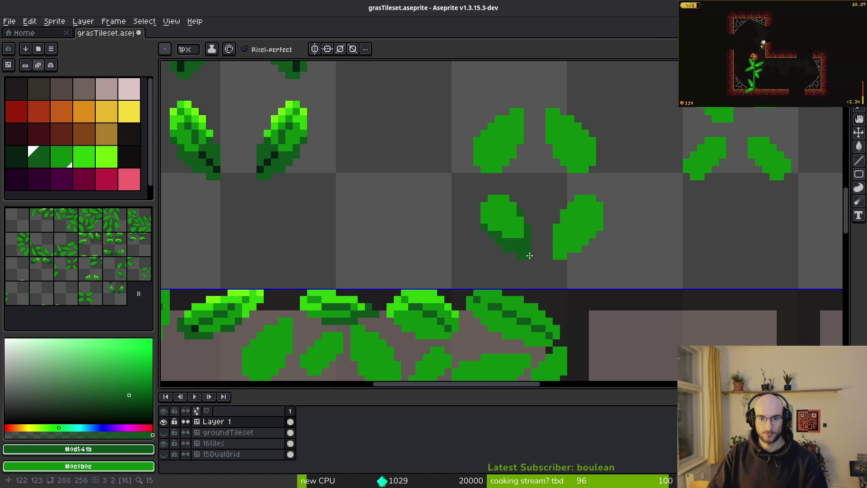
pyautogui.click(527, 262)
pyautogui.moveTo(521, 244); pyautogui.dragTo(520, 227)
# Paint dark diagonal shading down the leaf's lower half, darkening a bright pixel
pyautogui.scroll(2, 533, 271)
pyautogui.scroll(-3, 537, 285)
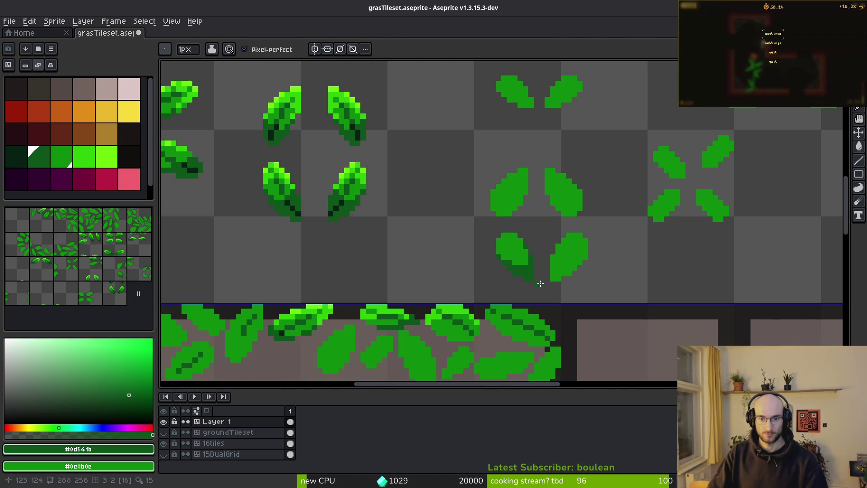
pyautogui.scroll(3, 510, 269)
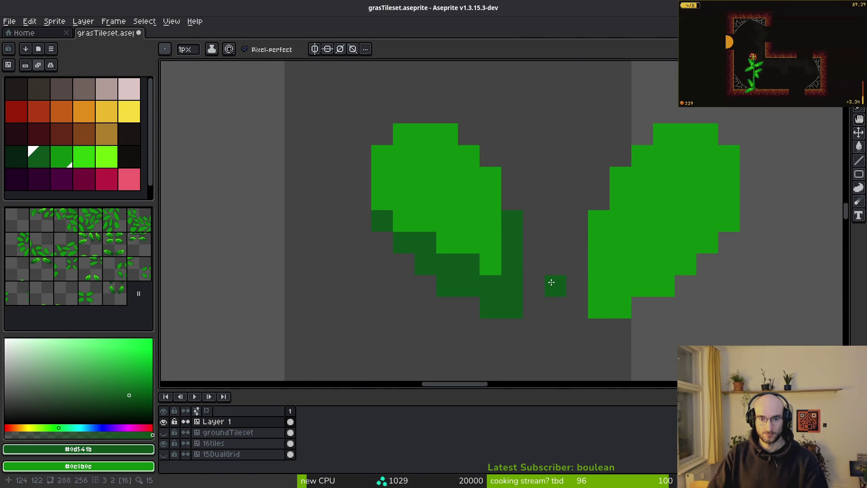
pyautogui.click(493, 245)
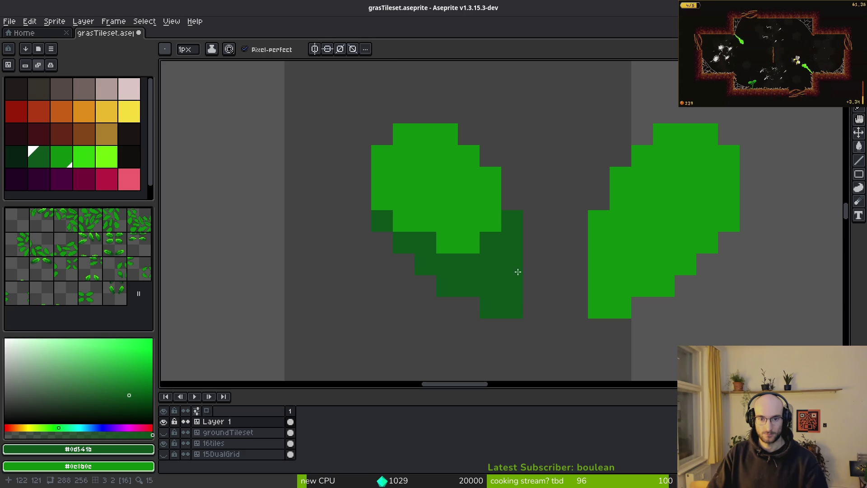
pyautogui.scroll(-3, 538, 271)
pyautogui.scroll(5, 517, 234)
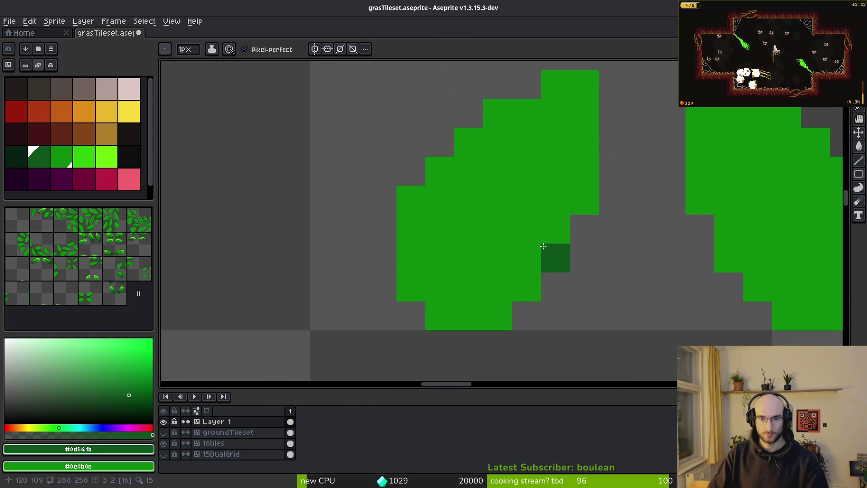
pyautogui.moveTo(583, 199)
pyautogui.mouseDown()
pyautogui.moveTo(531, 262)
pyautogui.moveTo(465, 316)
pyautogui.moveTo(432, 286)
pyautogui.moveTo(408, 236)
pyautogui.moveTo(454, 278)
pyautogui.mouseUp()
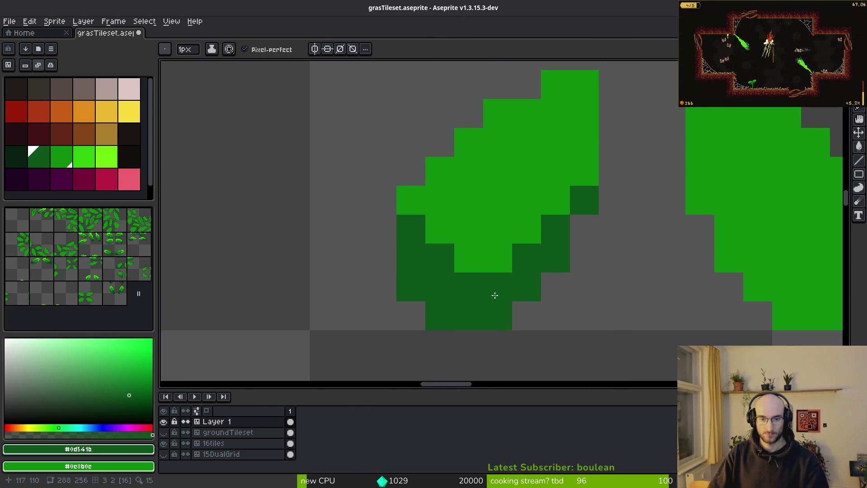
pyautogui.moveTo(524, 235); pyautogui.dragTo(489, 269)
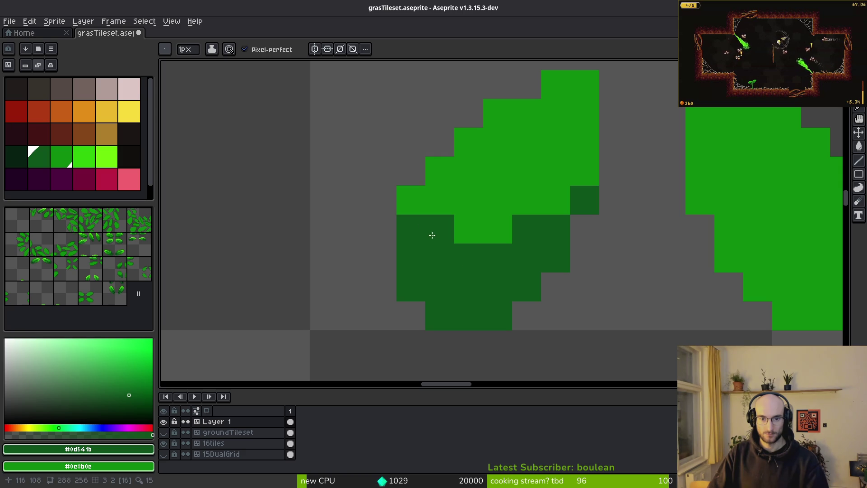
pyautogui.scroll(-4, 423, 224)
pyautogui.scroll(2, 311, 257)
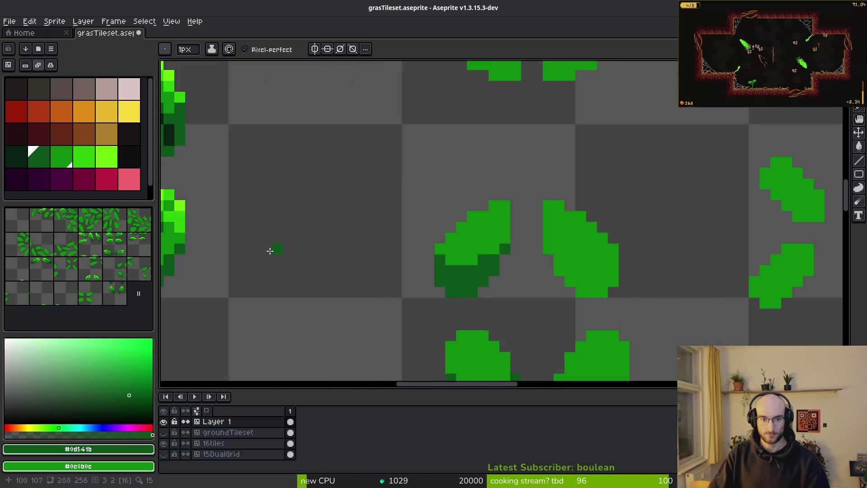
pyautogui.keyDown('alt'); pyautogui.click(183, 215); pyautogui.keyUp('alt')
# Pencil a bright #2fc809 highlight along the first small leaf's top, reverting stray pixels to mid green
pyautogui.scroll(3, 470, 225)
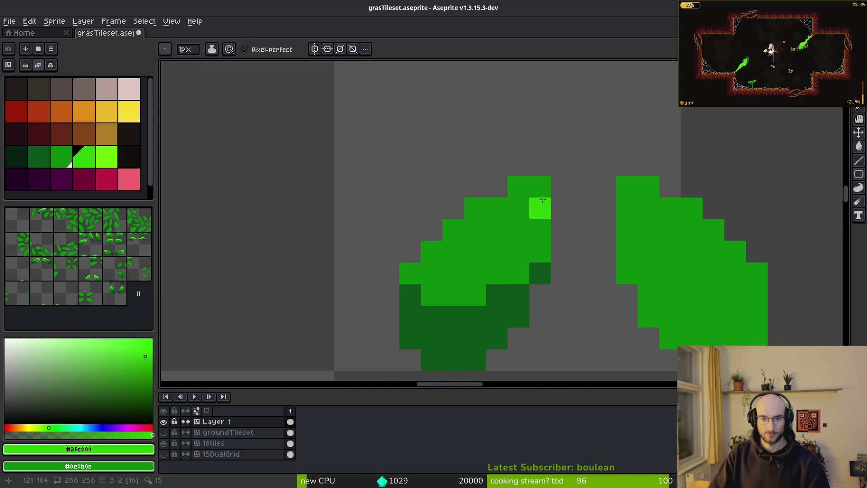
pyautogui.moveTo(524, 207)
pyautogui.mouseDown()
pyautogui.moveTo(469, 207)
pyautogui.moveTo(516, 229)
pyautogui.moveTo(451, 246)
pyautogui.moveTo(414, 271)
pyautogui.mouseUp()
pyautogui.click(529, 186)
pyautogui.click(475, 251)
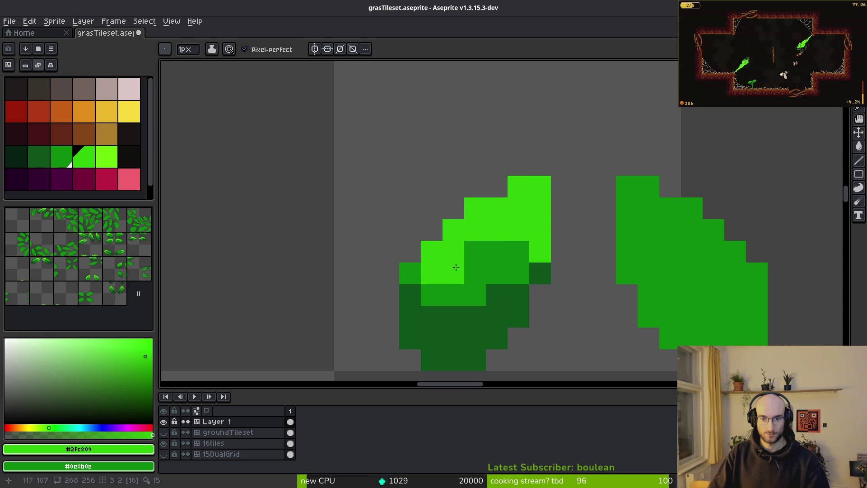
pyautogui.rightClick(475, 251)
pyautogui.click(410, 274)
pyautogui.rightClick(453, 251)
pyautogui.rightClick(432, 273)
pyautogui.click(497, 294)
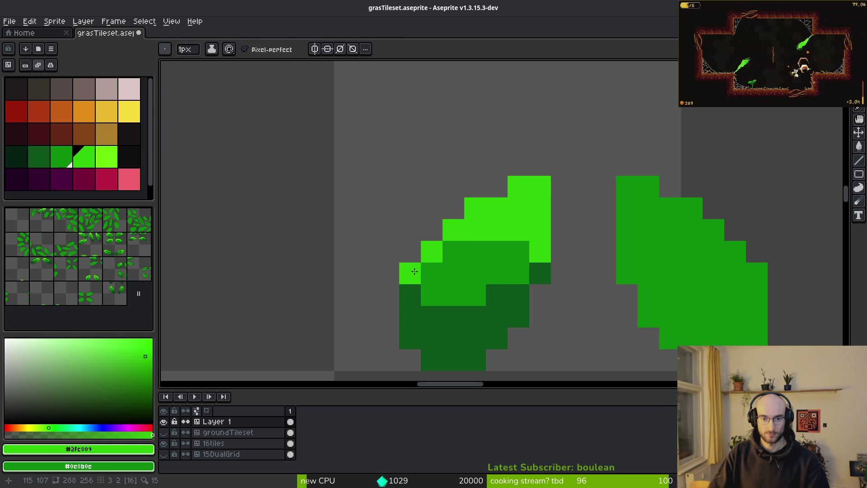
pyautogui.rightClick(415, 272)
pyautogui.scroll(-5, 497, 280)
pyautogui.scroll(2, 507, 261)
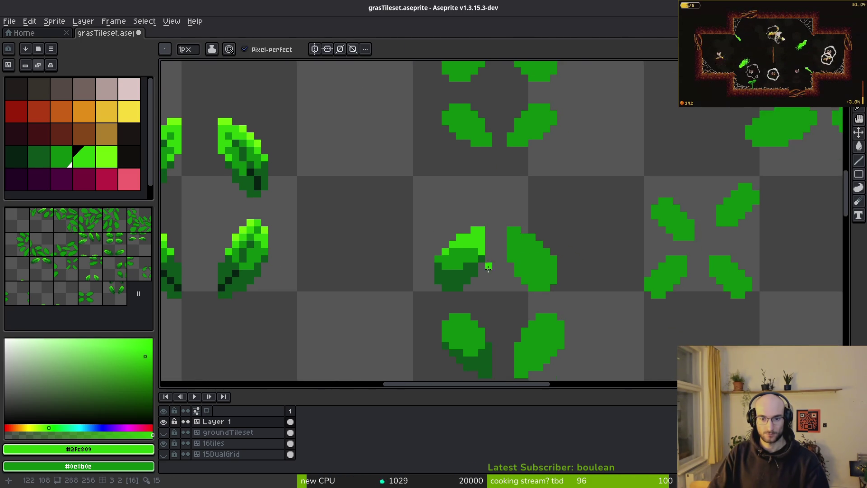
pyautogui.scroll(3, 478, 271)
# Paint the #2fc809 highlight along the top edge of the second small leaf
pyautogui.click(450, 295)
pyautogui.click(456, 317)
pyautogui.click(478, 339)
pyautogui.rightClick(456, 339)
pyautogui.moveTo(459, 322); pyautogui.dragTo(567, 274)
pyautogui.moveTo(543, 248); pyautogui.dragTo(500, 249)
pyautogui.click(521, 227)
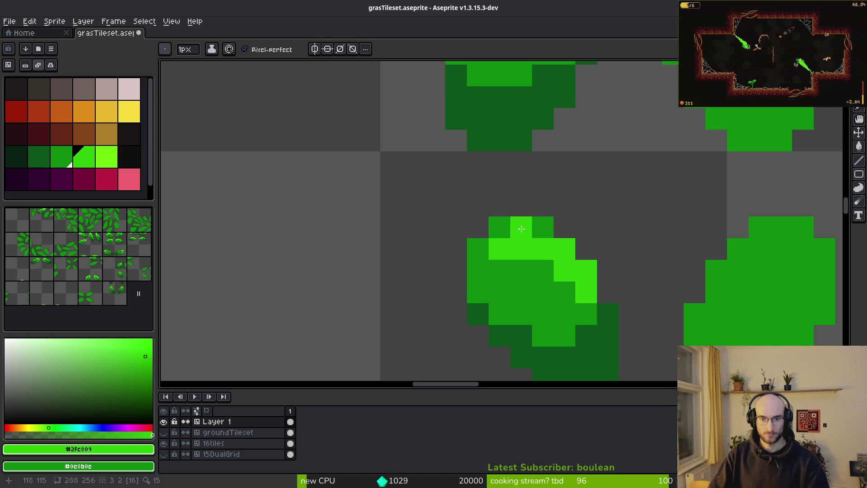
pyautogui.click(478, 249)
pyautogui.click(478, 270)
pyautogui.click(608, 270)
pyautogui.scroll(-3, 636, 310)
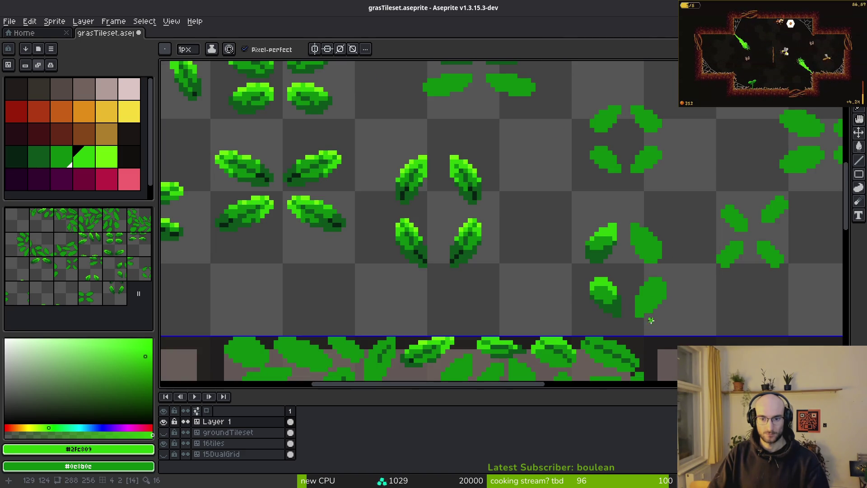
pyautogui.scroll(3, 574, 274)
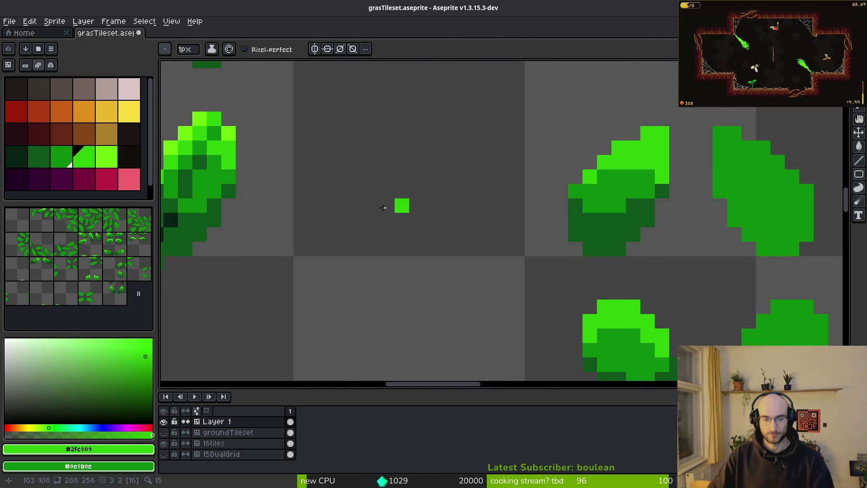
# Draw dark #0d541b vein pixels through the leaf's middle, touching up with mid green #0c8b0c
pyautogui.keyDown('alt'); pyautogui.click(554, 163); pyautogui.keyUp('alt')
pyautogui.scroll(1, 553, 163)
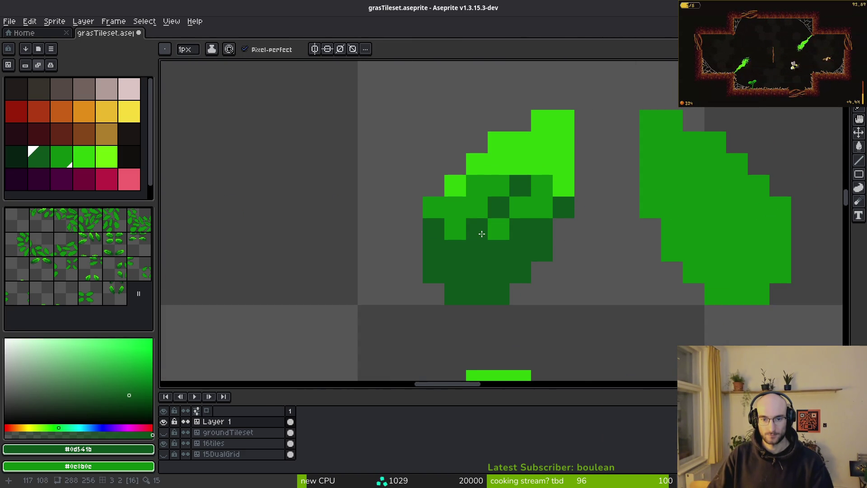
pyautogui.scroll(-4, 517, 227)
pyautogui.scroll(6, 535, 227)
pyautogui.keyDown('alt'); pyautogui.click(512, 189); pyautogui.keyUp('alt')
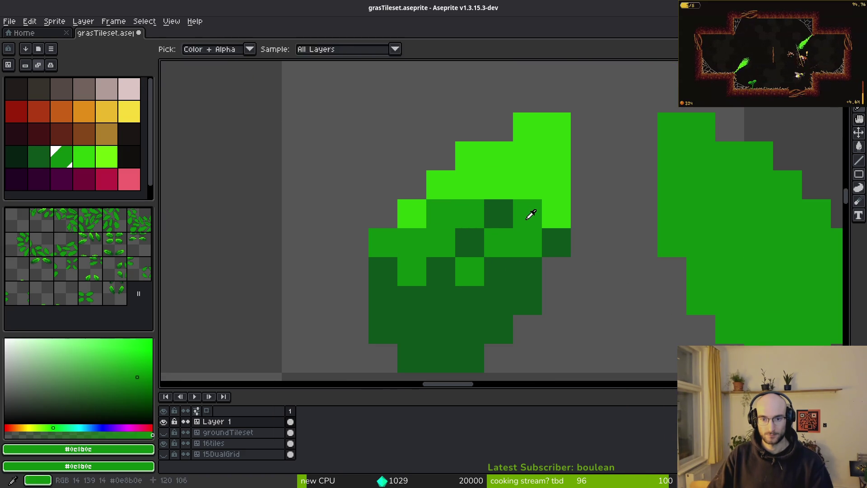
pyautogui.click(533, 152)
pyautogui.scroll(-6, 555, 230)
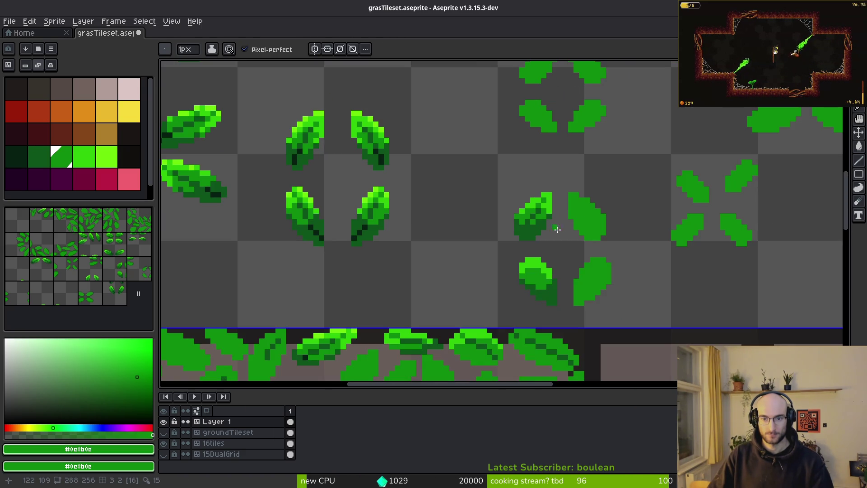
pyautogui.scroll(6, 544, 236)
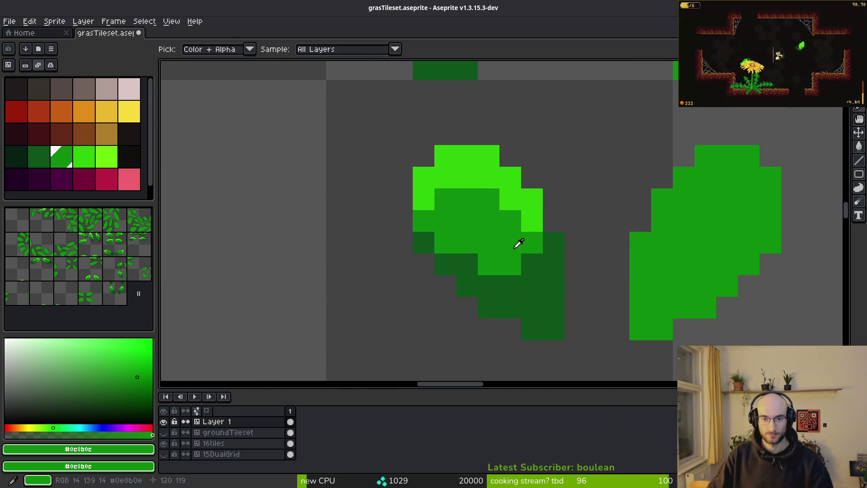
pyautogui.keyDown('alt'); pyautogui.click(508, 259); pyautogui.keyUp('alt')
pyautogui.click(501, 238)
pyautogui.hotkey('ctrl', 'z')
pyautogui.moveTo(497, 238); pyautogui.dragTo(479, 225)
pyautogui.click(467, 201)
pyautogui.keyDown('alt'); pyautogui.click(449, 200); pyautogui.keyUp('alt')
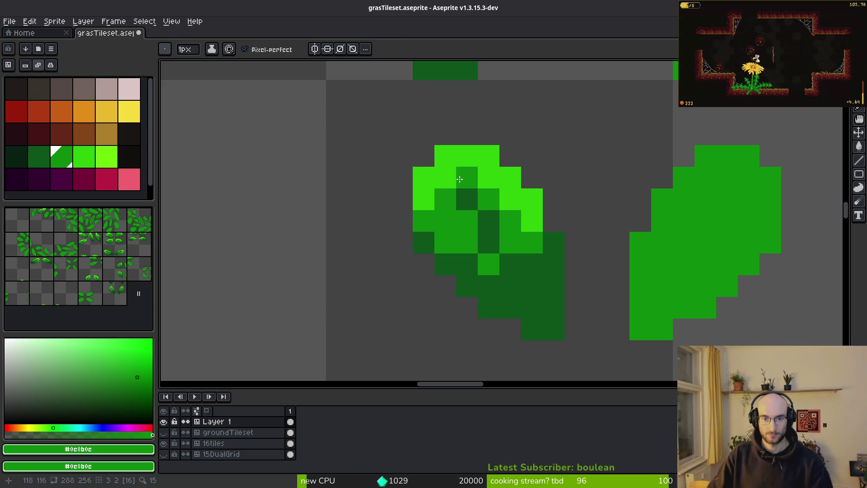
pyautogui.click(451, 178)
# Refine the vein with one #2fc809 pixel and two #0d541b centre pixels, restoring strays to mid green
pyautogui.scroll(-5, 541, 261)
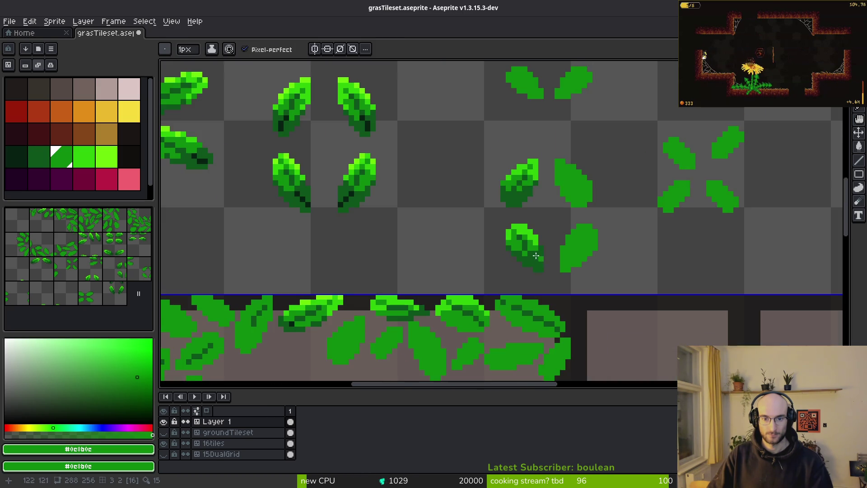
pyautogui.scroll(5, 541, 262)
pyautogui.keyDown('alt'); pyautogui.click(424, 171); pyautogui.keyUp('alt')
pyautogui.click(490, 206)
pyautogui.scroll(-5, 545, 274)
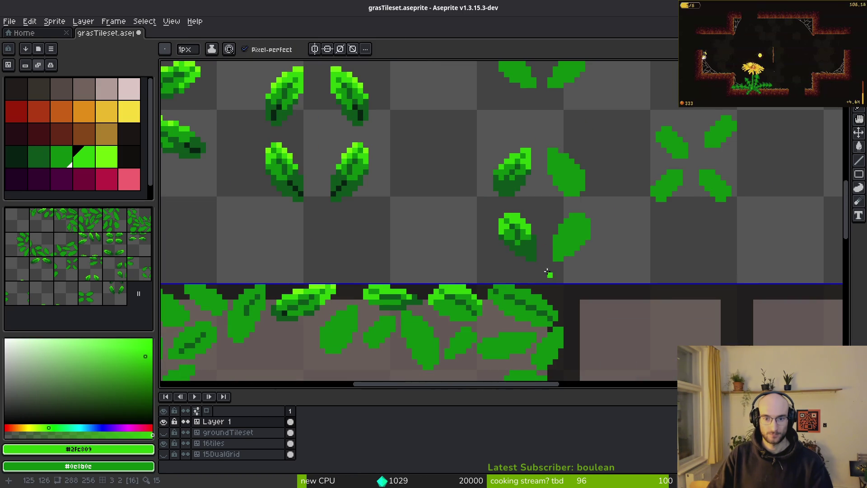
pyautogui.scroll(-1, 545, 274)
pyautogui.scroll(2, 537, 253)
pyautogui.scroll(2, 489, 214)
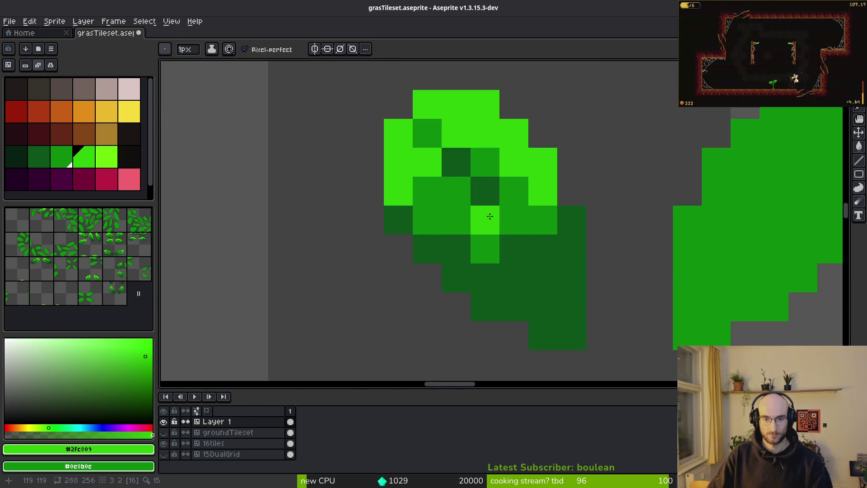
pyautogui.keyDown('alt'); pyautogui.click(485, 194); pyautogui.keyUp('alt')
pyautogui.moveTo(488, 219); pyautogui.dragTo(511, 226)
pyautogui.rightClick(485, 220)
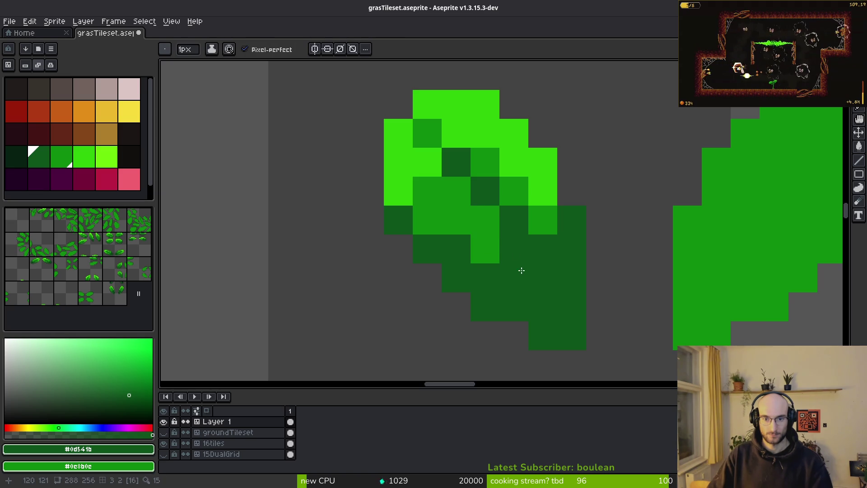
pyautogui.rightClick(543, 249)
pyautogui.scroll(-3, 564, 269)
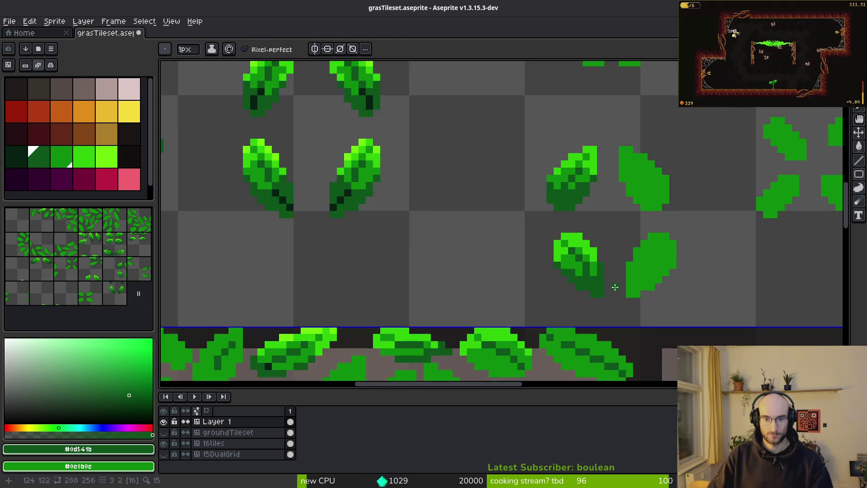
pyautogui.scroll(3, 614, 287)
pyautogui.scroll(-4, 590, 275)
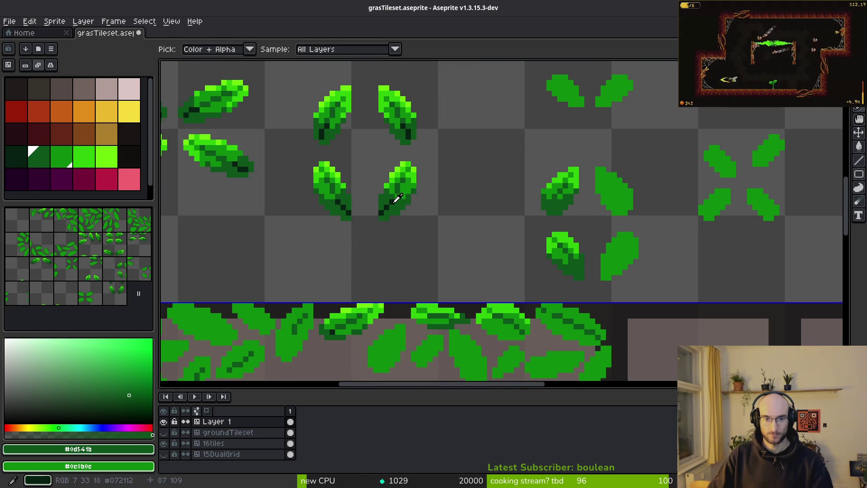
# Add near-black #072112 accent pixels deep in the undersides of the leaves
pyautogui.keyDown('alt'); pyautogui.click(397, 195); pyautogui.keyUp('alt')
pyautogui.scroll(4, 580, 180)
pyautogui.click(535, 291)
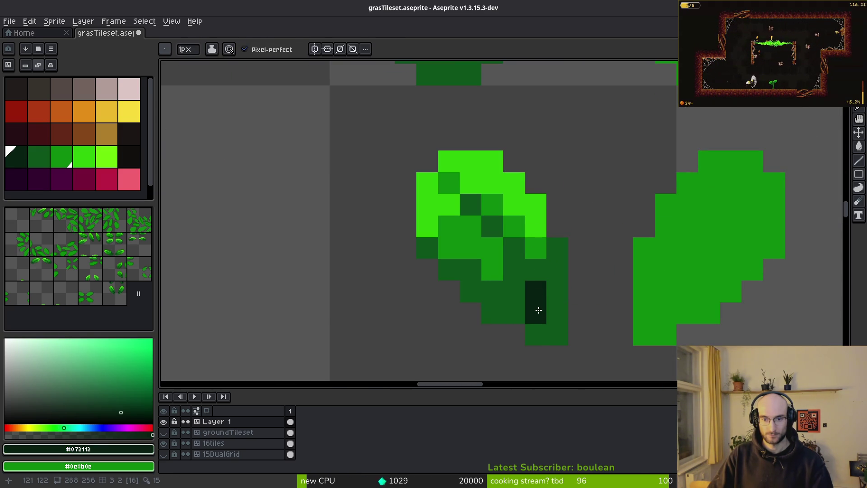
pyautogui.hotkey('ctrl', 'z')
pyautogui.click(523, 271)
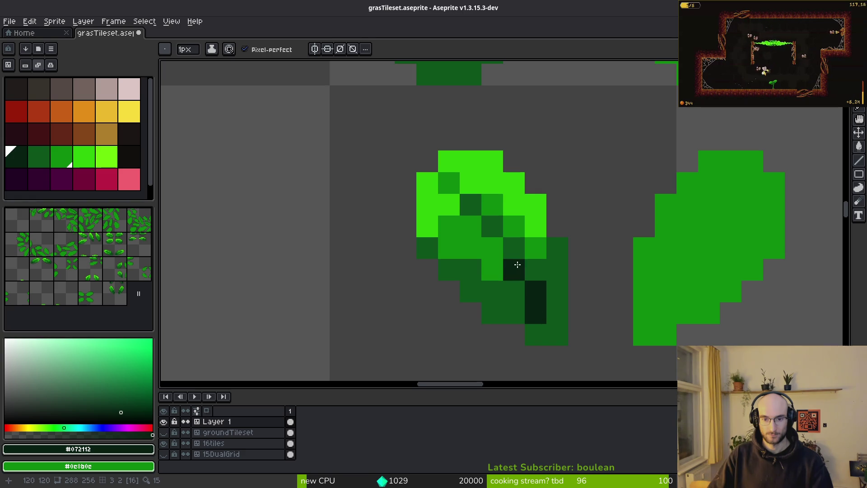
pyautogui.click(558, 270)
pyautogui.scroll(-3, 558, 269)
pyautogui.scroll(2, 526, 210)
pyautogui.click(526, 211)
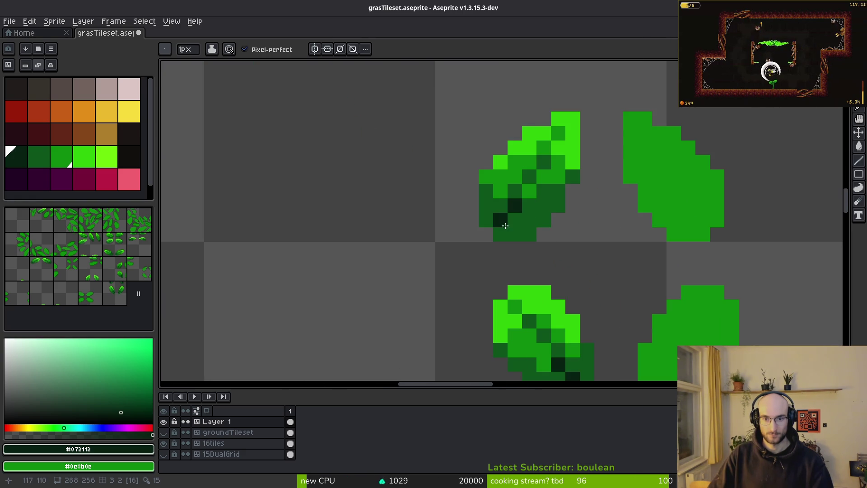
pyautogui.scroll(-6, 503, 226)
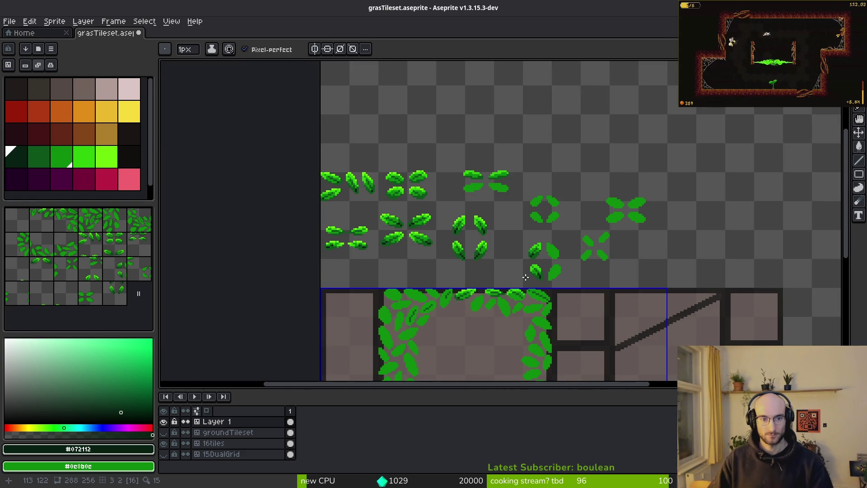
pyautogui.scroll(6, 449, 229)
# Paint two #0d541b pixels beside the darkest one, add a #072112 pixel above, and select the lower-left leaf
pyautogui.keyDown('alt'); pyautogui.click(393, 235); pyautogui.keyUp('alt')
pyautogui.moveTo(438, 246); pyautogui.dragTo(468, 246)
pyautogui.keyDown('alt'); pyautogui.click(409, 246); pyautogui.keyUp('alt')
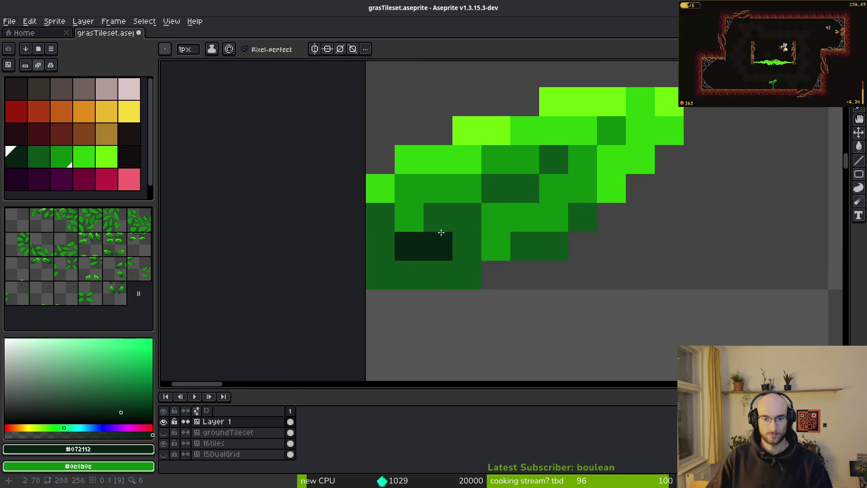
pyautogui.click(438, 225)
pyautogui.keyDown('alt'); pyautogui.click(468, 248); pyautogui.keyUp('alt')
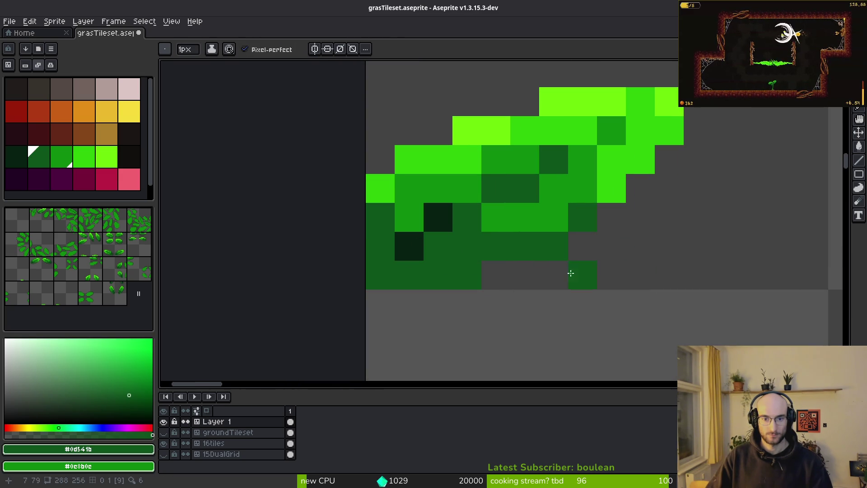
pyautogui.scroll(-4, 571, 267)
pyautogui.scroll(3, 531, 221)
pyautogui.scroll(-5, 560, 256)
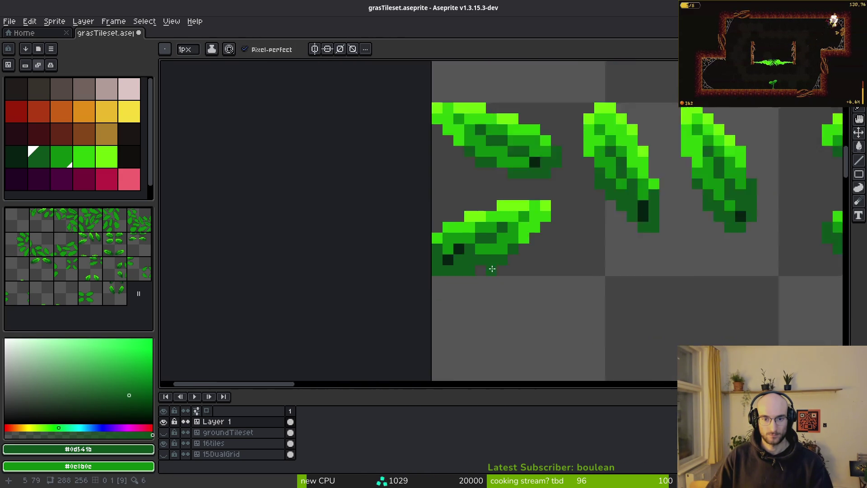
pyautogui.scroll(10, 534, 284)
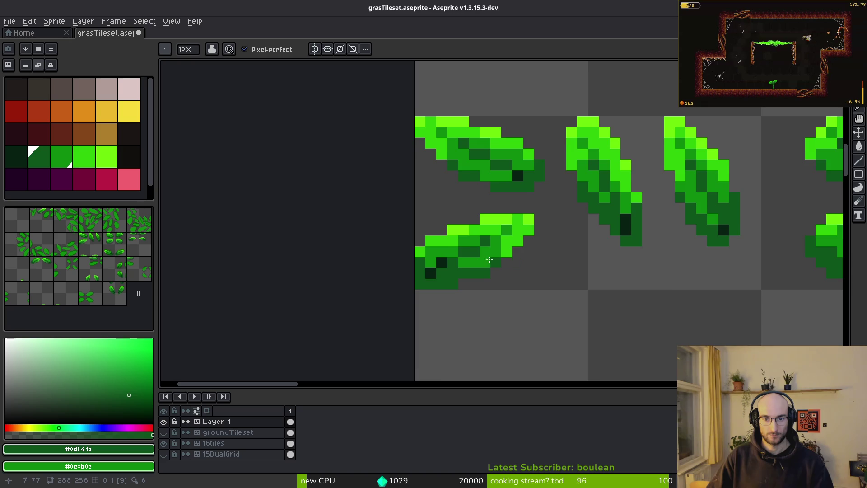
pyautogui.scroll(-2, 537, 265)
pyautogui.press('m')
pyautogui.moveTo(428, 199); pyautogui.dragTo(572, 310)
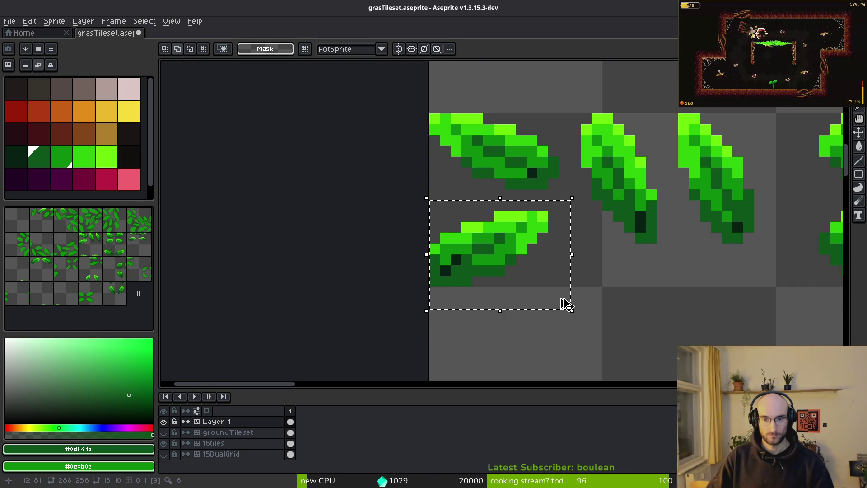
# Nudge the selected leaf two pixels up and one left, commit it, and save grasTileset.aseprite
pyautogui.press('Up')
pyautogui.press('Up')
pyautogui.press('Up')
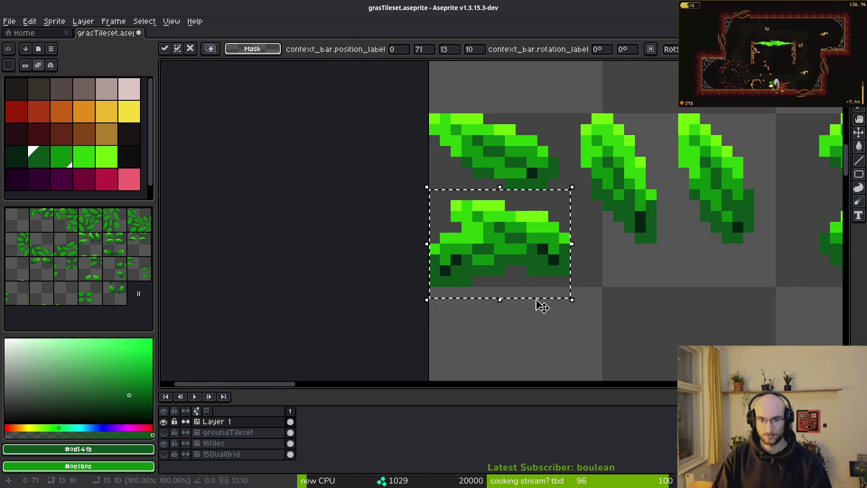
pyautogui.press('Up')
pyautogui.press('Up')
pyautogui.press('Up')
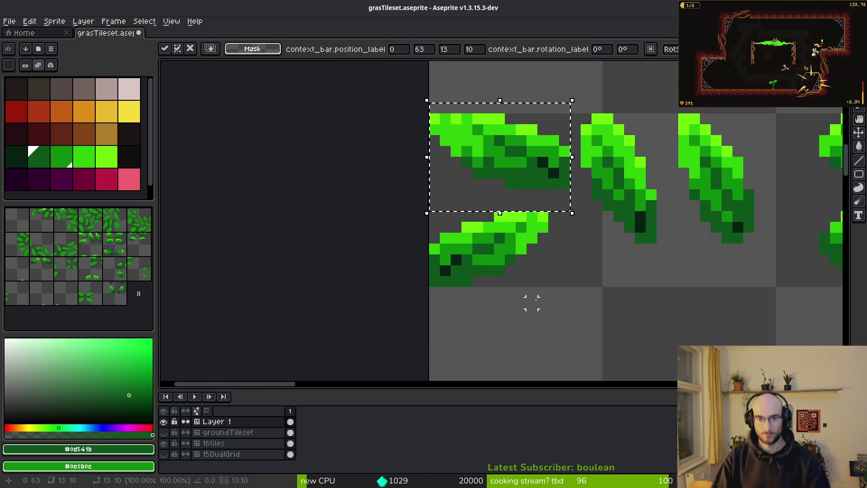
pyautogui.press('Left')
pyautogui.press('Left')
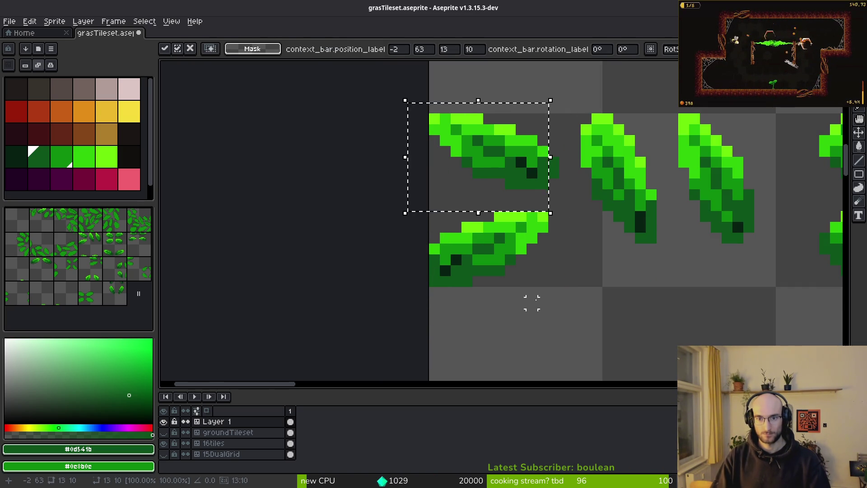
pyautogui.press('Return')
pyautogui.hotkey('ctrl', 's')
pyautogui.scroll(-2, 543, 253)
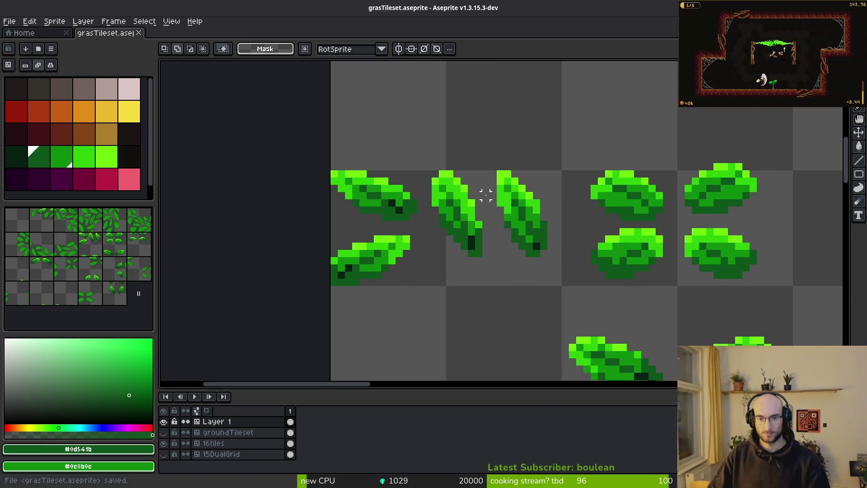
pyautogui.scroll(2, 486, 196)
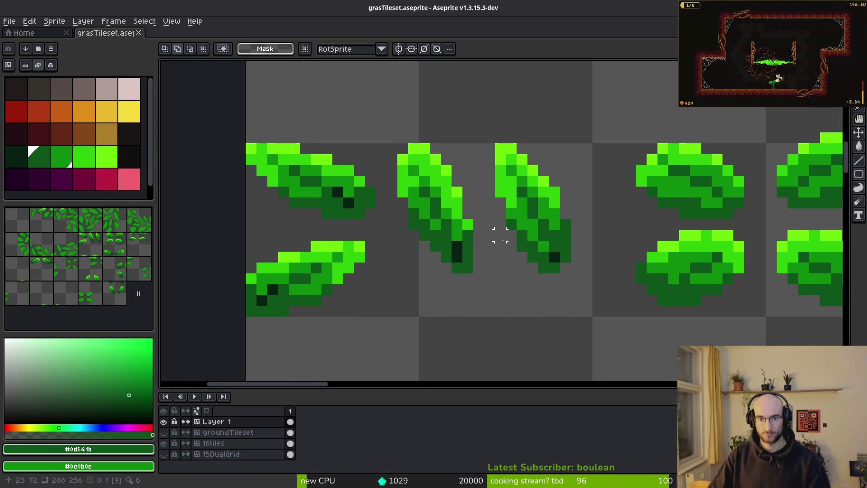
pyautogui.scroll(-2, 500, 246)
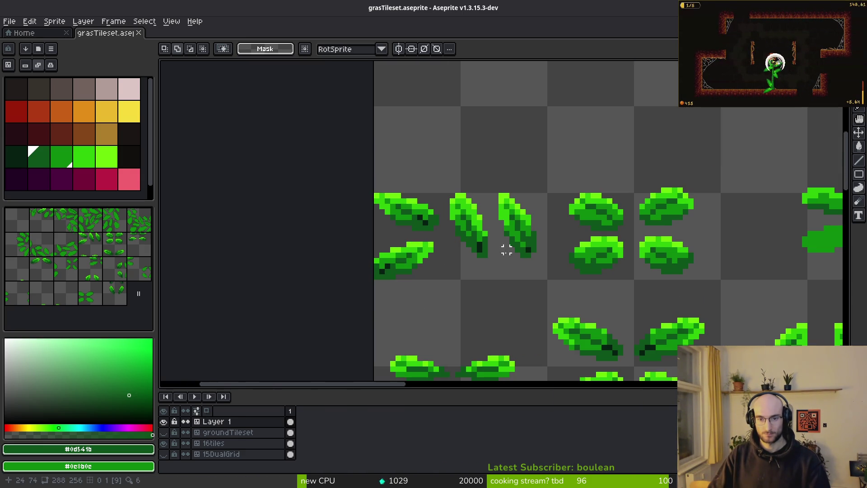
pyautogui.scroll(-2, 500, 261)
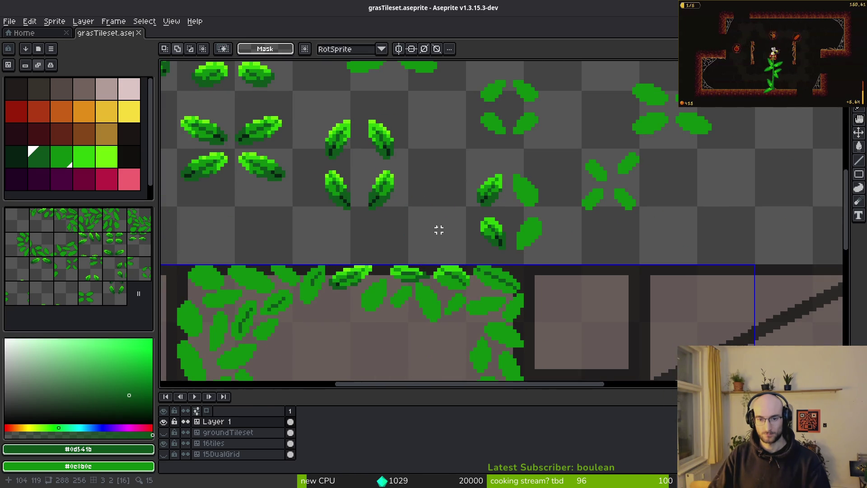
pyautogui.scroll(5, 515, 223)
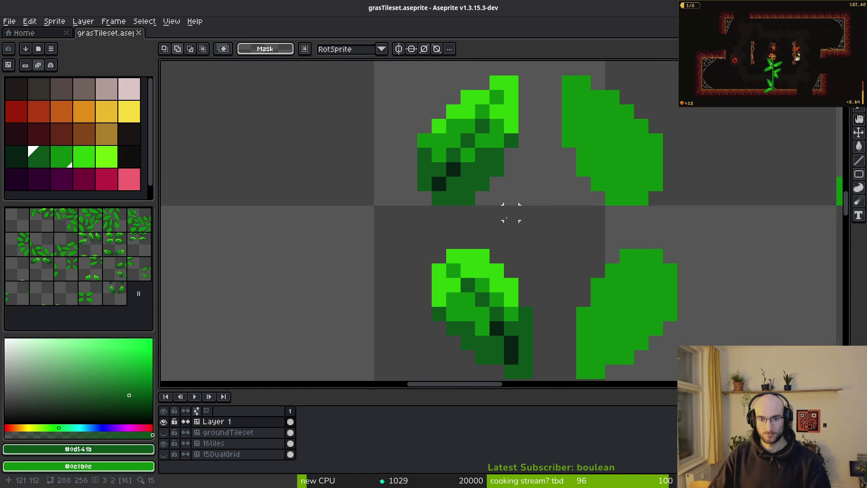
pyautogui.scroll(2, 439, 141)
# Try a yellow-green fill on a leaf tip, then undo it
pyautogui.click(108, 157)
pyautogui.scroll(3, 497, 131)
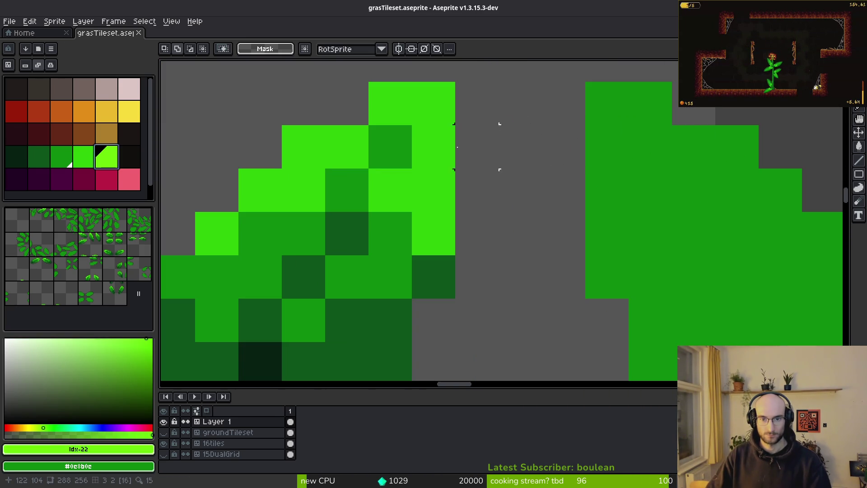
pyautogui.press('g')
pyautogui.click(418, 110)
pyautogui.hotkey('ctrl', 'z')
pyautogui.hotkey('ctrl', 'y')
pyautogui.hotkey('ctrl', 'z')
pyautogui.hotkey('ctrl', 'y')
pyautogui.hotkey('ctrl', 'z')
# Pencil three yellow-green highlight pixels onto the leaf tips
pyautogui.press('b')
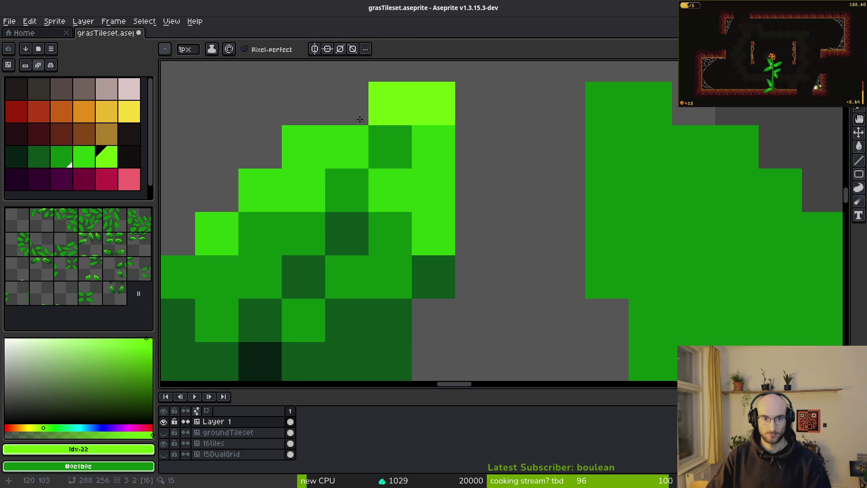
pyautogui.click(308, 132)
pyautogui.click(263, 177)
pyautogui.click(405, 198)
pyautogui.scroll(-3, 445, 209)
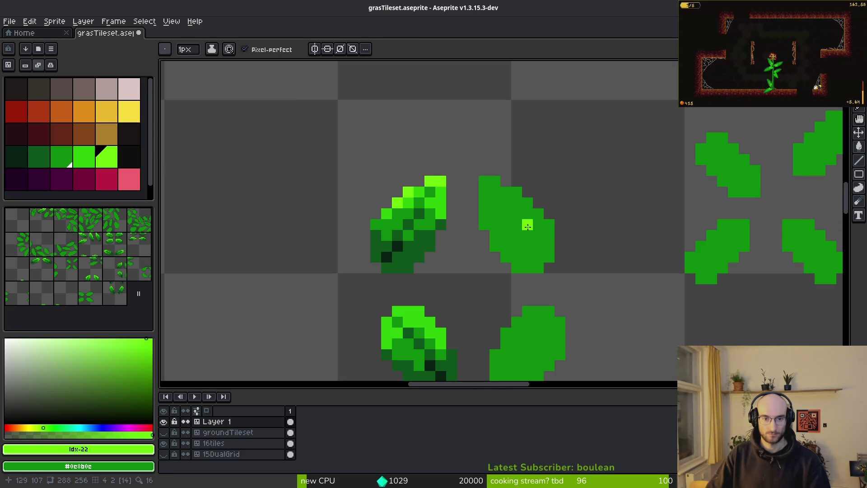
pyautogui.scroll(-2, 497, 239)
pyautogui.scroll(5, 494, 217)
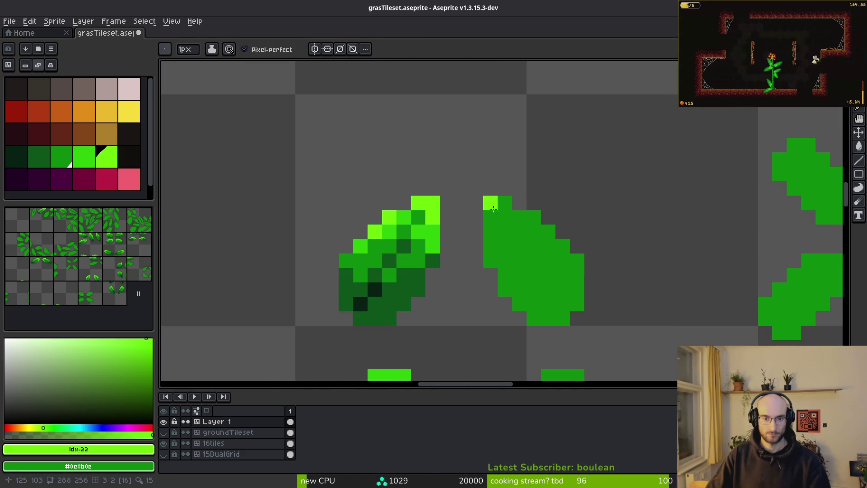
pyautogui.scroll(-4, 457, 232)
pyautogui.scroll(7, 457, 232)
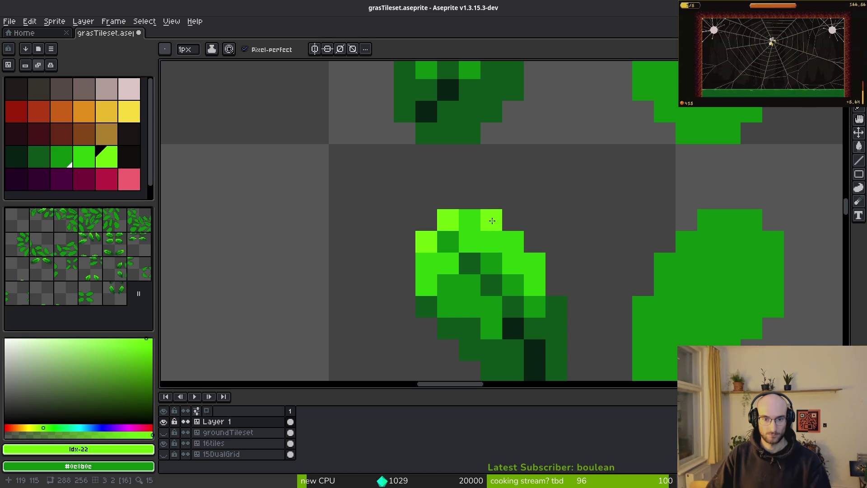
pyautogui.scroll(-3, 599, 238)
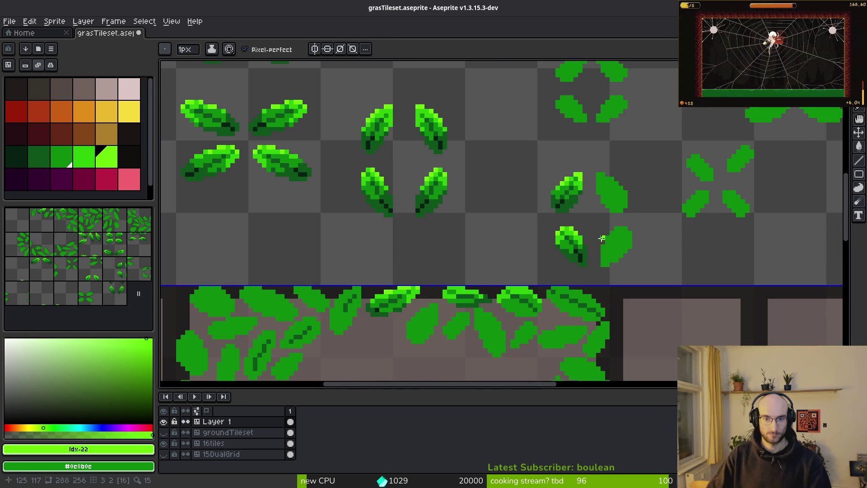
# Save grasTileset.aseprite and marquee-select the shaded leaf in the tile
pyautogui.hotkey('ctrl', 's')
pyautogui.scroll(1, 547, 232)
pyautogui.scroll(-2, 546, 226)
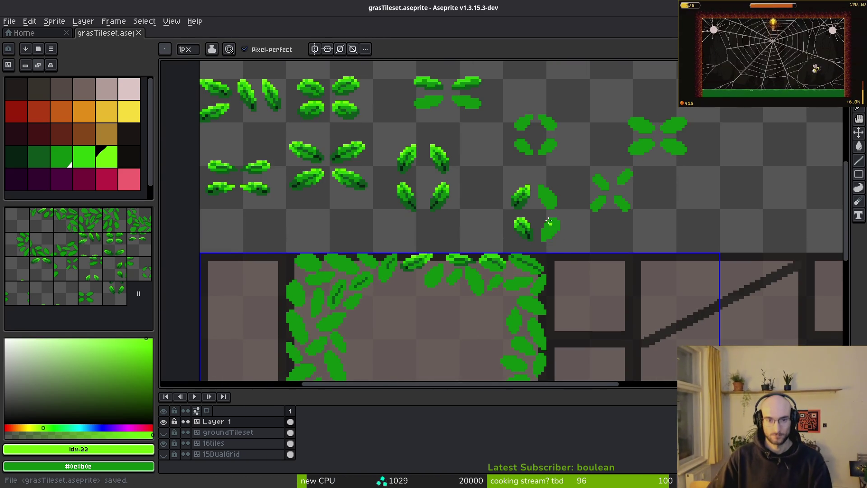
pyautogui.scroll(4, 544, 217)
pyautogui.press('m')
pyautogui.moveTo(376, 127); pyautogui.dragTo(443, 222)
# Move the shaded leaf copy two pixels right onto the flat leaf and commit it
pyautogui.press('Right')
pyautogui.press('Right')
pyautogui.press('Right')
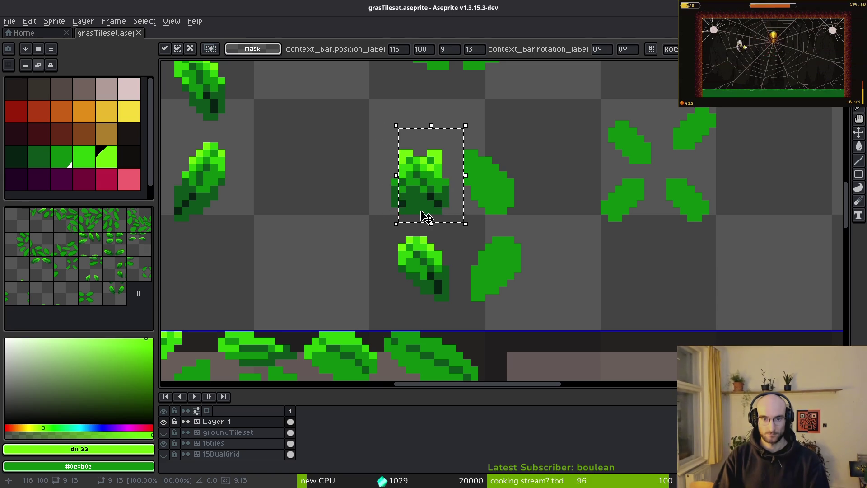
pyautogui.press('Right')
pyautogui.press('Right')
pyautogui.press('Return')
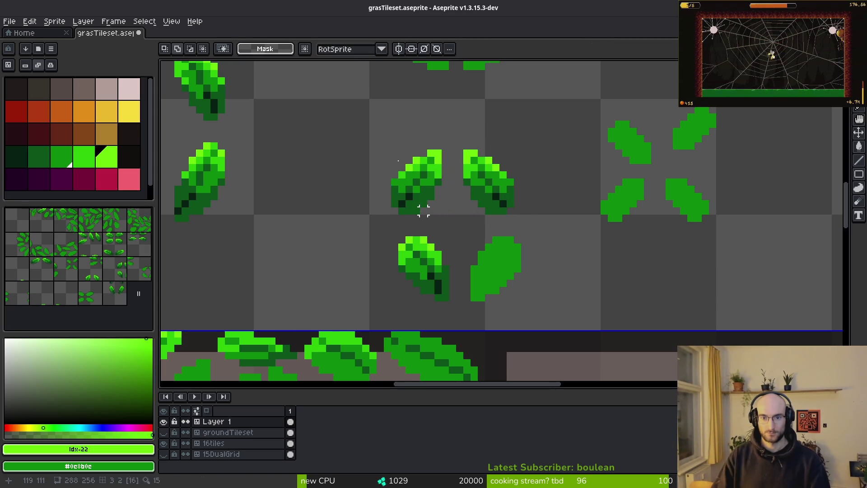
pyautogui.scroll(3, 495, 269)
# Copy the lower shaded leaf over its flat neighbour, commit it, and save grasTileset.aseprite
pyautogui.moveTo(335, 92)
pyautogui.mouseDown()
pyautogui.moveTo(460, 246)
pyautogui.moveTo(497, 269)
pyautogui.mouseUp()
pyautogui.hotkey('ctrl', 'c')
pyautogui.hotkey('ctrl', 'v')
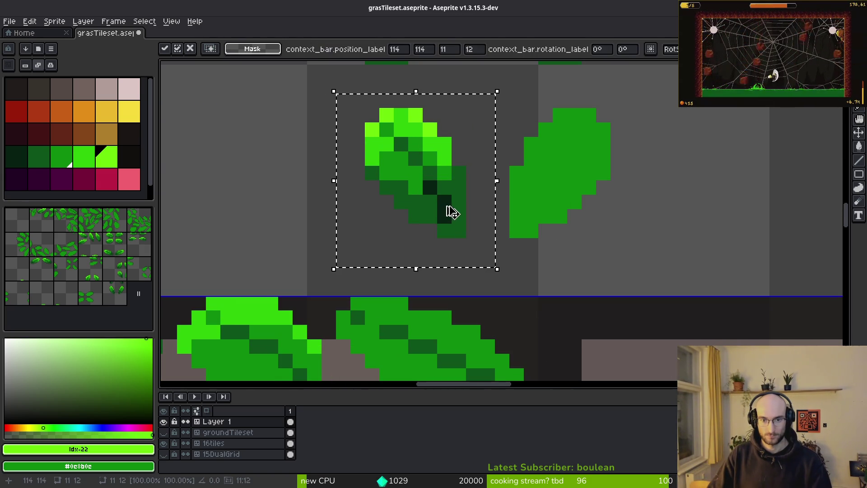
pyautogui.press('Right')
pyautogui.press('Right')
pyautogui.press('Right')
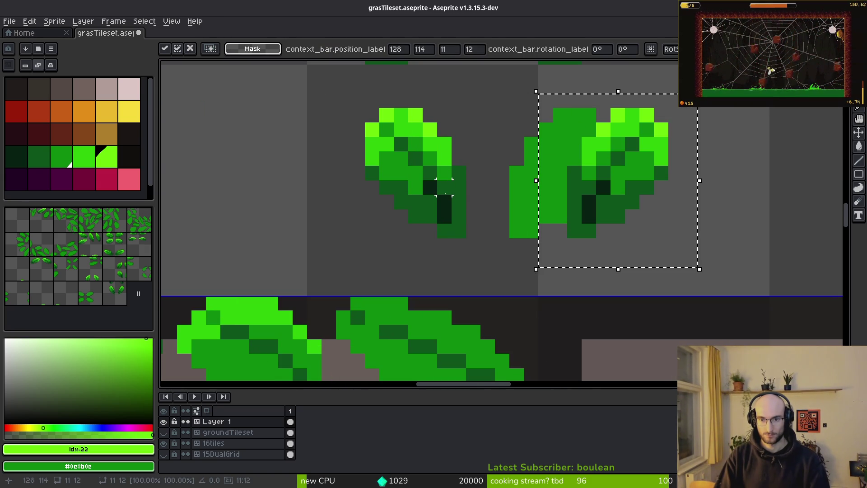
pyautogui.press('Left')
pyautogui.press('Return')
pyautogui.scroll(-4, 491, 197)
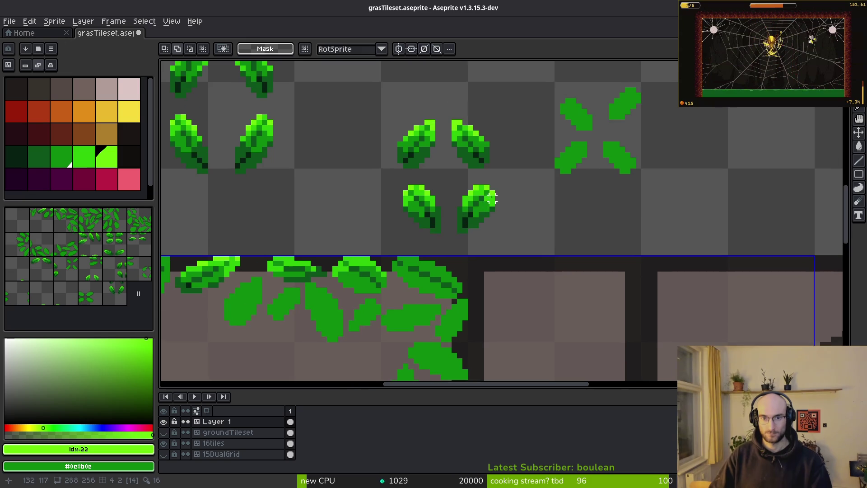
pyautogui.hotkey('ctrl', 's')
pyautogui.scroll(3, 470, 192)
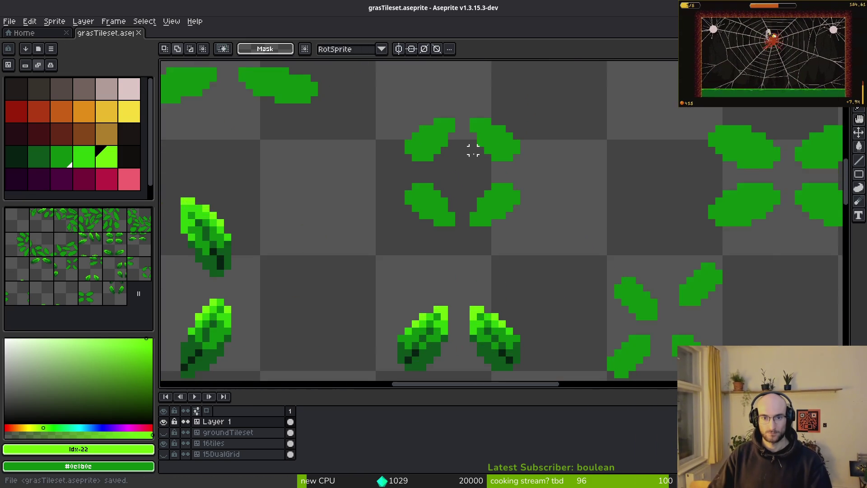
pyautogui.scroll(1, 468, 191)
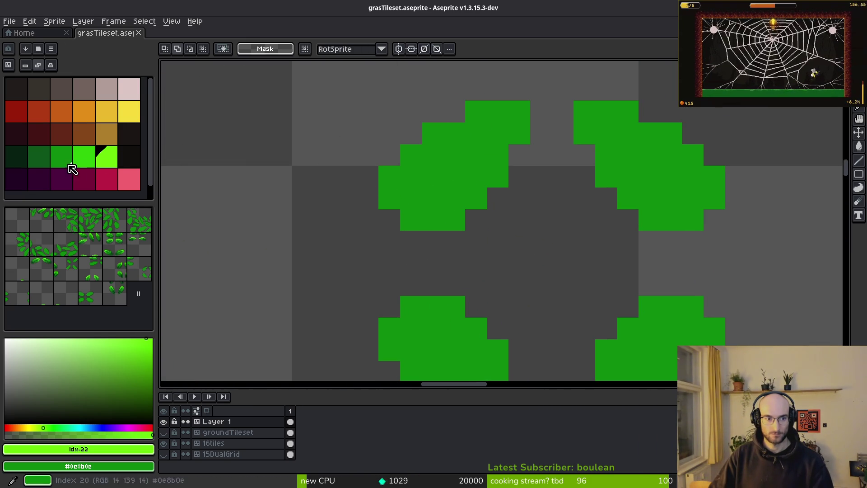
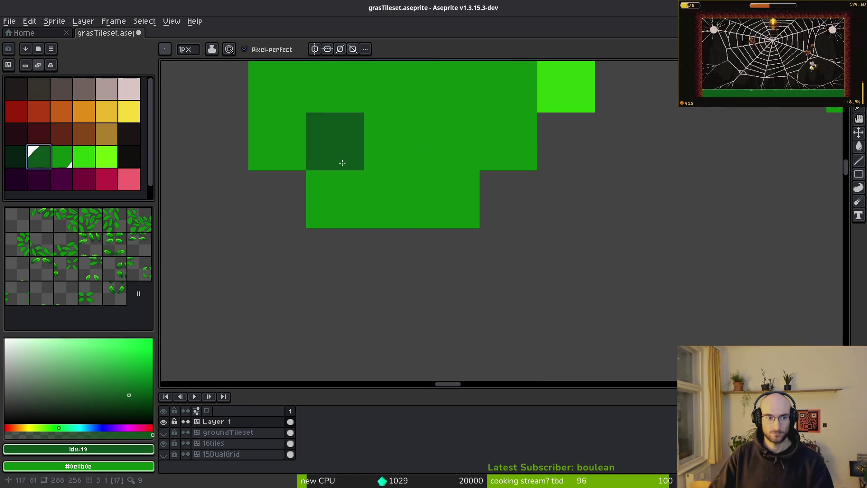
# Paint dark-green #0d541b shading along the leaf's underside and extend it down the leaf
pyautogui.moveTo(271, 116)
pyautogui.mouseDown()
pyautogui.moveTo(359, 165)
pyautogui.moveTo(449, 200)
pyautogui.moveTo(469, 166)
pyautogui.mouseUp()
pyautogui.scroll(-1, 470, 166)
pyautogui.scroll(-2, 461, 208)
pyautogui.scroll(2, 439, 190)
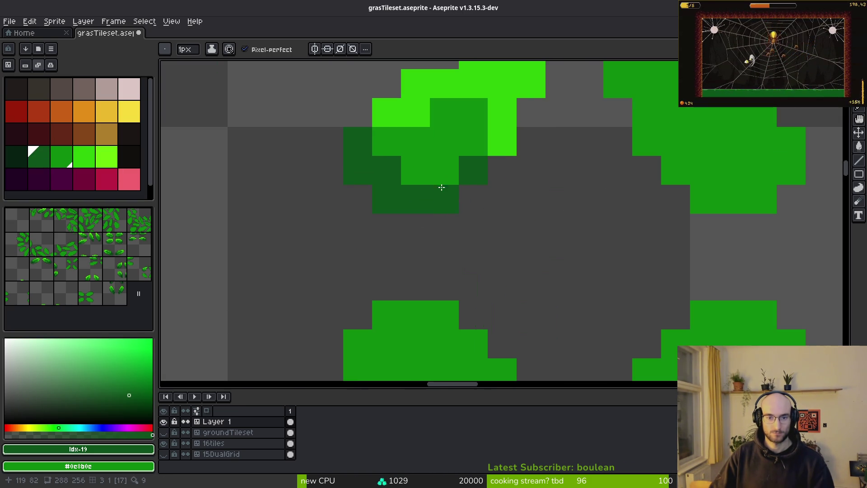
pyautogui.moveTo(476, 150)
pyautogui.mouseDown()
pyautogui.moveTo(401, 178)
pyautogui.moveTo(464, 298)
pyautogui.mouseUp()
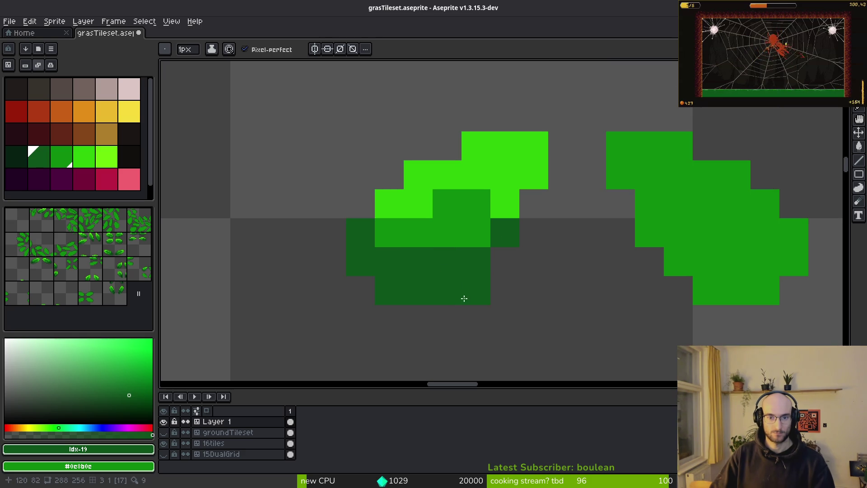
pyautogui.scroll(-3, 450, 255)
pyautogui.scroll(2, 450, 247)
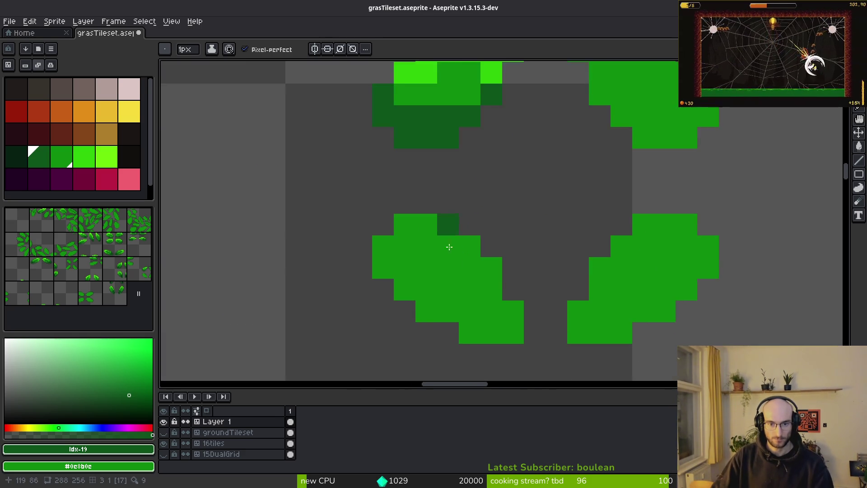
pyautogui.scroll(-1, 449, 247)
pyautogui.scroll(1, 450, 247)
# Paint dark-green #0d541b shading under the upper leaf
pyautogui.click(381, 254)
pyautogui.moveTo(378, 247); pyautogui.dragTo(475, 264)
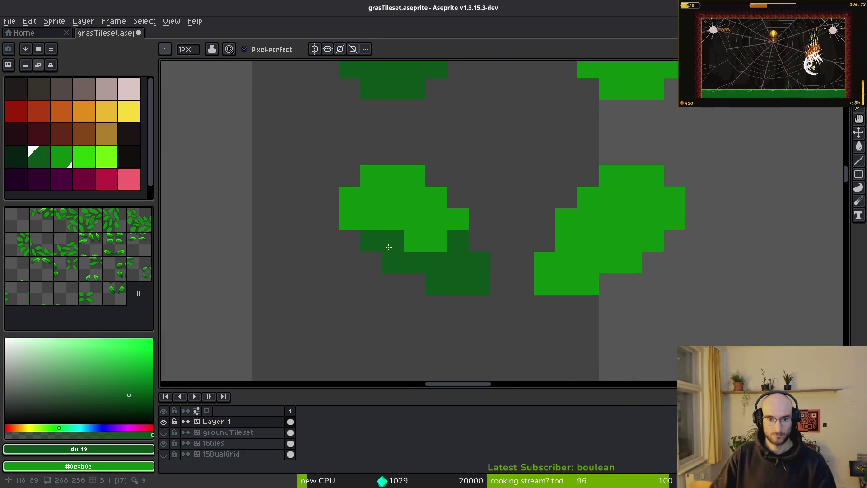
pyautogui.scroll(2, 420, 208)
# Add a bright-green #2fc809 highlight on the lower leaf
pyautogui.click(455, 183)
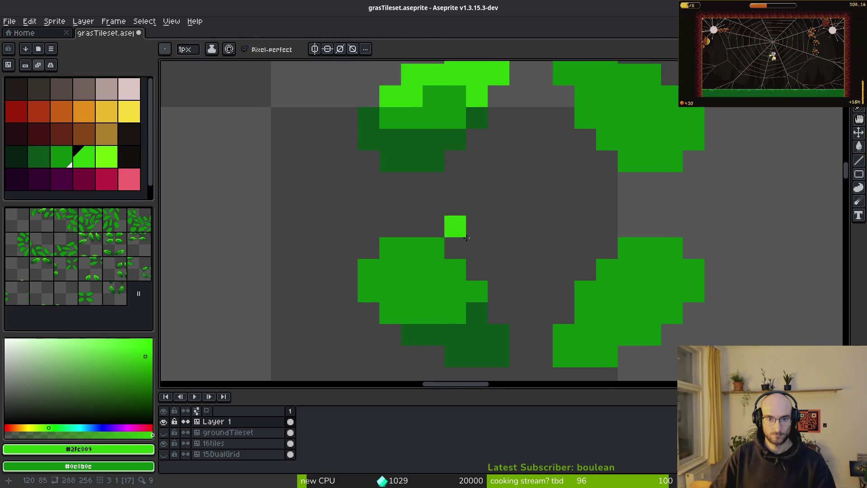
pyautogui.moveTo(416, 250)
pyautogui.mouseDown()
pyautogui.moveTo(407, 271)
pyautogui.moveTo(359, 284)
pyautogui.mouseUp()
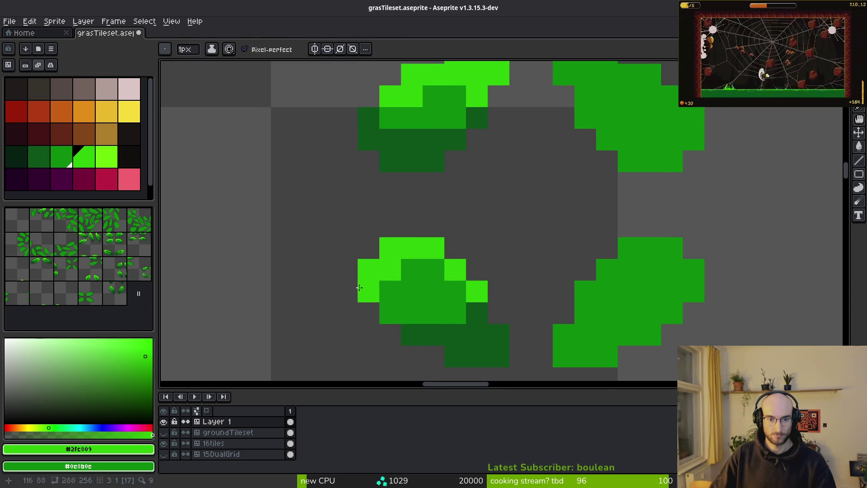
pyautogui.scroll(-4, 525, 330)
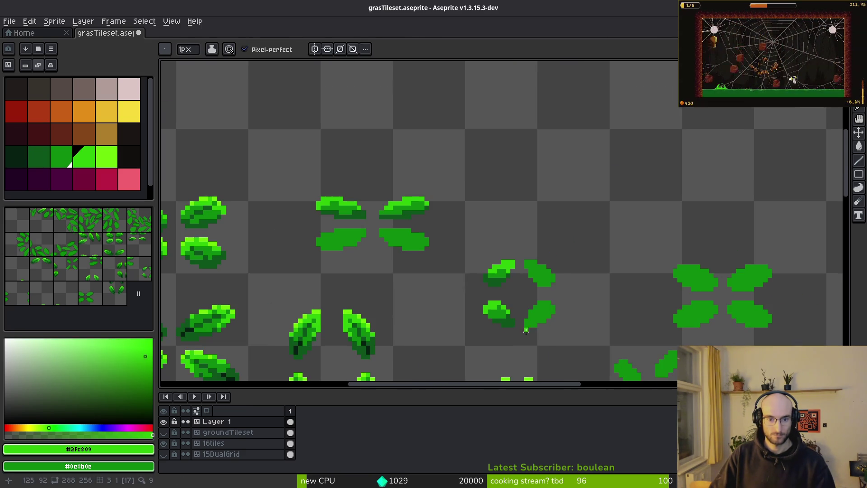
pyautogui.scroll(4, 529, 333)
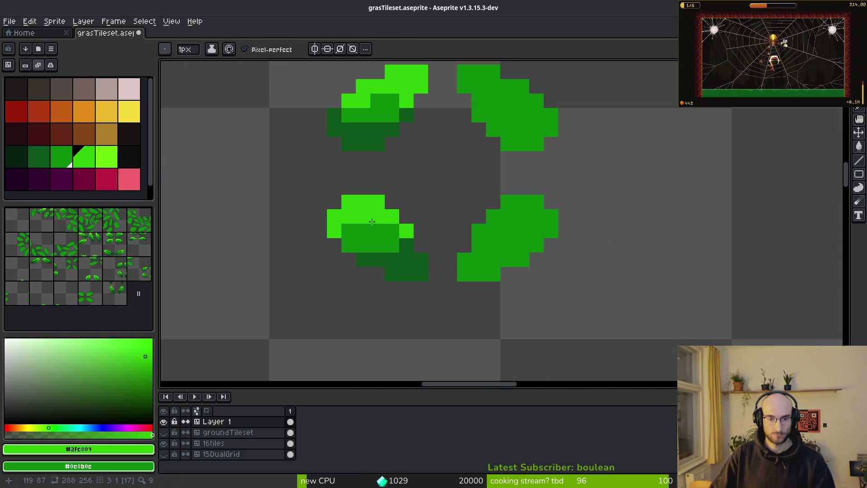
pyautogui.keyDown('alt'); pyautogui.click(387, 243); pyautogui.keyUp('alt')
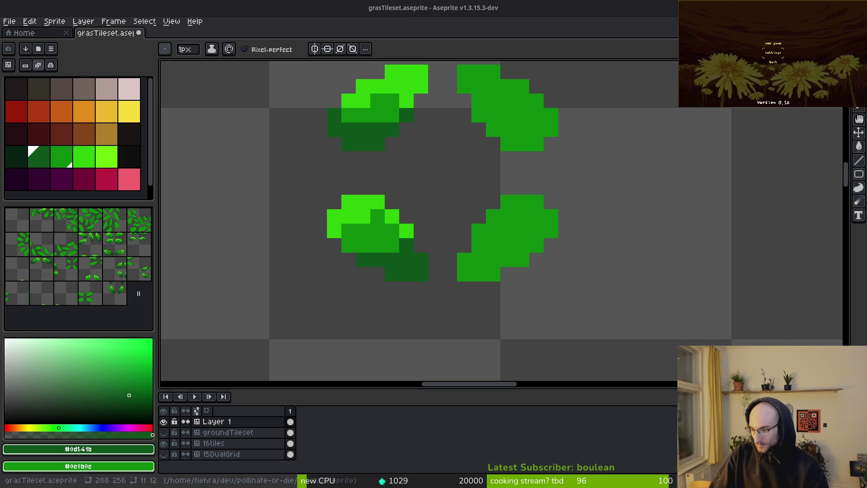
# Try a darker fill on the right leaf, undo it, and return to the pencil on the left leaves
pyautogui.scroll(-1, 586, 155)
pyautogui.scroll(3, 500, 261)
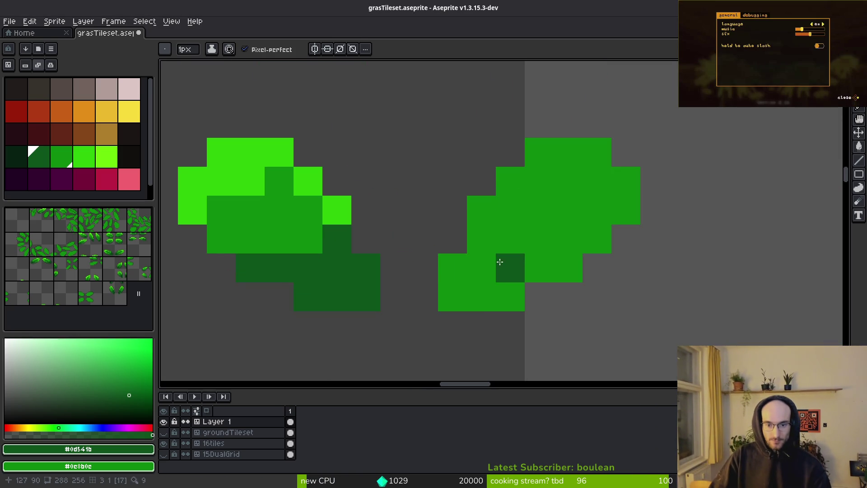
pyautogui.press('g')
pyautogui.click(451, 270)
pyautogui.hotkey('ctrl', 'z')
pyautogui.press('b')
pyautogui.scroll(-5, 389, 215)
pyautogui.moveTo(389, 215); pyautogui.dragTo(529, 258)
pyautogui.hscroll(-5, 350, 271)
# Add lime #6cff0a highlight pixels to the lower and upper left leaves
pyautogui.keyDown('alt'); pyautogui.click(361, 234); pyautogui.keyUp('alt')
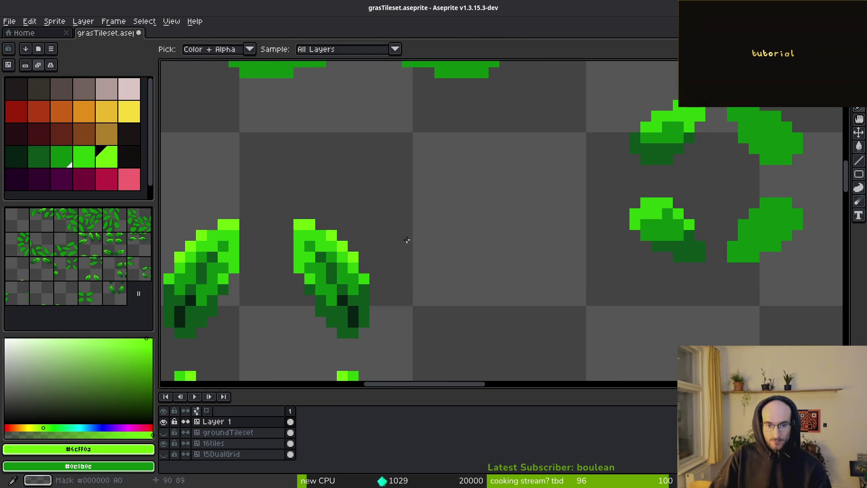
pyautogui.scroll(2, 360, 235)
pyautogui.click(438, 239)
pyautogui.click(416, 255)
pyautogui.click(480, 233)
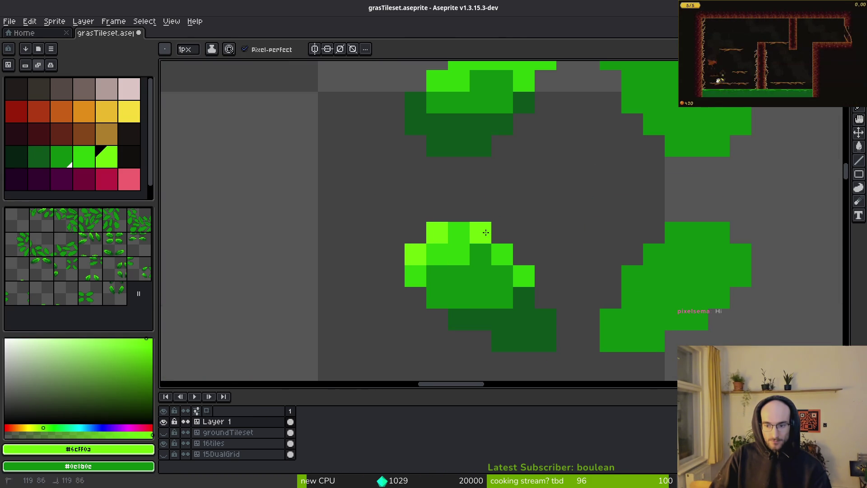
pyautogui.scroll(3, 564, 190)
pyautogui.click(473, 174)
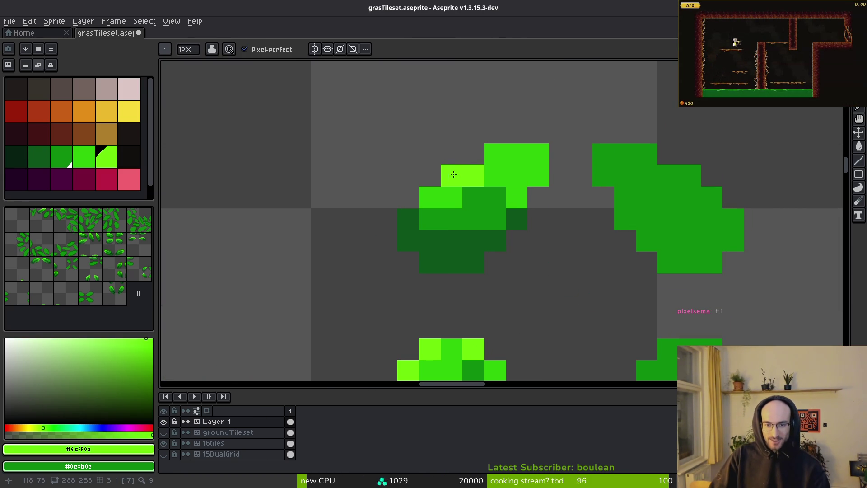
pyautogui.scroll(-2, 508, 151)
pyautogui.scroll(3, 520, 151)
pyautogui.click(521, 151)
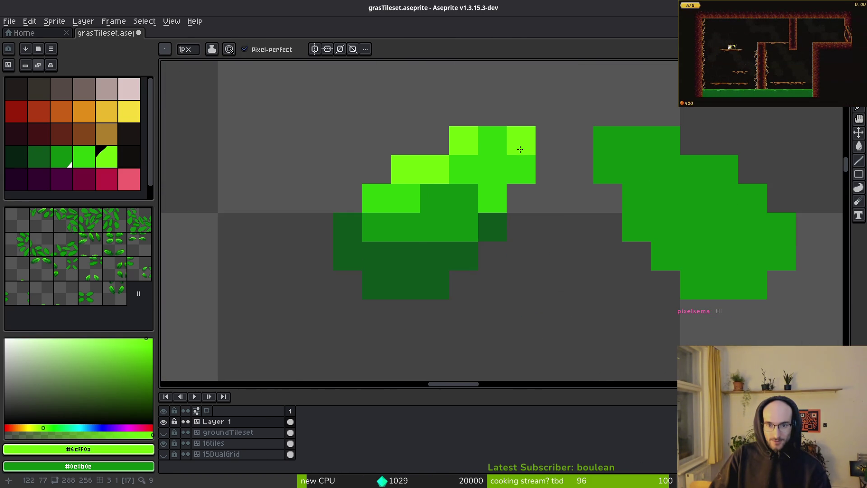
pyautogui.scroll(-7, 520, 148)
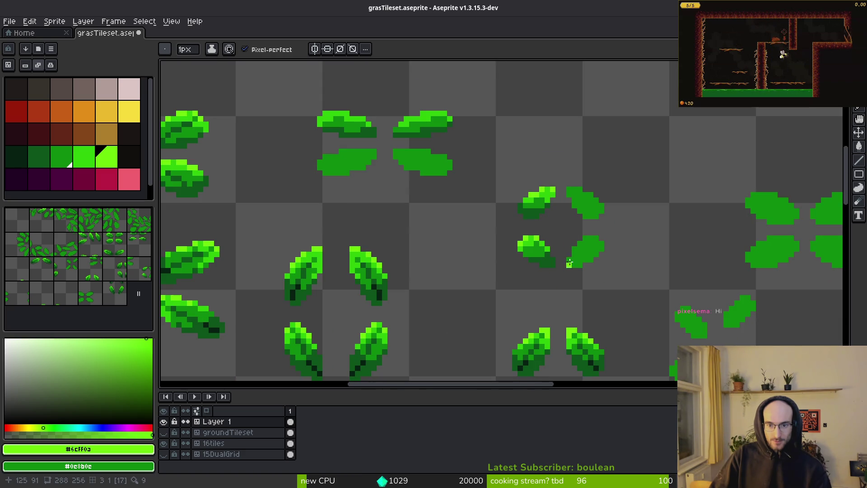
# Add darkest-green #072112 shadow pixels to both leaves, removing one stray pixel
pyautogui.keyDown('alt'); pyautogui.click(383, 290); pyautogui.keyUp('alt')
pyautogui.scroll(4, 459, 281)
pyautogui.click(409, 231)
pyautogui.click(435, 242)
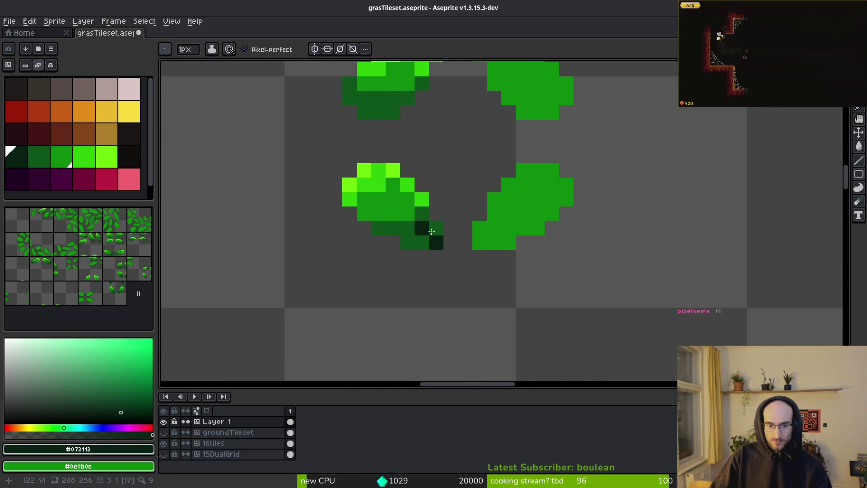
pyautogui.scroll(5, 433, 221)
pyautogui.click(430, 206)
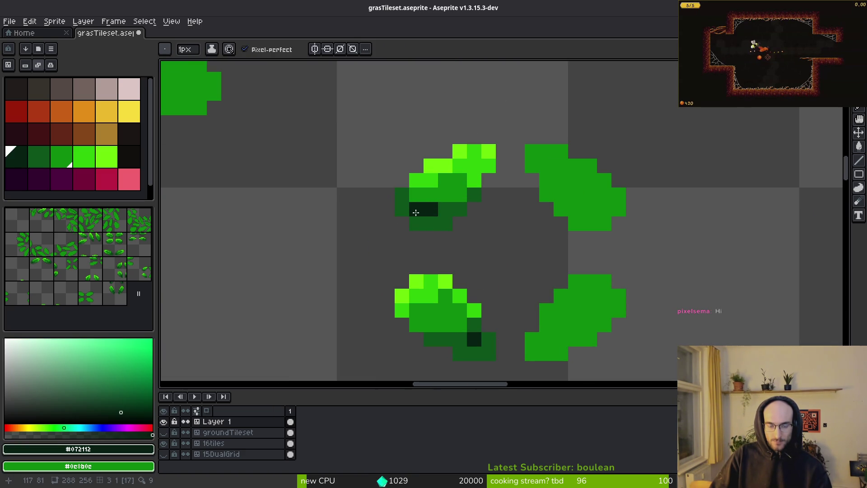
pyautogui.scroll(-6, 529, 249)
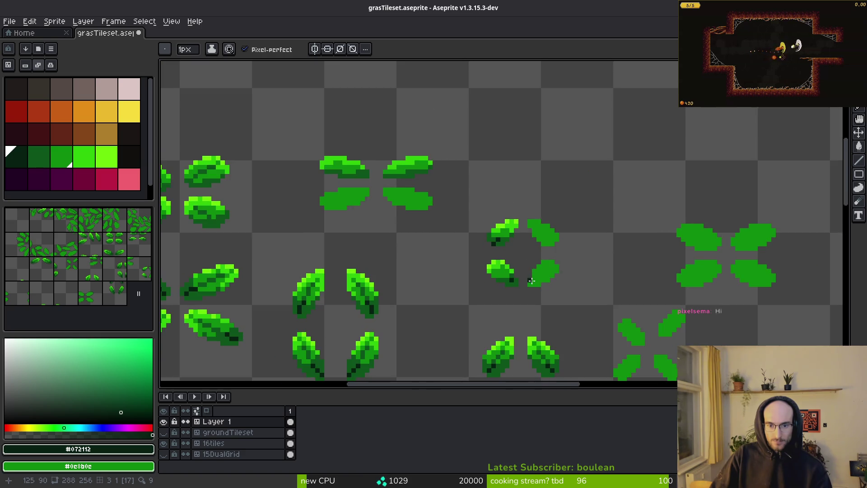
pyautogui.scroll(5, 494, 297)
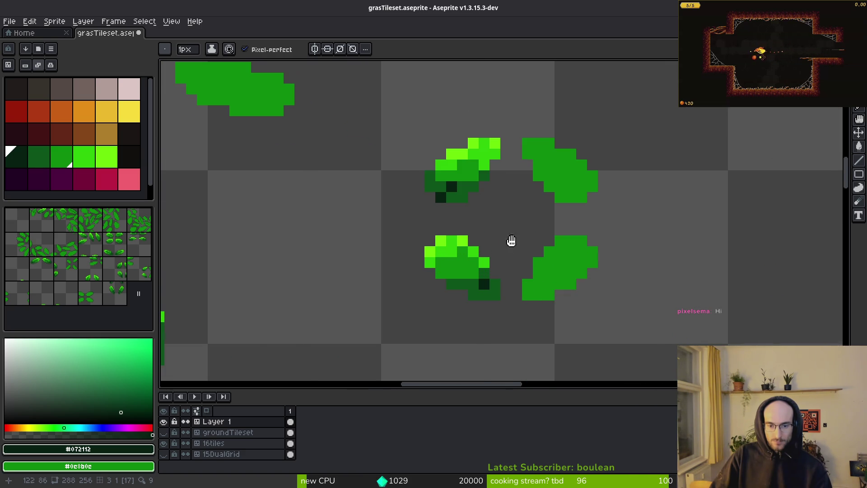
pyautogui.moveTo(495, 243); pyautogui.dragTo(601, 239)
pyautogui.hotkey('ctrl', 'z')
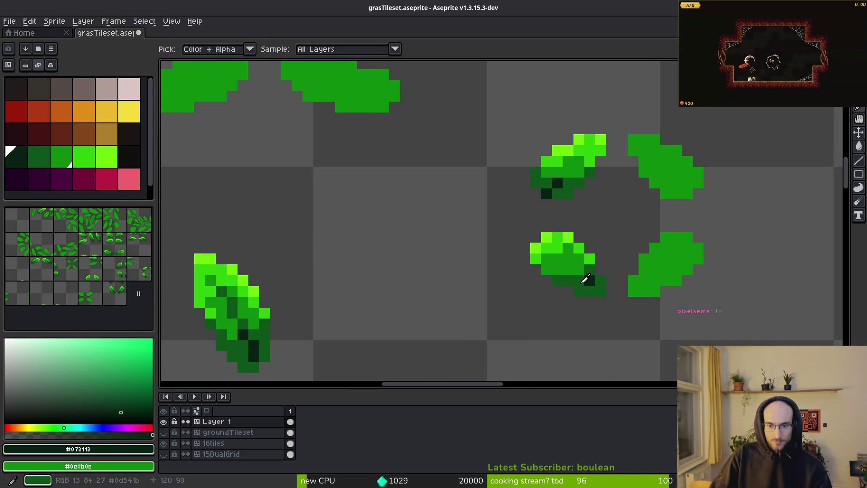
# Refine the lower leaf with darkest-green, mid-green and bright-green pixels
pyautogui.keyDown('alt'); pyautogui.click(582, 281); pyautogui.keyUp('alt')
pyautogui.scroll(3, 580, 275)
pyautogui.click(578, 267)
pyautogui.click(549, 238)
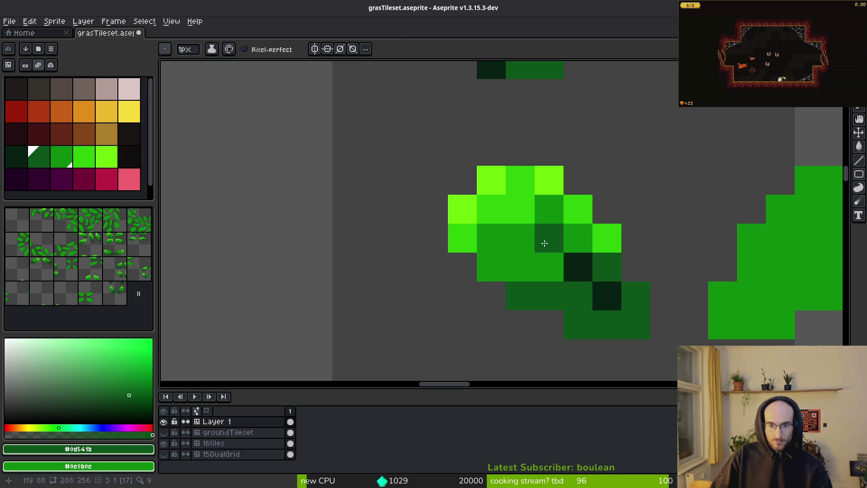
pyautogui.rightClick(520, 210)
pyautogui.keyDown('alt'); pyautogui.click(488, 209); pyautogui.keyUp('alt')
pyautogui.click(519, 238)
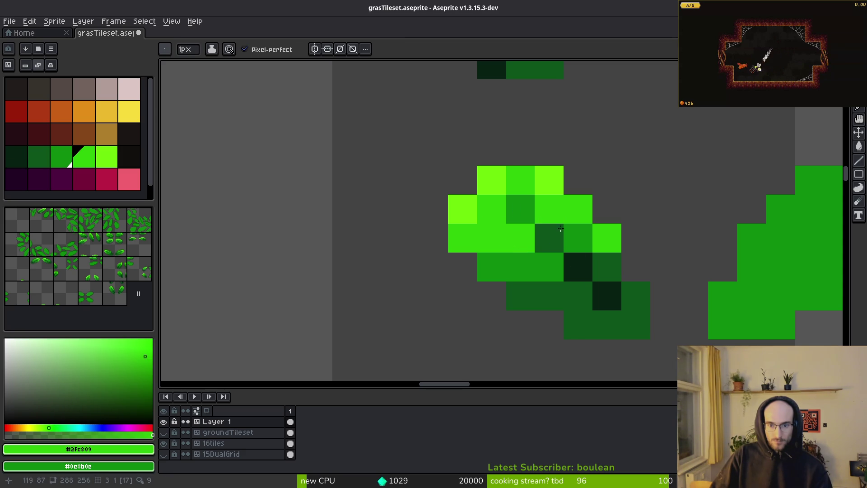
pyautogui.scroll(-6, 639, 326)
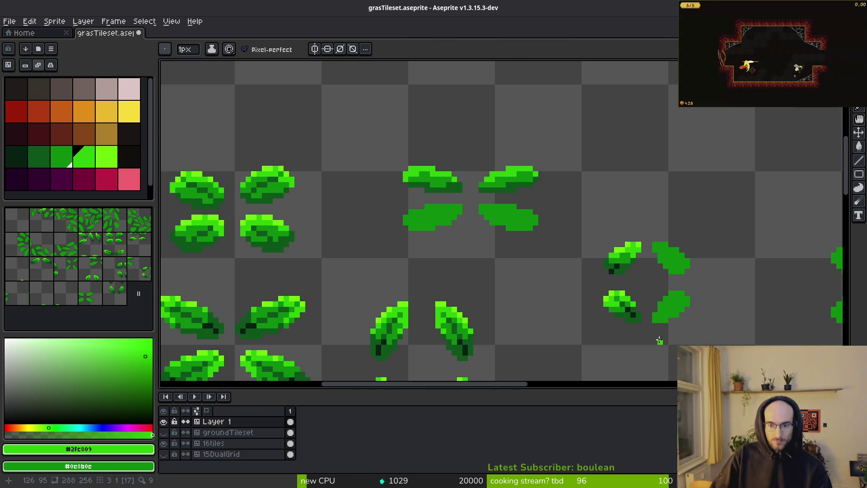
pyautogui.scroll(5, 655, 337)
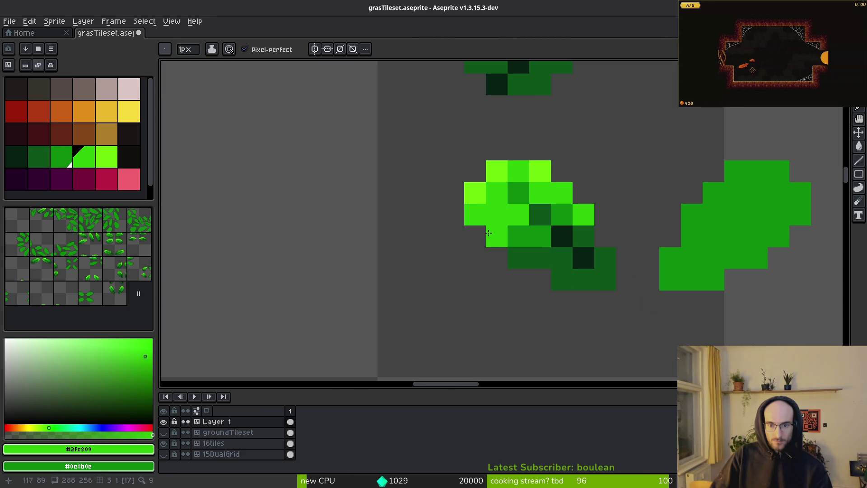
pyautogui.scroll(-5, 685, 279)
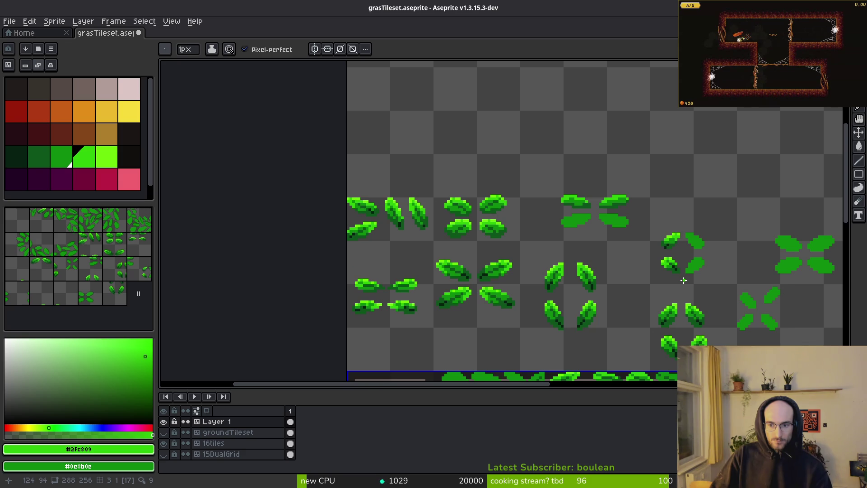
# Undo the last stroke and darken two pixels in the upper leaf with dark green
pyautogui.hotkey('ctrl', 'z')
pyautogui.scroll(6, 676, 244)
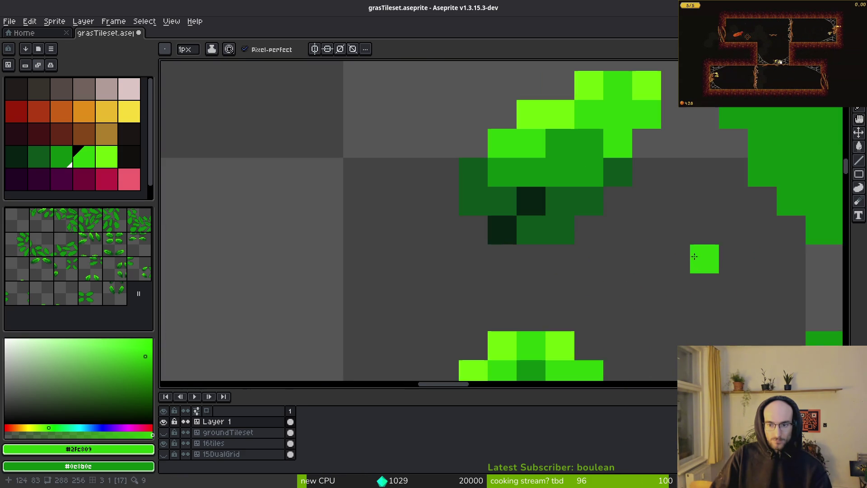
pyautogui.keyDown('alt'); pyautogui.click(516, 190); pyautogui.keyUp('alt')
pyautogui.click(496, 189)
pyautogui.click(525, 159)
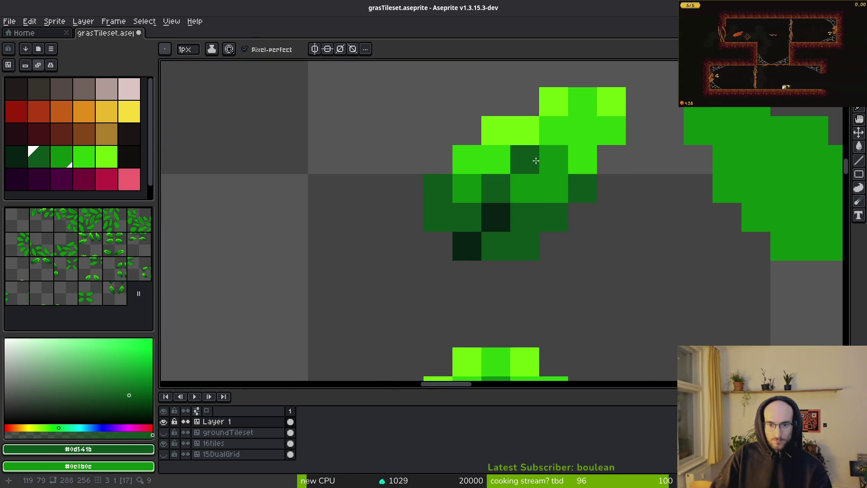
# Paint mid-green pixels into the upper leaf, correcting one misplaced pixel
pyautogui.keyDown('alt'); pyautogui.click(551, 131); pyautogui.keyUp('alt')
pyautogui.keyDown('alt'); pyautogui.click(540, 189); pyautogui.keyUp('alt')
pyautogui.click(557, 137)
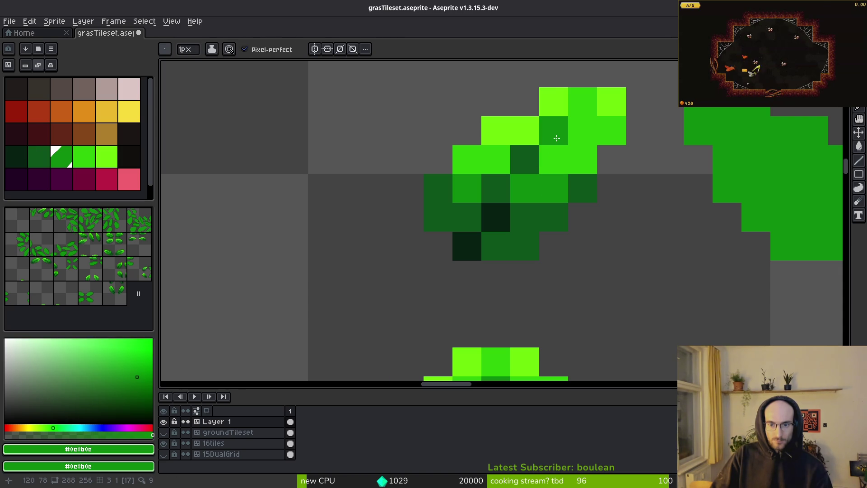
pyautogui.hotkey('ctrl', 'z')
pyautogui.click(578, 131)
# Recolour the leaf's shaded side with dark and medium green, undoing a stray pixel
pyautogui.click(547, 153)
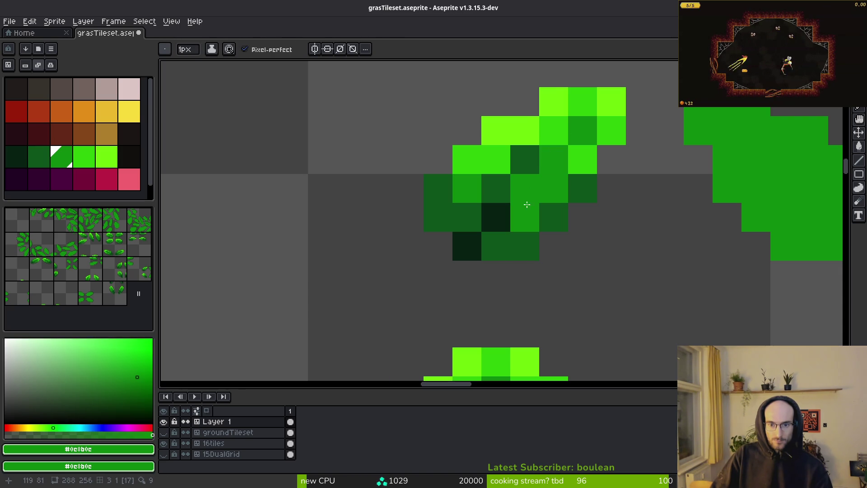
pyautogui.keyDown('alt'); pyautogui.click(524, 160); pyautogui.keyUp('alt')
pyautogui.click(519, 184)
pyautogui.click(547, 159)
pyautogui.keyDown('alt'); pyautogui.click(558, 190); pyautogui.keyUp('alt')
pyautogui.click(497, 189)
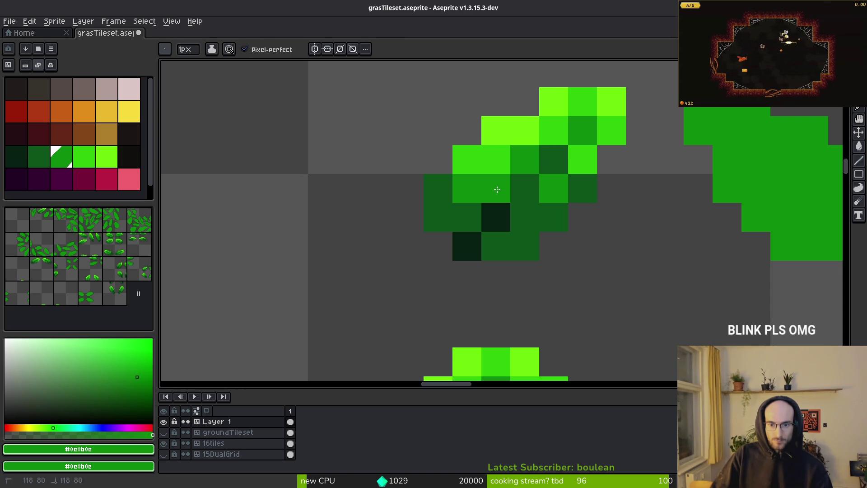
pyautogui.hotkey('ctrl', 'z')
pyautogui.click(556, 225)
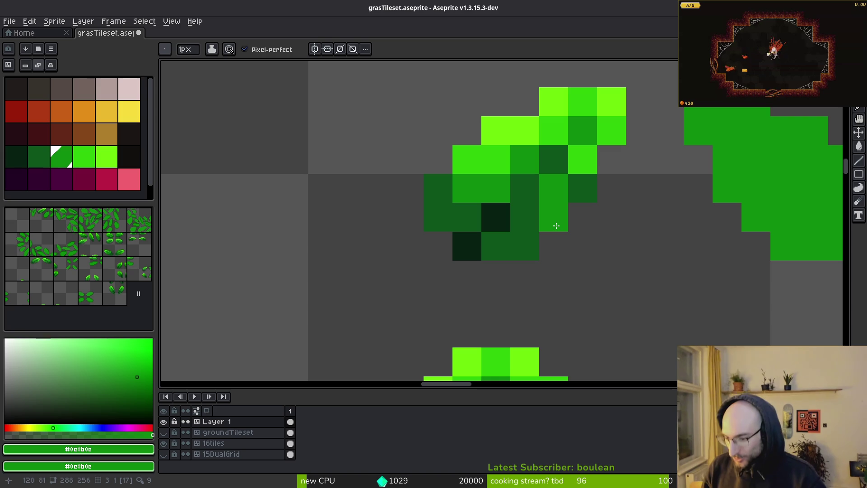
pyautogui.hotkey('ctrl', 'z')
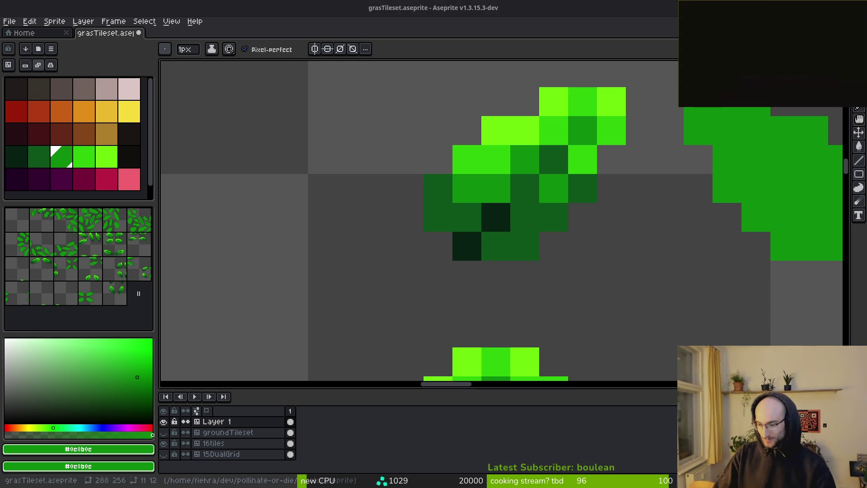
# Zoom out and pan to review the reshaded leaf pairs
pyautogui.scroll(-4, 541, 223)
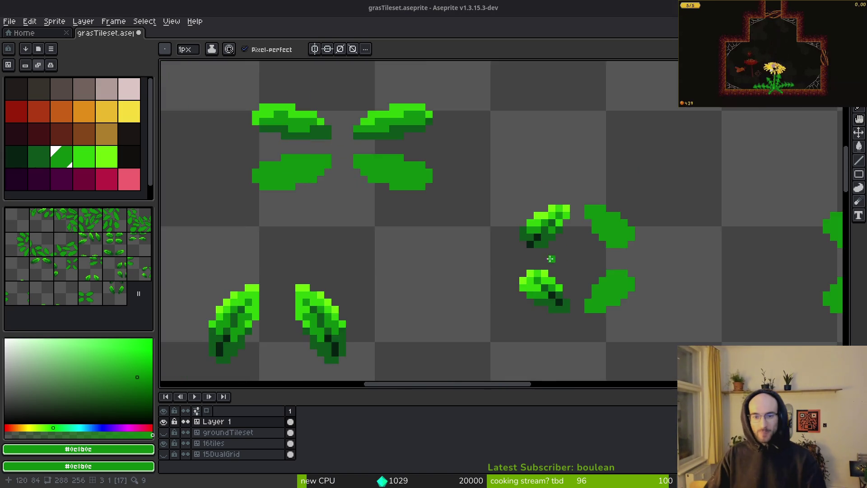
pyautogui.scroll(4, 513, 246)
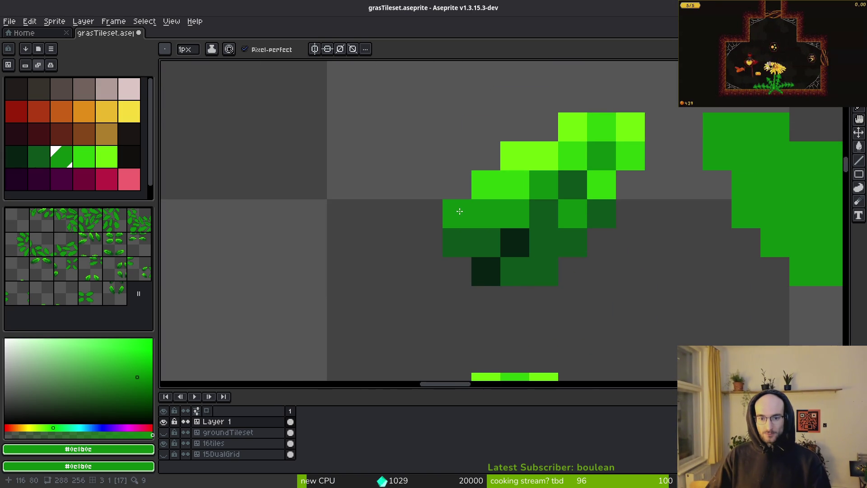
pyautogui.scroll(-5, 712, 246)
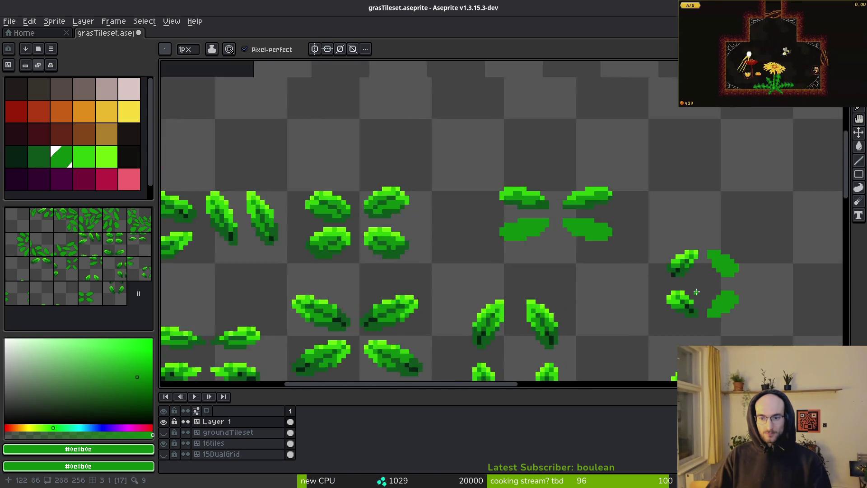
pyautogui.scroll(-2, 691, 289)
pyautogui.scroll(5, 710, 285)
pyautogui.moveTo(655, 306); pyautogui.dragTo(531, 238)
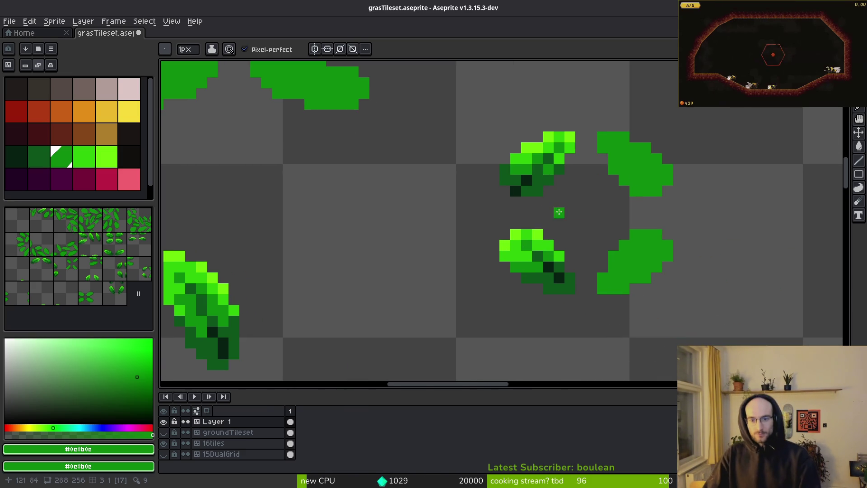
pyautogui.scroll(-5, 544, 201)
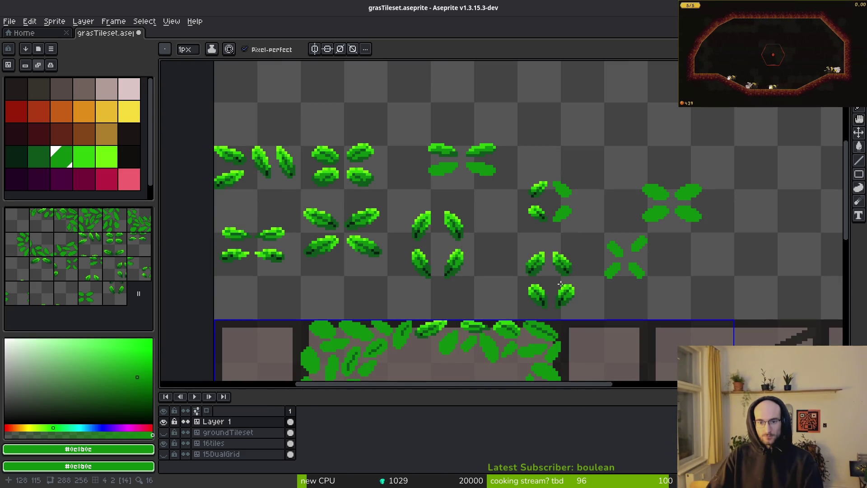
pyautogui.scroll(4, 559, 215)
# Copy the left leaf pair, flip the copy horizontally, and place it to the right
pyautogui.press('m')
pyautogui.moveTo(407, 74)
pyautogui.mouseDown()
pyautogui.moveTo(513, 286)
pyautogui.moveTo(552, 315)
pyautogui.mouseUp()
pyautogui.hotkey('ctrl', 'c')
pyautogui.hotkey('ctrl', 'v')
pyautogui.hotkey('shift', 'h')
pyautogui.press('Right')
pyautogui.press('Right')
pyautogui.press('Right')
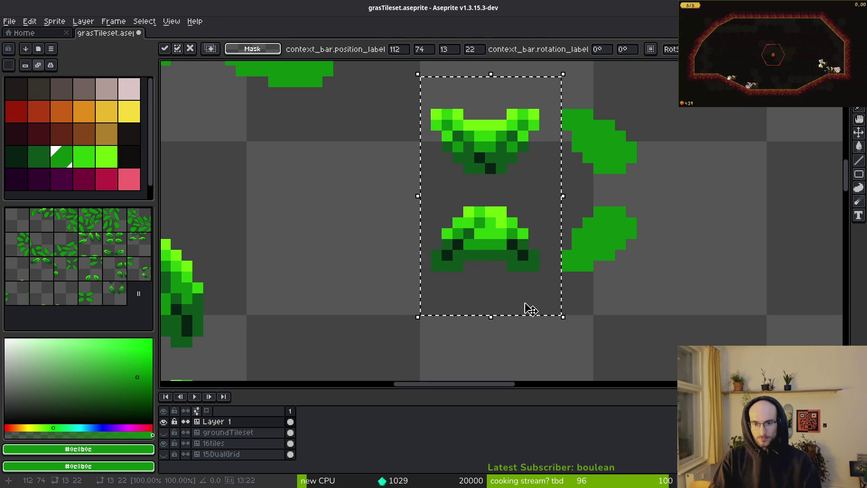
pyautogui.press('Right')
pyautogui.press('Right')
pyautogui.press('Right')
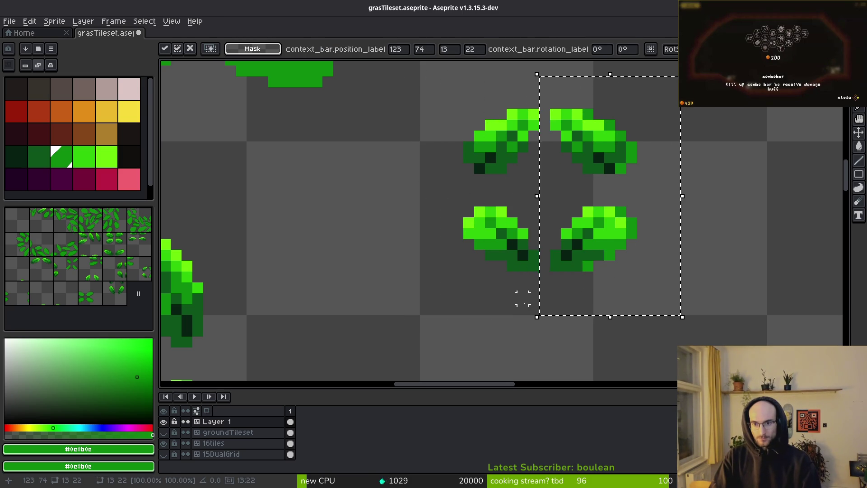
pyautogui.hotkey('ctrl', 'd')
pyautogui.scroll(-2, 503, 121)
pyautogui.scroll(-1, 532, 153)
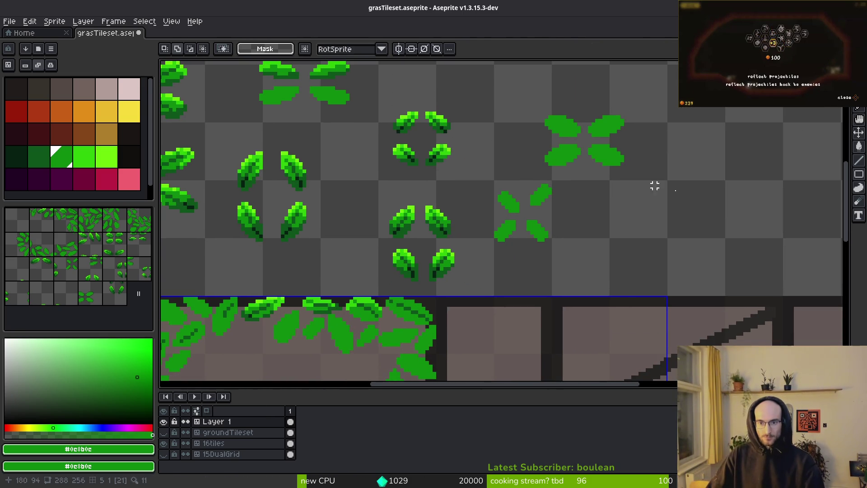
pyautogui.scroll(3, 621, 163)
# Pick bright green #2fc809 and draw highlight pixels along the upper-left leaf's top
pyautogui.scroll(1, 596, 209)
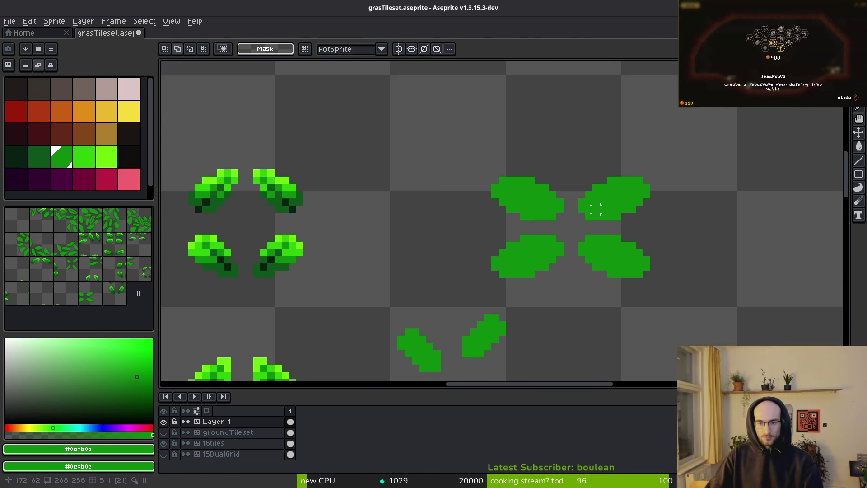
pyautogui.keyDown('alt'); pyautogui.click(286, 184); pyautogui.keyUp('alt')
pyautogui.scroll(3, 574, 211)
pyautogui.press('b')
pyautogui.moveTo(466, 125)
pyautogui.mouseDown()
pyautogui.moveTo(498, 144)
pyautogui.moveTo(483, 150)
pyautogui.moveTo(348, 125)
pyautogui.moveTo(447, 105)
pyautogui.mouseUp()
pyautogui.rightClick(511, 130)
pyautogui.click(357, 168)
pyautogui.click(379, 146)
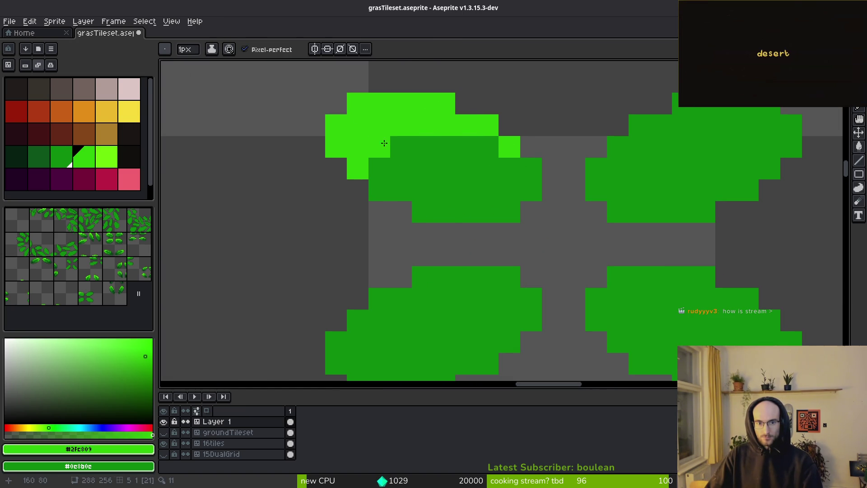
pyautogui.click(531, 190)
# Draw a bright-green highlight across the lower-left leaf's top edge
pyautogui.scroll(-2, 531, 189)
pyautogui.scroll(2, 424, 273)
pyautogui.scroll(-3, 424, 273)
pyautogui.hscroll(-4, 424, 274)
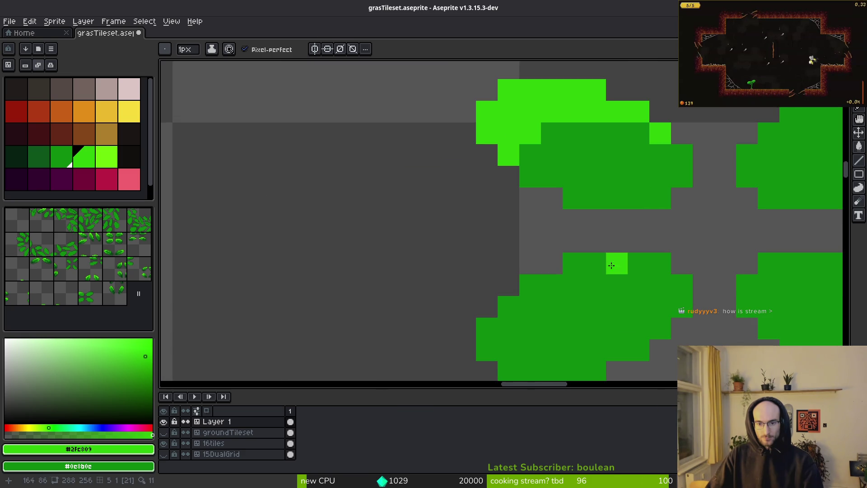
pyautogui.click(606, 247)
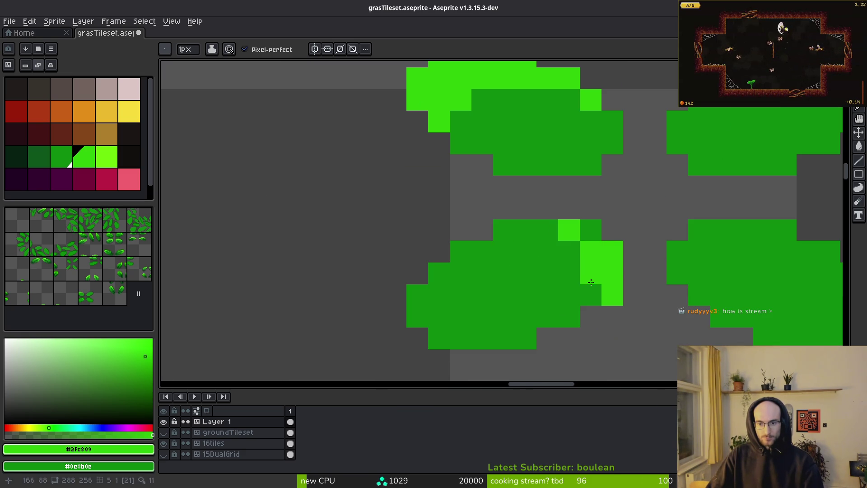
pyautogui.moveTo(581, 225)
pyautogui.mouseDown()
pyautogui.moveTo(504, 231)
pyautogui.moveTo(441, 278)
pyautogui.mouseUp()
pyautogui.scroll(-1, 634, 296)
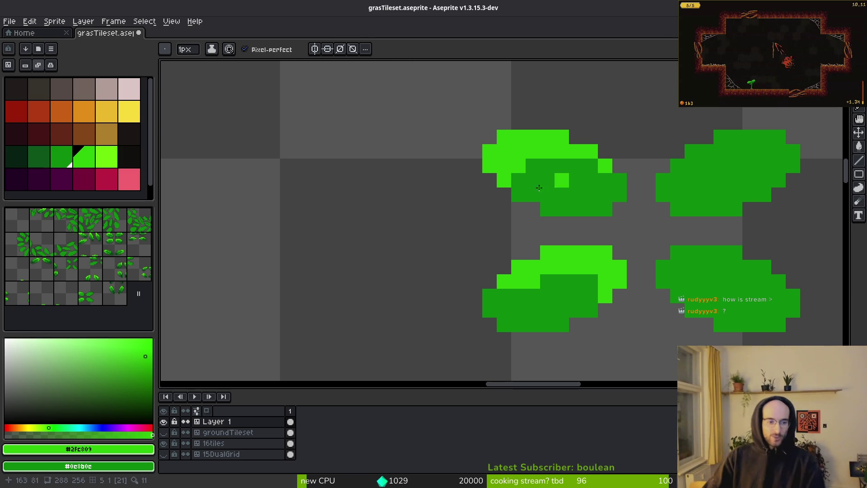
pyautogui.moveTo(648, 253); pyautogui.dragTo(575, 234)
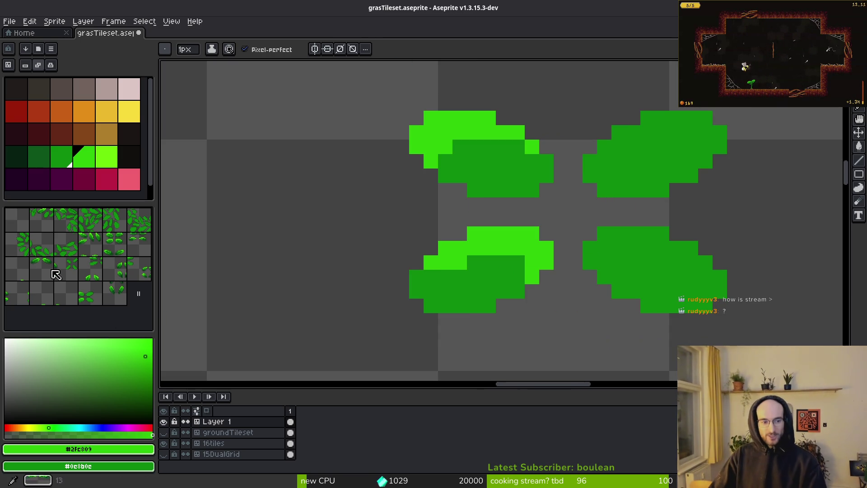
pyautogui.scroll(-4, 379, 272)
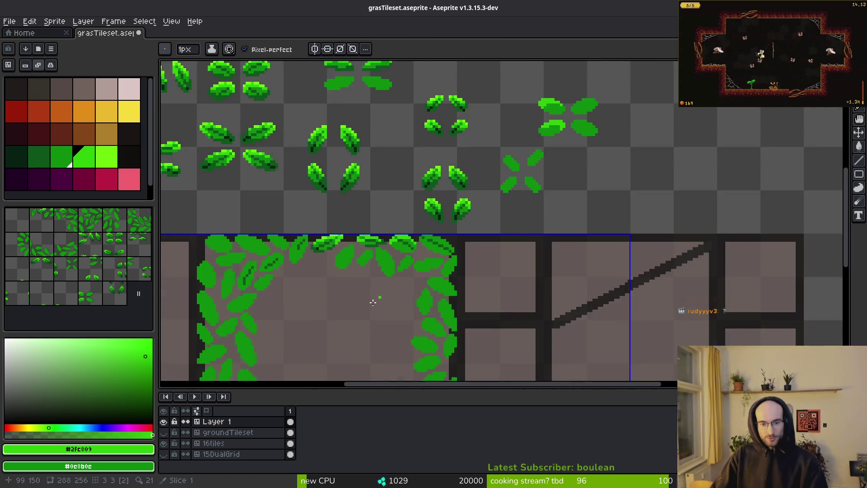
pyautogui.scroll(2, 413, 273)
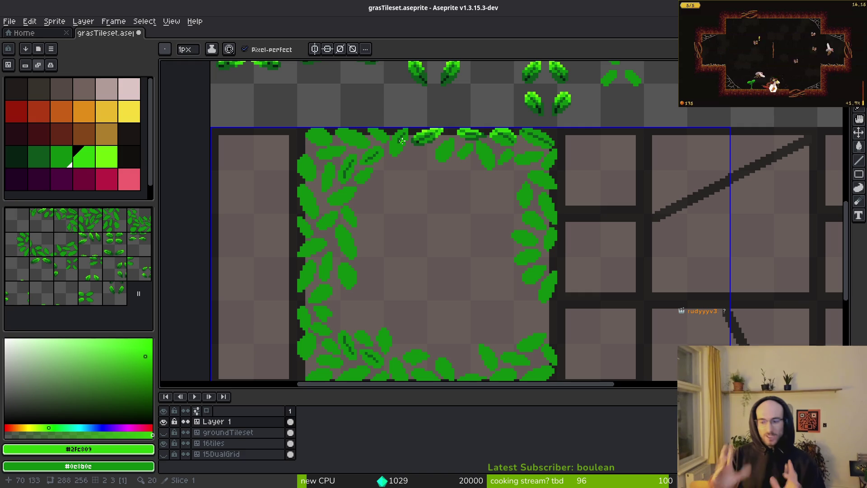
pyautogui.scroll(4, 487, 152)
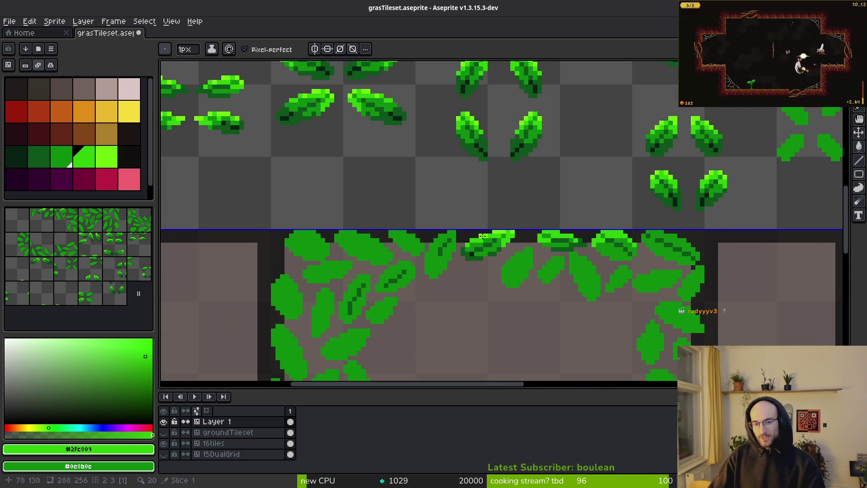
pyautogui.scroll(-3, 557, 240)
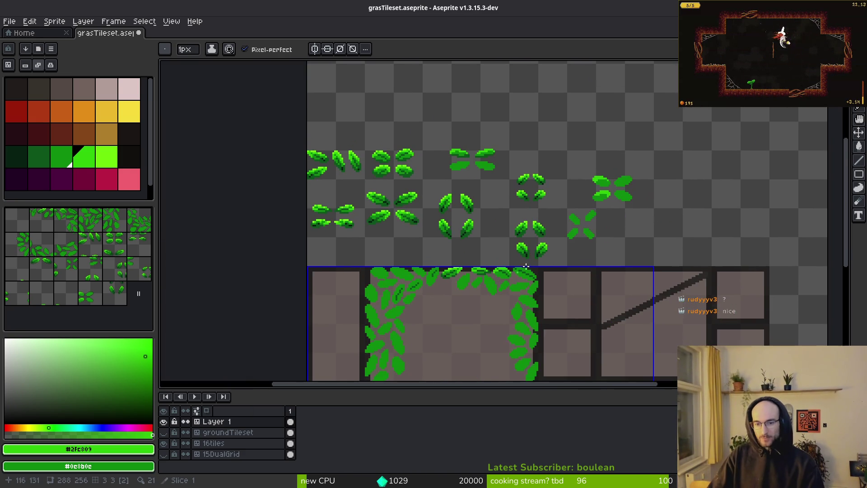
pyautogui.moveTo(600, 216); pyautogui.dragTo(561, 235)
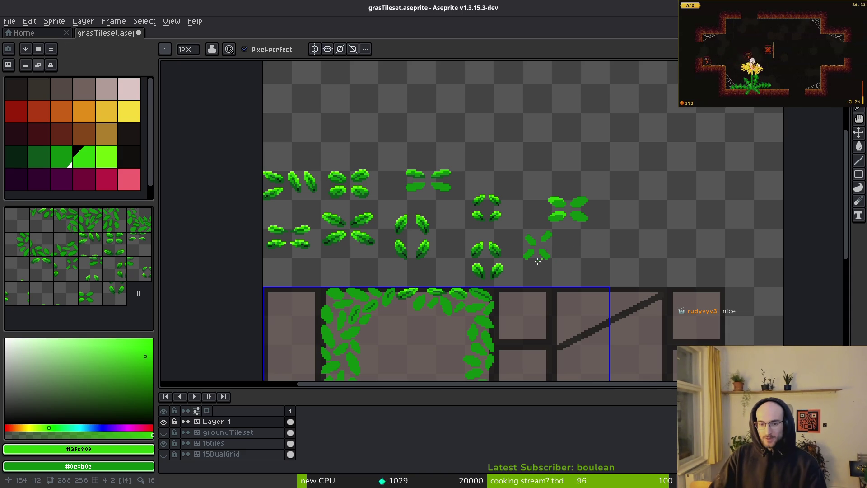
pyautogui.scroll(3, 565, 262)
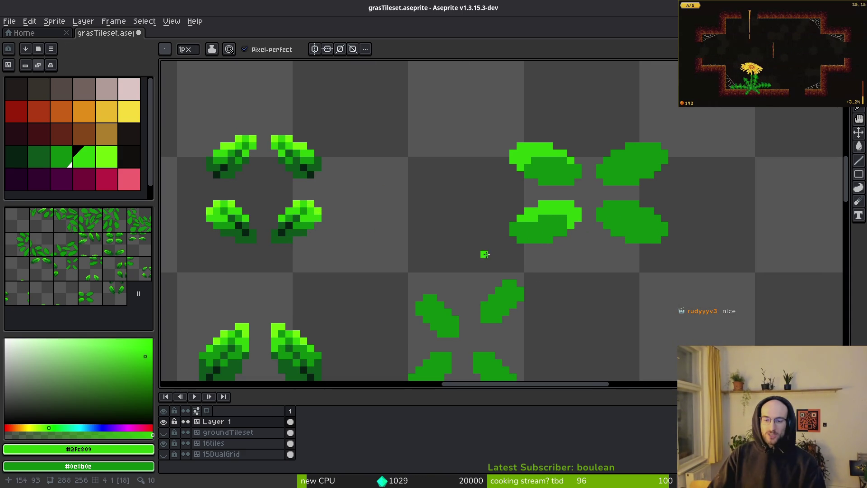
pyautogui.scroll(-2, 548, 304)
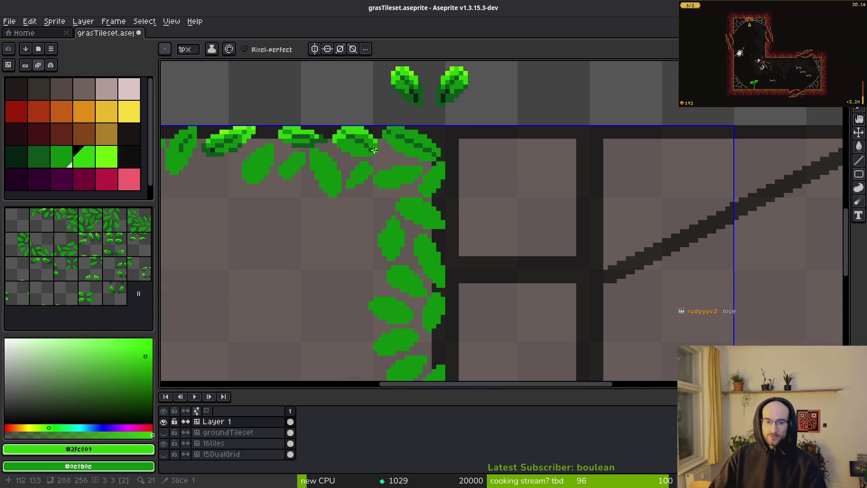
pyautogui.scroll(-2, 536, 113)
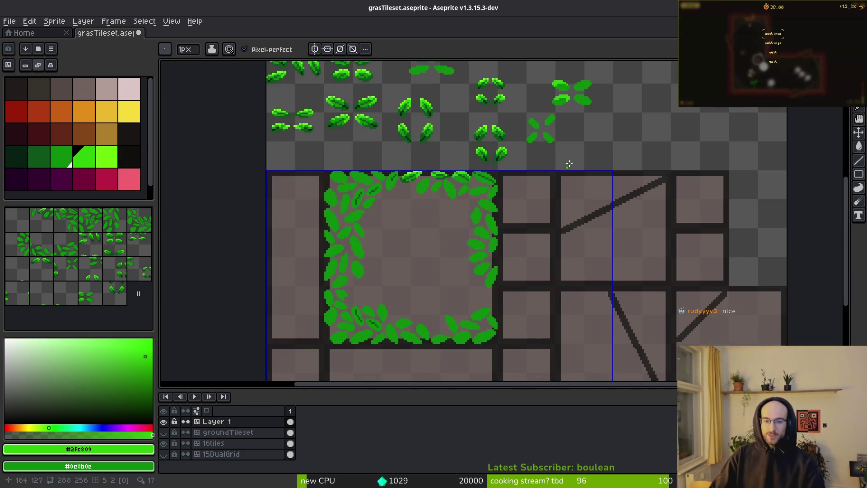
pyautogui.scroll(4, 478, 232)
pyautogui.scroll(-3, 446, 205)
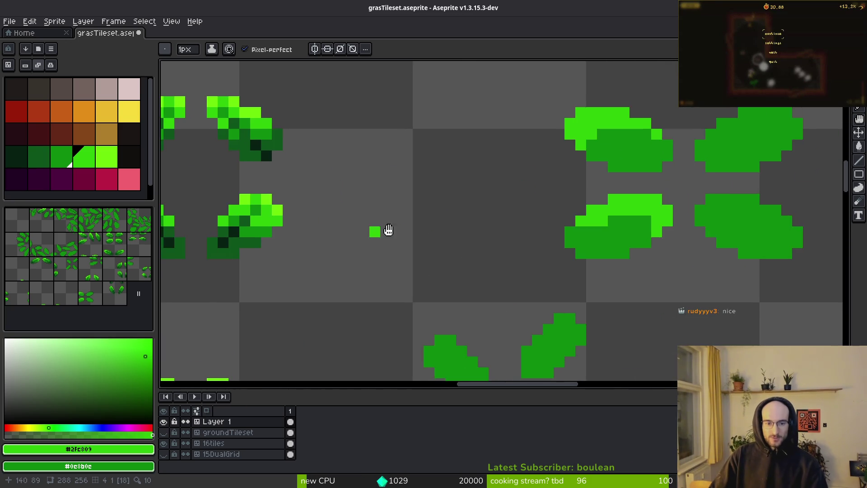
# Fill and pencil dark-green shadow strokes across the middle of the bright leaf
pyautogui.scroll(3, 374, 232)
pyautogui.keyDown('alt'); pyautogui.click(310, 203); pyautogui.keyUp('alt')
pyautogui.press('g')
pyautogui.scroll(1, 688, 213)
pyautogui.scroll(1, 688, 213)
pyautogui.click(724, 213)
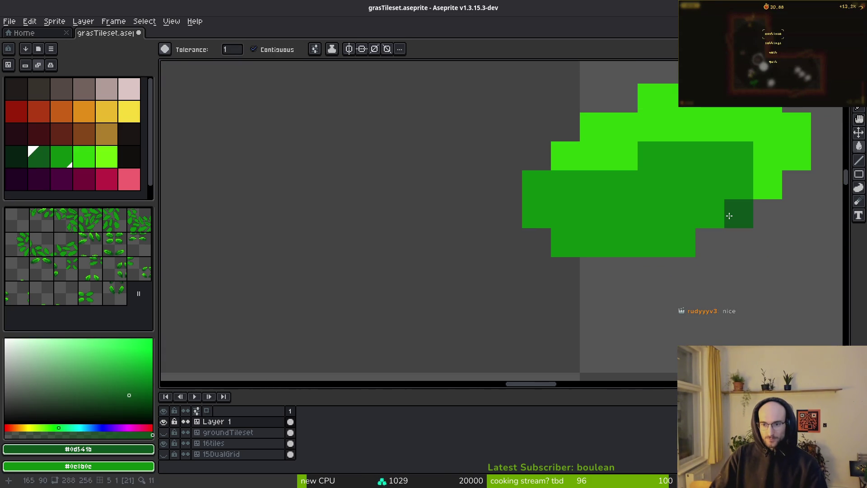
pyautogui.press('b')
pyautogui.moveTo(718, 214)
pyautogui.mouseDown()
pyautogui.moveTo(677, 235)
pyautogui.moveTo(565, 243)
pyautogui.mouseUp()
pyautogui.click(624, 218)
pyautogui.moveTo(625, 218)
pyautogui.mouseDown()
pyautogui.moveTo(542, 190)
pyautogui.moveTo(524, 200)
pyautogui.mouseUp()
pyautogui.scroll(-1, 587, 316)
pyautogui.scroll(1, 613, 296)
pyautogui.scroll(-1, 613, 296)
pyautogui.scroll(2, 673, 234)
pyautogui.moveTo(637, 185)
pyautogui.mouseDown()
pyautogui.moveTo(575, 271)
pyautogui.moveTo(408, 260)
pyautogui.moveTo(565, 266)
pyautogui.moveTo(482, 240)
pyautogui.moveTo(338, 236)
pyautogui.moveTo(555, 259)
pyautogui.moveTo(497, 217)
pyautogui.moveTo(501, 185)
pyautogui.moveTo(467, 164)
pyautogui.moveTo(435, 161)
pyautogui.mouseUp()
# Add mid-green pixels and a dark-green stroke down the leaf's centre
pyautogui.scroll(-2, 592, 286)
pyautogui.scroll(1, 511, 258)
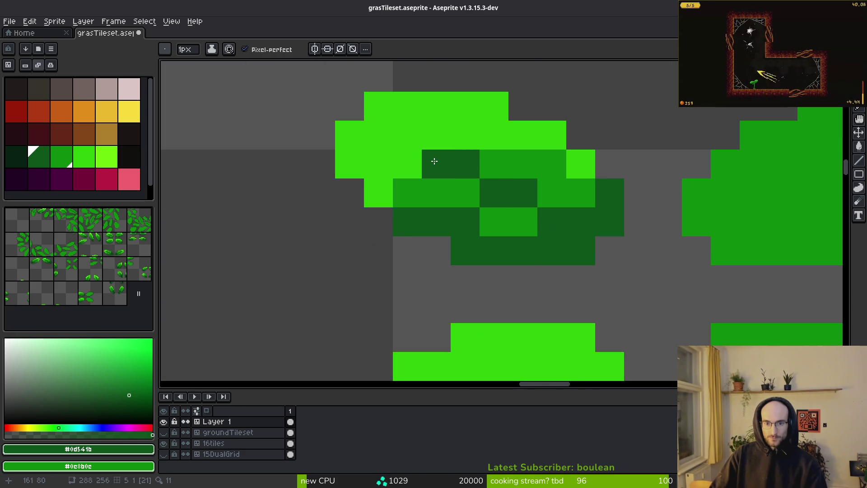
pyautogui.keyDown('alt'); pyautogui.click(488, 155); pyautogui.keyUp('alt')
pyautogui.click(377, 136)
pyautogui.scroll(-2, 523, 192)
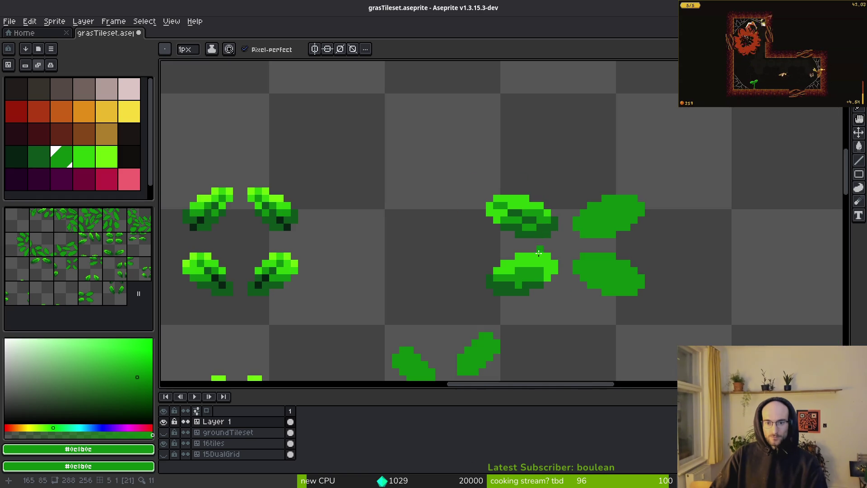
pyautogui.scroll(2, 561, 207)
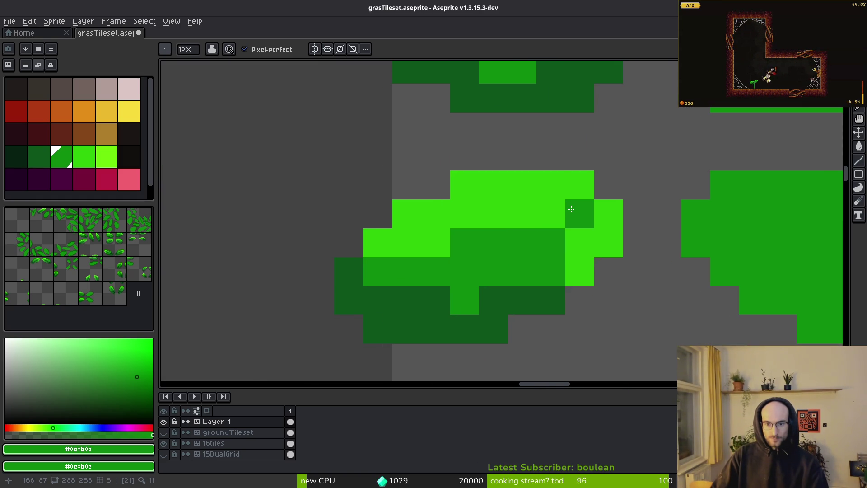
pyautogui.keyDown('alt'); pyautogui.click(499, 306); pyautogui.keyUp('alt')
pyautogui.click(548, 246)
pyautogui.rightClick(515, 261)
pyautogui.moveTo(515, 244)
pyautogui.mouseDown()
pyautogui.moveTo(480, 271)
pyautogui.moveTo(452, 271)
pyautogui.moveTo(479, 353)
pyautogui.mouseUp()
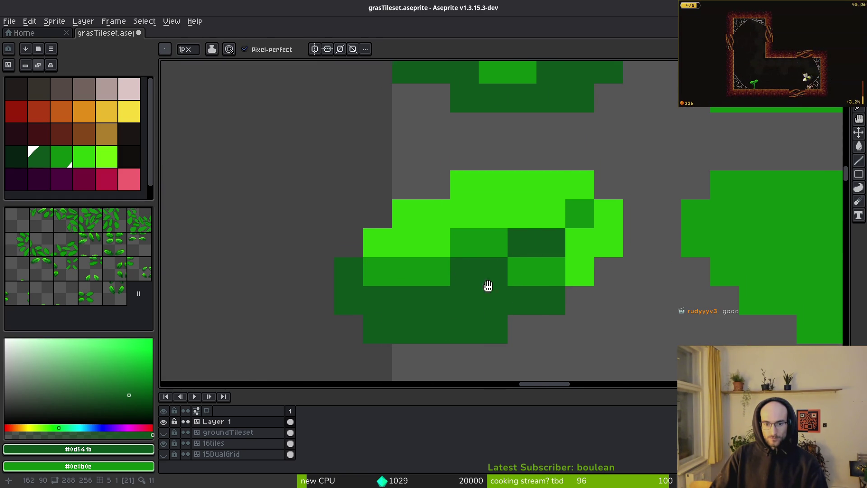
pyautogui.scroll(-2, 562, 293)
pyautogui.scroll(3, 551, 271)
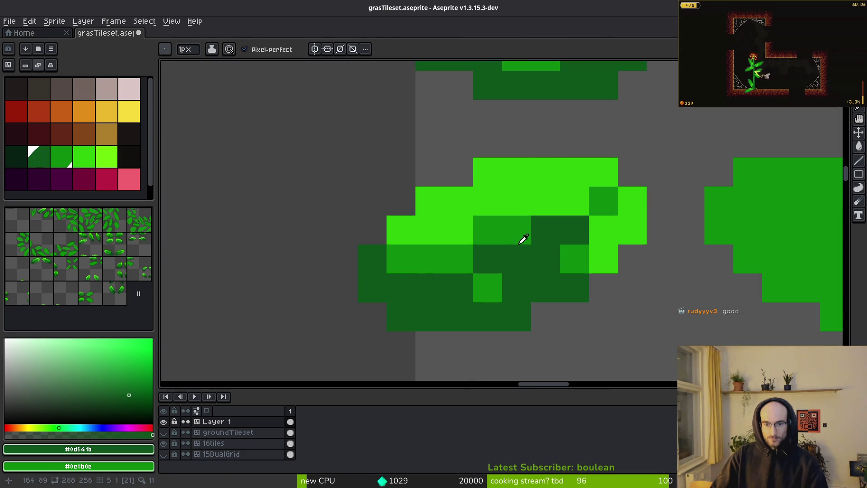
pyautogui.keyDown('alt'); pyautogui.click(571, 209); pyautogui.keyUp('alt')
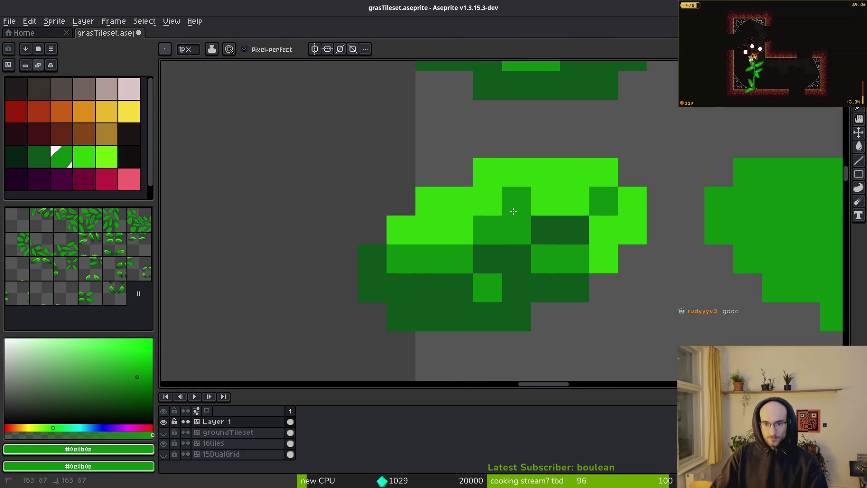
pyautogui.scroll(-3, 513, 211)
pyautogui.scroll(2, 548, 248)
pyautogui.scroll(-6, 532, 209)
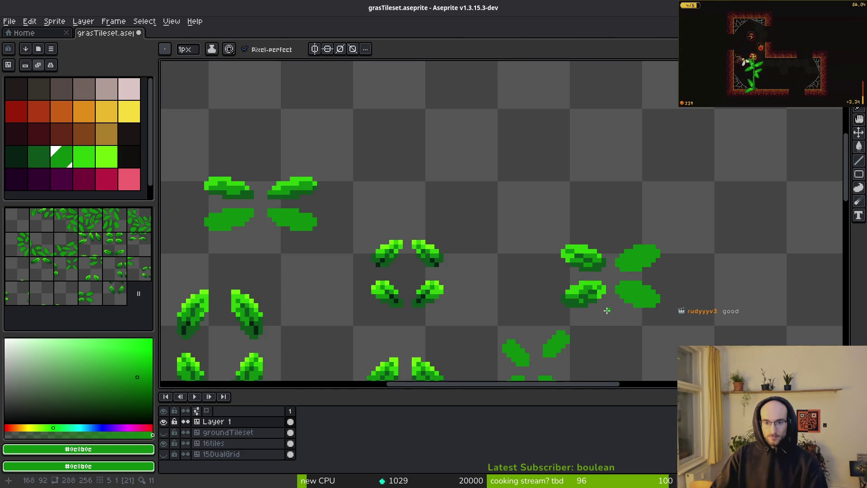
pyautogui.scroll(5, 553, 276)
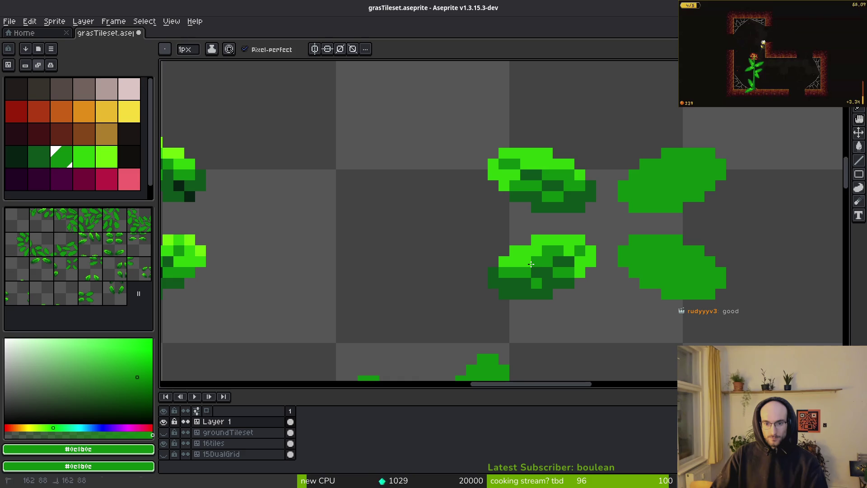
pyautogui.scroll(-5, 591, 285)
pyautogui.scroll(-1, 603, 303)
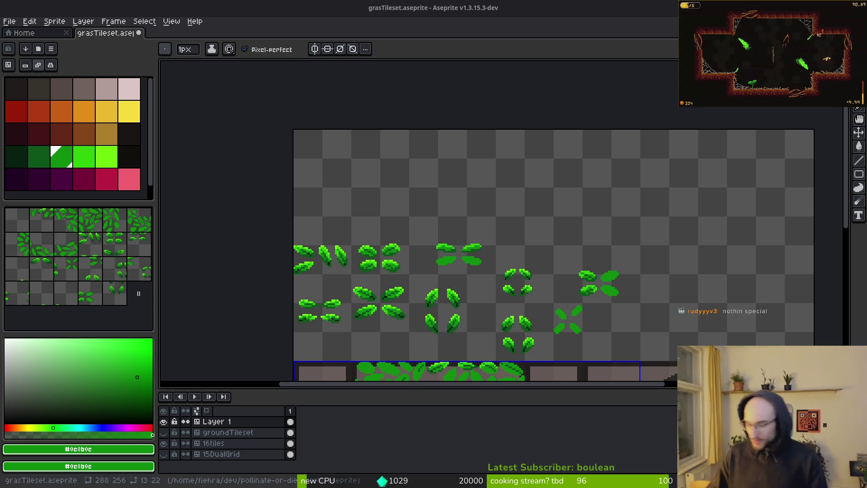
# Switch from Aseprite to the Godot editor showing the player.tscn scene
pyautogui.hotkey('alt', 'Tab')
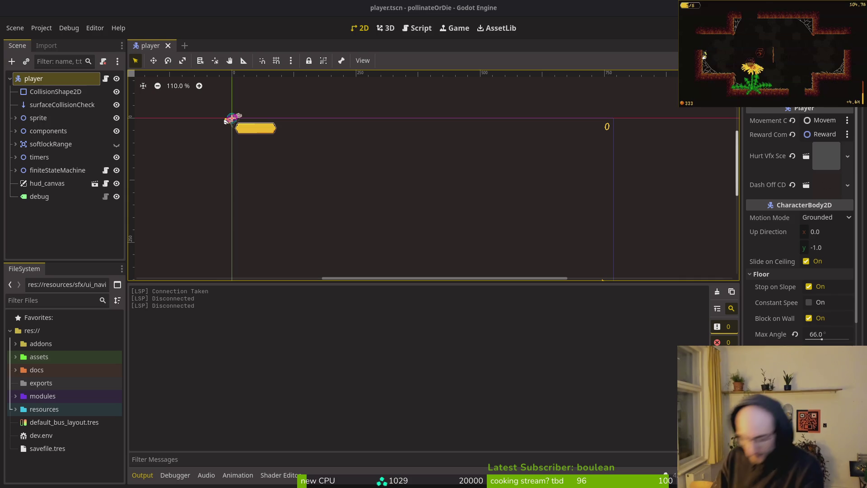
# Drag the Output panel splitter down to enlarge the 2D view, then return to Aseprite
pyautogui.press('Escape')
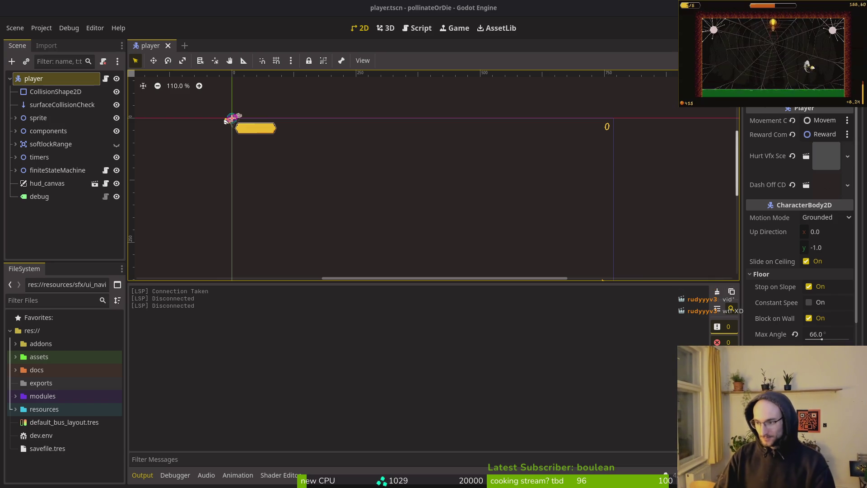
pyautogui.scroll(-4, 283, 161)
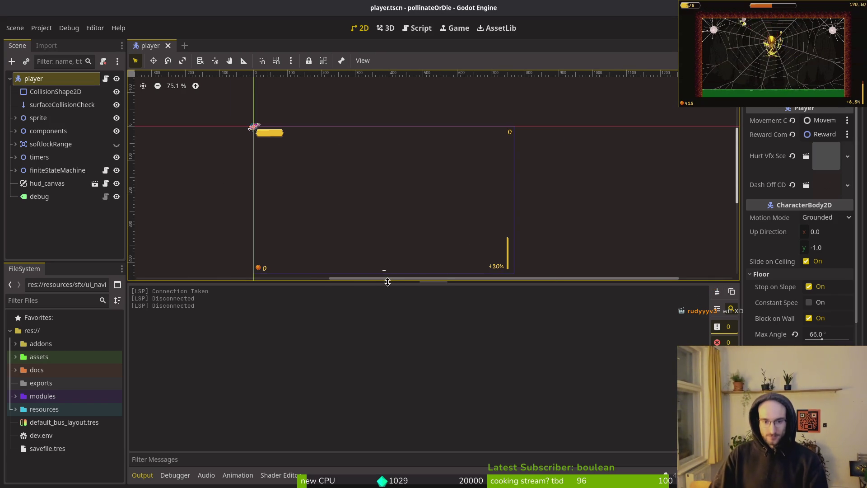
pyautogui.moveTo(387, 282); pyautogui.dragTo(403, 402)
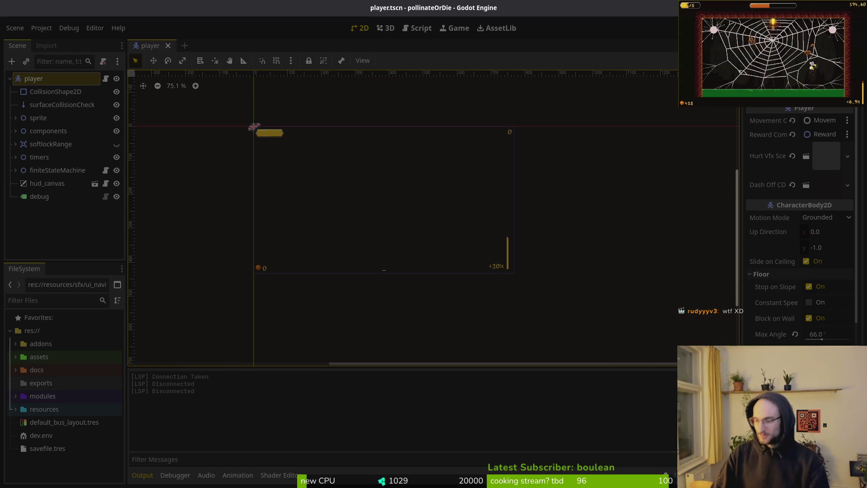
pyautogui.hotkey('alt', 'Tab')
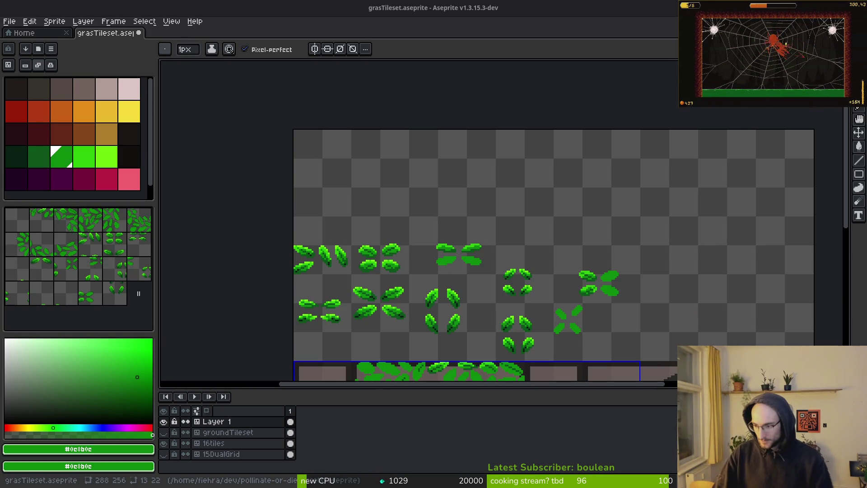
pyautogui.scroll(-2, 462, 273)
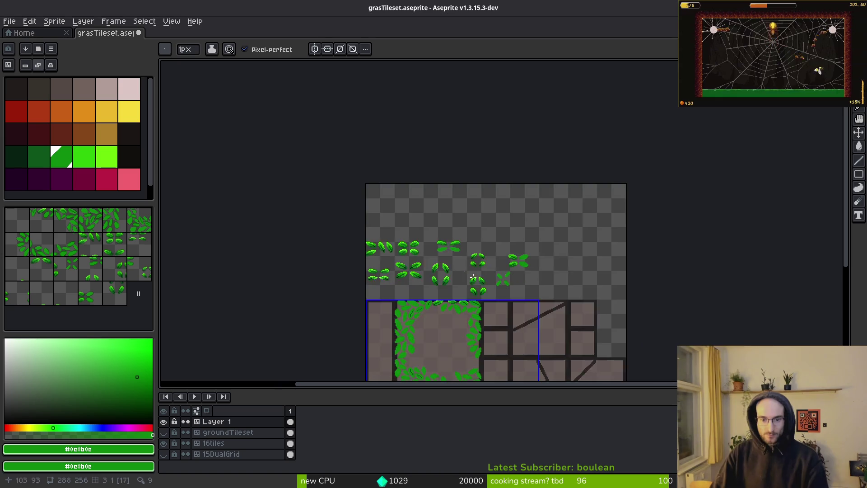
pyautogui.scroll(6, 582, 257)
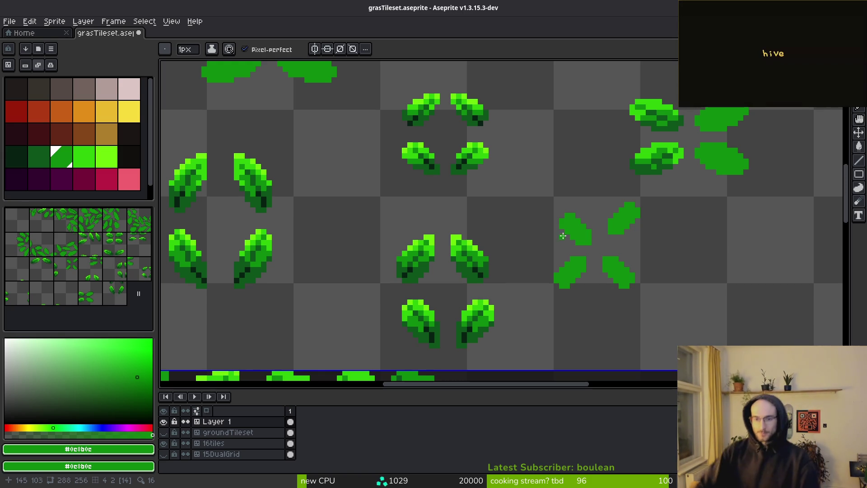
# Pick lime #6cff0a and dot highlight pixels along the upper leaf edges
pyautogui.scroll(4, 677, 198)
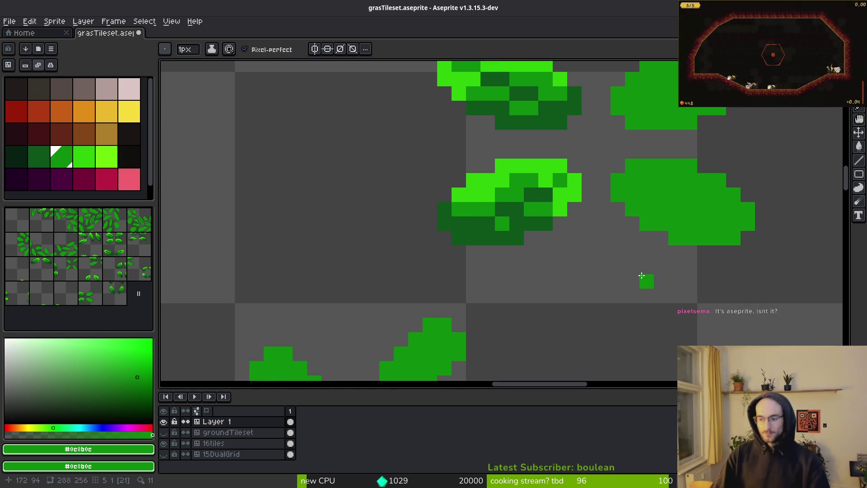
pyautogui.scroll(-2, 573, 279)
pyautogui.hscroll(-2, 573, 278)
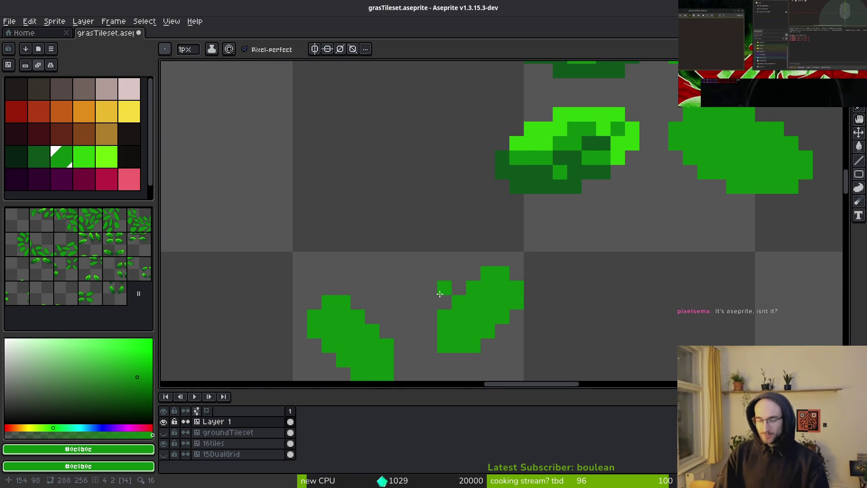
pyautogui.scroll(-1, 460, 297)
pyautogui.scroll(3, 416, 288)
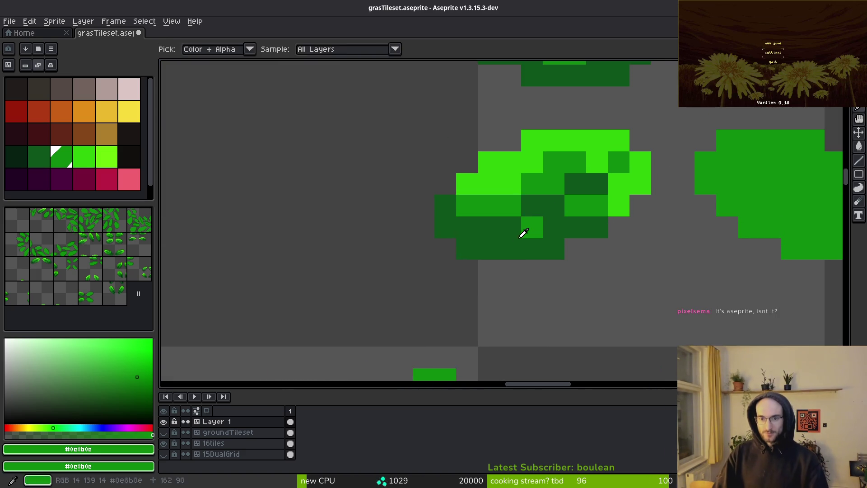
pyautogui.keyDown('alt'); pyautogui.click(530, 230); pyautogui.keyUp('alt')
pyautogui.scroll(-3, 583, 223)
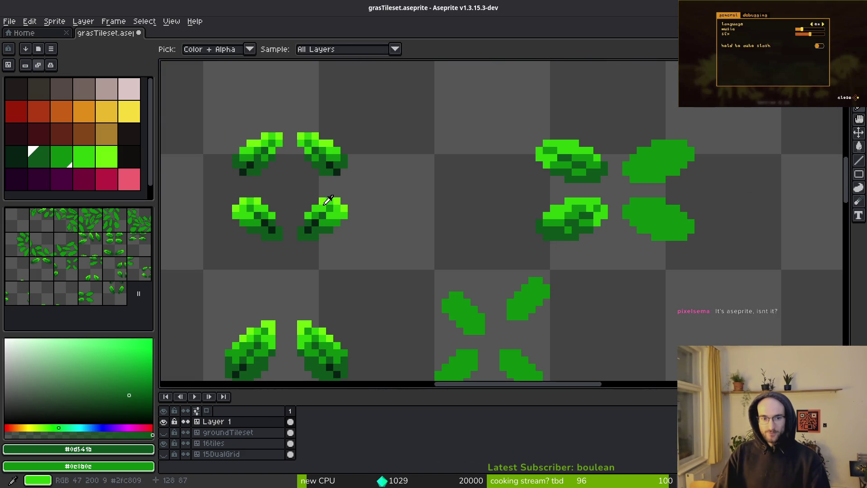
pyautogui.keyDown('alt'); pyautogui.click(326, 202); pyautogui.keyUp('alt')
pyautogui.scroll(5, 564, 194)
pyautogui.click(348, 176)
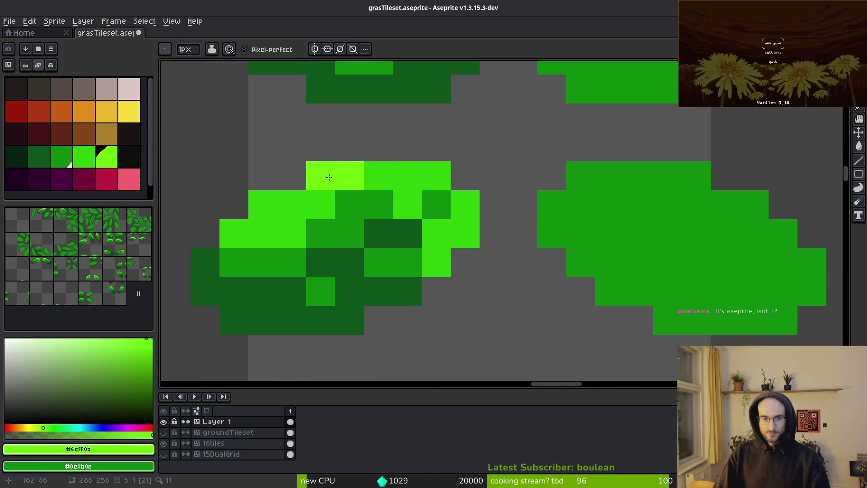
pyautogui.click(309, 179)
pyautogui.click(267, 201)
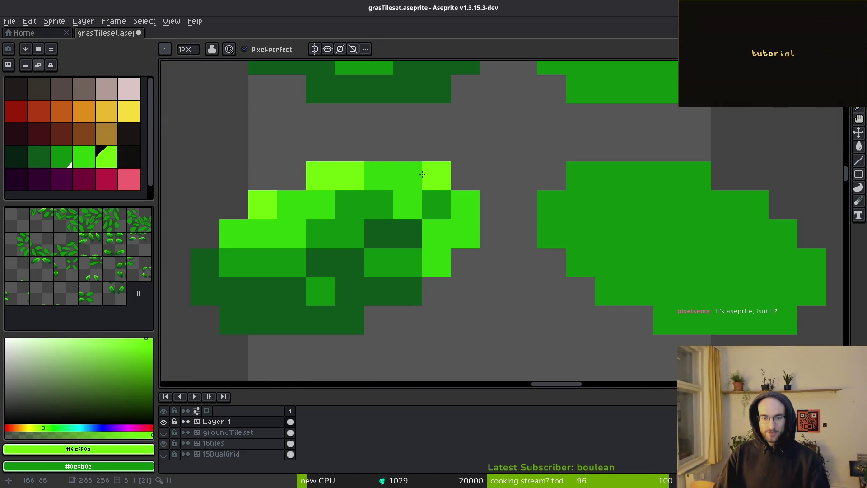
pyautogui.click(406, 175)
pyautogui.click(465, 204)
# Paint lime highlights across the leaves' top row, then marquee the upper-right leaf pair
pyautogui.scroll(-3, 522, 229)
pyautogui.scroll(2, 490, 212)
pyautogui.scroll(1, 490, 213)
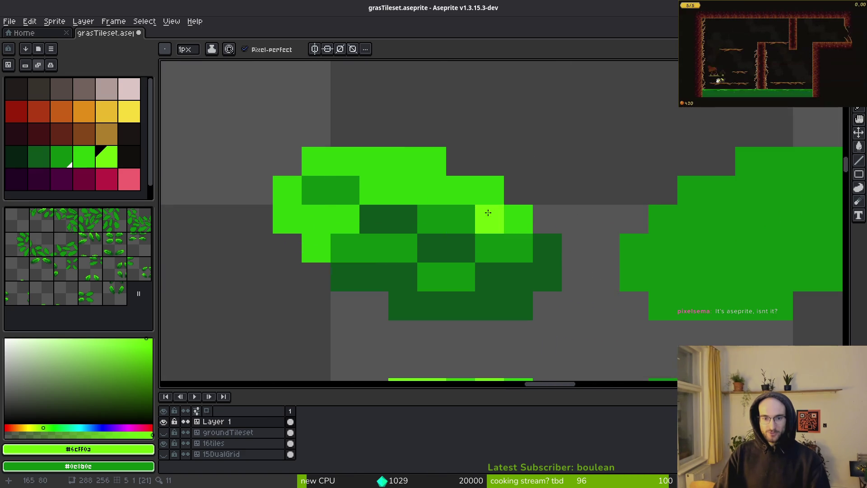
pyautogui.click(316, 161)
pyautogui.click(292, 183)
pyautogui.click(346, 160)
pyautogui.click(374, 161)
pyautogui.click(402, 160)
pyautogui.click(423, 163)
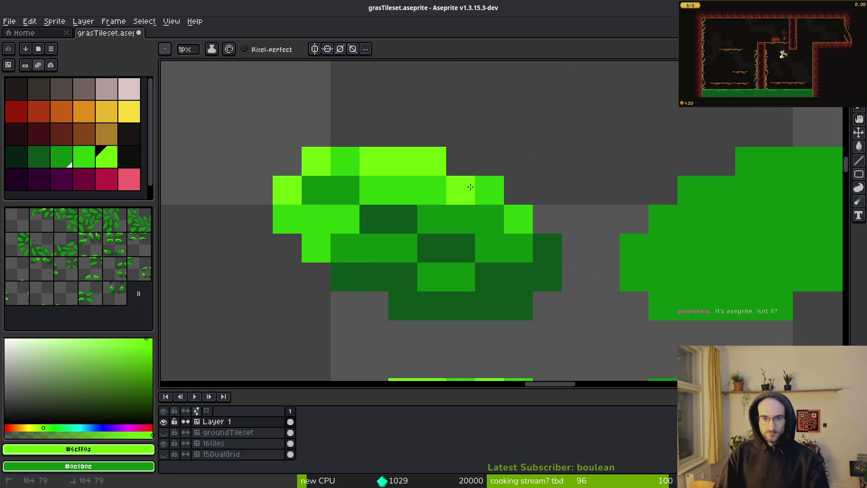
pyautogui.scroll(-6, 470, 186)
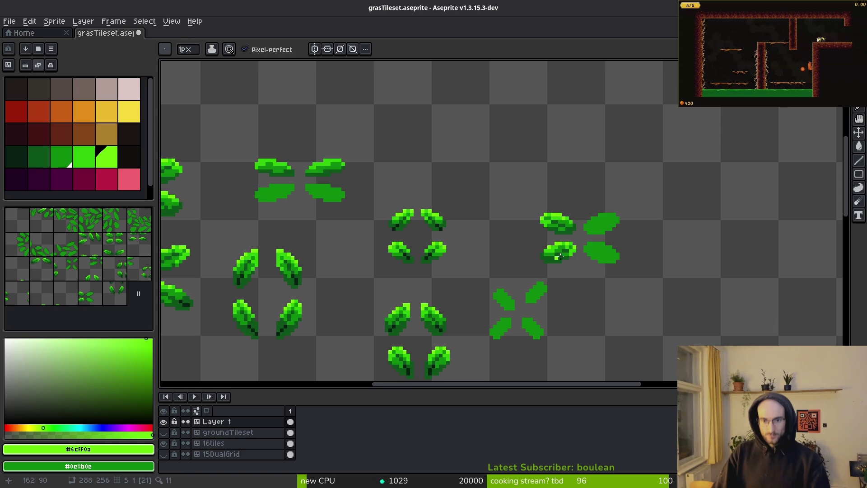
pyautogui.scroll(4, 558, 258)
pyautogui.press('m')
pyautogui.moveTo(359, 113)
pyautogui.mouseDown()
pyautogui.moveTo(483, 248)
pyautogui.moveTo(465, 226)
pyautogui.moveTo(606, 227)
pyautogui.moveTo(586, 226)
pyautogui.mouseUp()
# Drop the moved leaf copies, save, and nudge the top-right and top-left leaves onto the grid
pyautogui.click(376, 174)
pyautogui.hotkey('ctrl', 's')
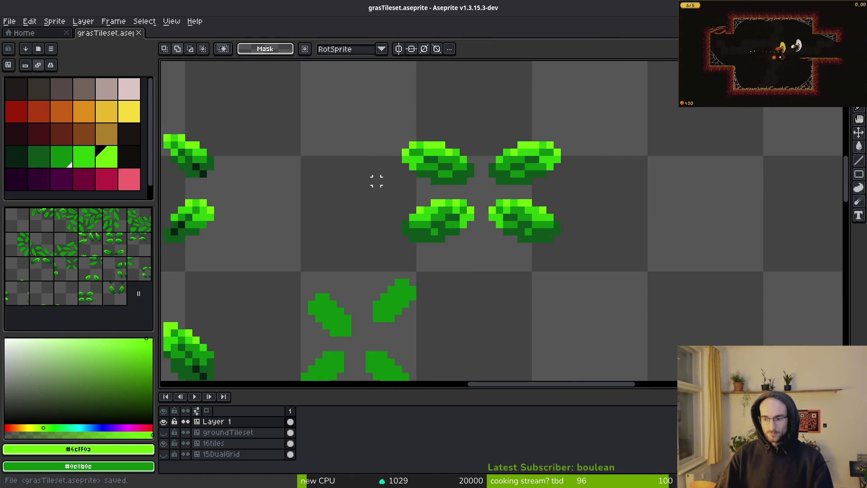
pyautogui.scroll(-2, 451, 203)
pyautogui.hscroll(-2, 452, 203)
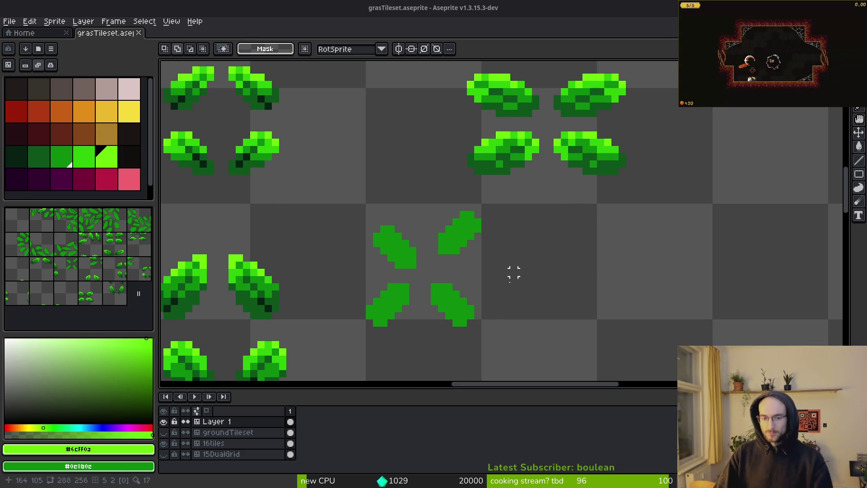
pyautogui.scroll(-1, 506, 271)
pyautogui.scroll(1, 532, 285)
pyautogui.moveTo(481, 155); pyautogui.dragTo(550, 228)
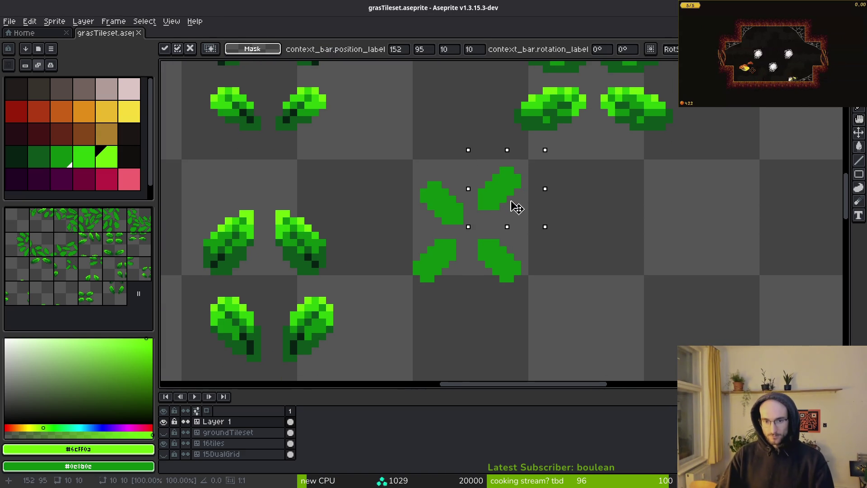
pyautogui.moveTo(517, 204); pyautogui.dragTo(509, 218)
pyautogui.moveTo(413, 153)
pyautogui.mouseDown()
pyautogui.moveTo(452, 228)
pyautogui.moveTo(464, 230)
pyautogui.moveTo(451, 225)
pyautogui.mouseUp()
pyautogui.moveTo(381, 171); pyautogui.dragTo(458, 227)
pyautogui.hotkey('ctrl', 'd')
# Highlight the top-left leaf bright green and shade its lower-right with dark green #0d541b
pyautogui.scroll(1, 459, 226)
pyautogui.scroll(1, 442, 225)
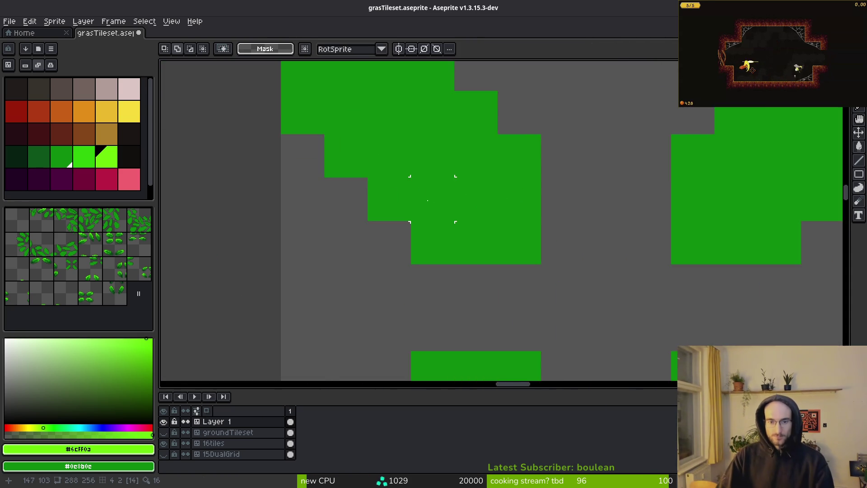
pyautogui.scroll(-1, 458, 228)
pyautogui.press('i')
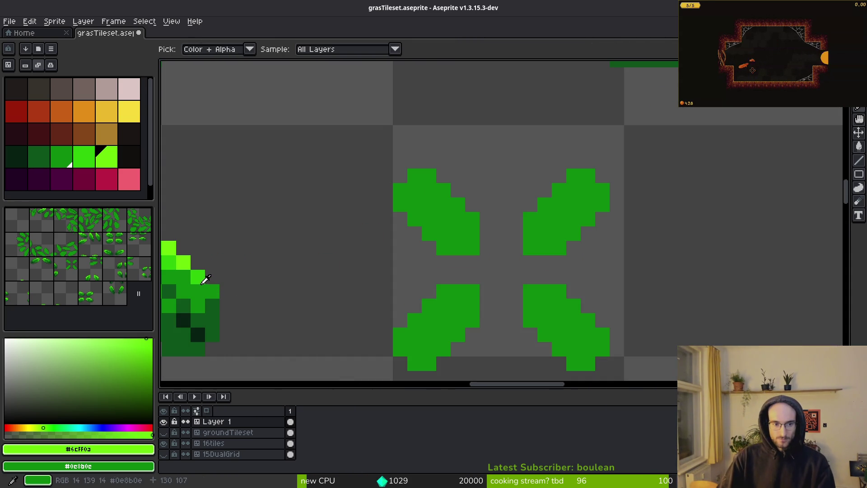
pyautogui.click(199, 274)
pyautogui.press('b')
pyautogui.moveTo(443, 190); pyautogui.dragTo(401, 191)
pyautogui.hotkey('ctrl', 'z')
pyautogui.click(418, 199)
pyautogui.click(473, 219)
pyautogui.click(443, 205)
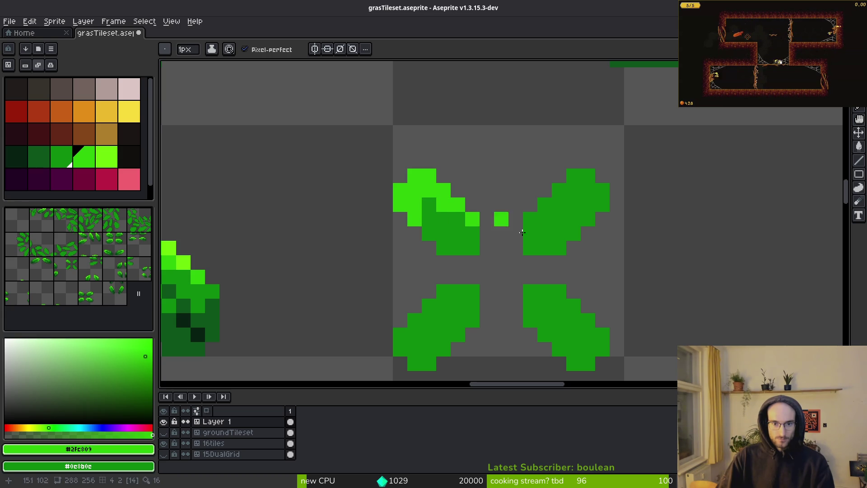
pyautogui.press('[')
pyautogui.press('[')
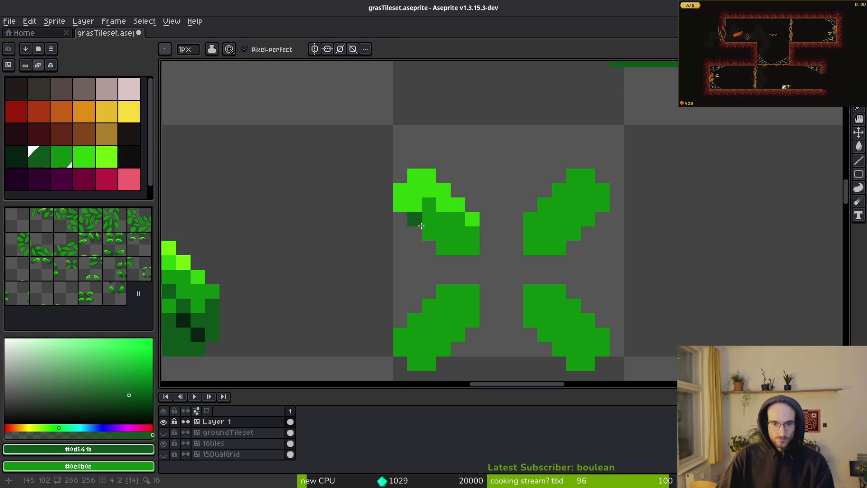
pyautogui.moveTo(448, 241)
pyautogui.mouseDown()
pyautogui.moveTo(472, 235)
pyautogui.moveTo(472, 219)
pyautogui.mouseUp()
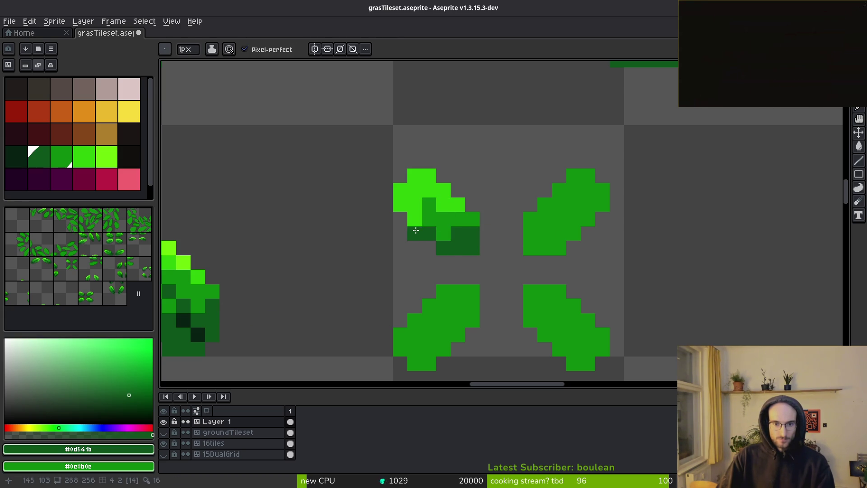
pyautogui.rightClick(423, 219)
pyautogui.rightClick(444, 204)
pyautogui.rightClick(414, 205)
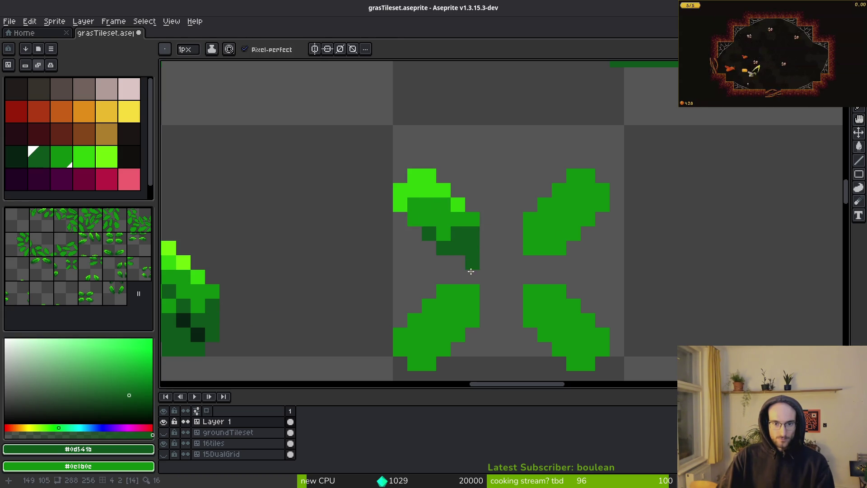
# Shade the lower-left leaf dark green and add bright green highlights, restoring some mid-green pixels
pyautogui.scroll(1, 457, 238)
pyautogui.scroll(1, 457, 238)
pyautogui.click(419, 225)
pyautogui.click(484, 194)
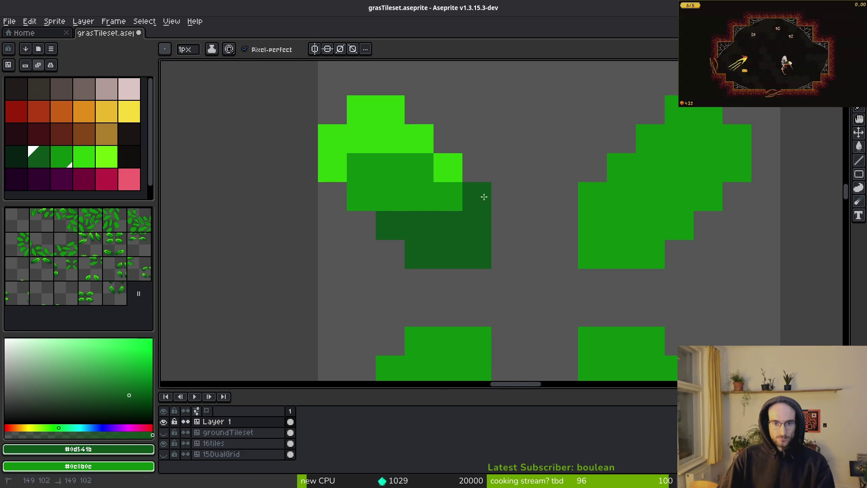
pyautogui.scroll(-5, 542, 279)
pyautogui.scroll(6, 550, 251)
pyautogui.scroll(-1, 465, 244)
pyautogui.scroll(-1, 497, 235)
pyautogui.scroll(1, 562, 234)
pyautogui.moveTo(429, 264)
pyautogui.mouseDown()
pyautogui.moveTo(472, 284)
pyautogui.moveTo(463, 301)
pyautogui.moveTo(505, 267)
pyautogui.moveTo(518, 235)
pyautogui.moveTo(471, 240)
pyautogui.moveTo(453, 263)
pyautogui.mouseUp()
pyautogui.scroll(2, 501, 267)
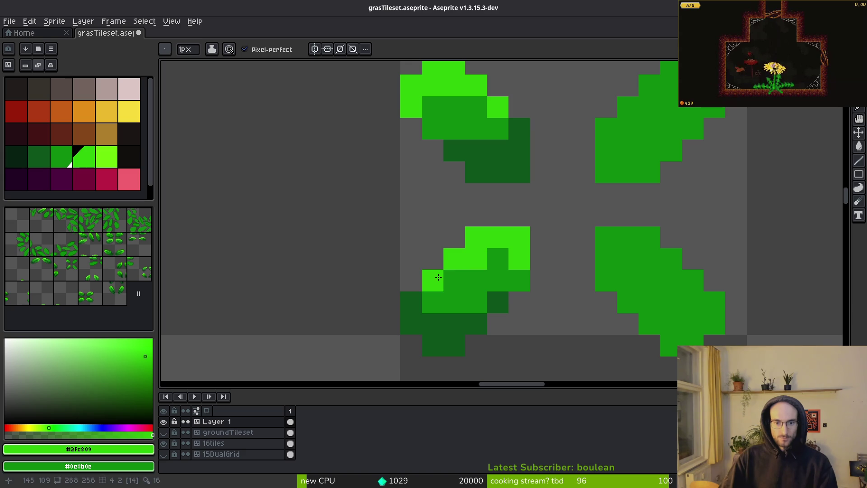
pyautogui.click(519, 280)
pyautogui.scroll(-3, 584, 302)
pyautogui.scroll(2, 582, 312)
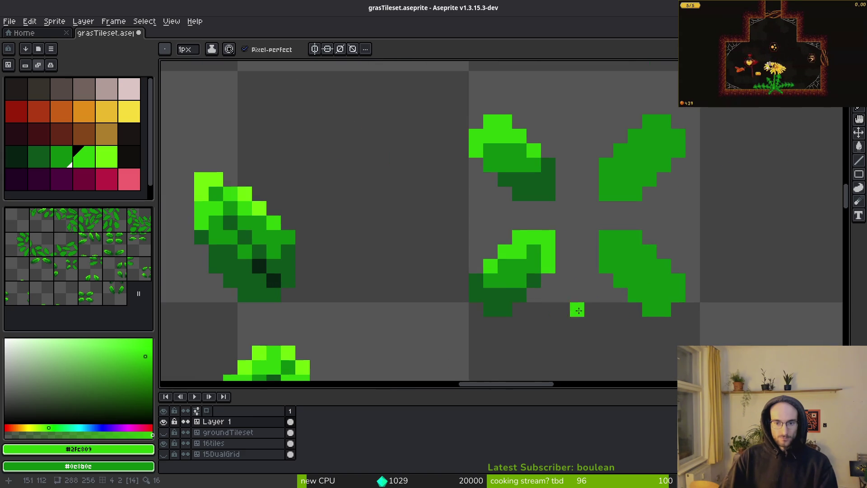
pyautogui.hotkey('ctrl', 'z')
pyautogui.rightClick(519, 251)
pyautogui.click(534, 251)
pyautogui.scroll(-2, 534, 254)
pyautogui.scroll(2, 533, 254)
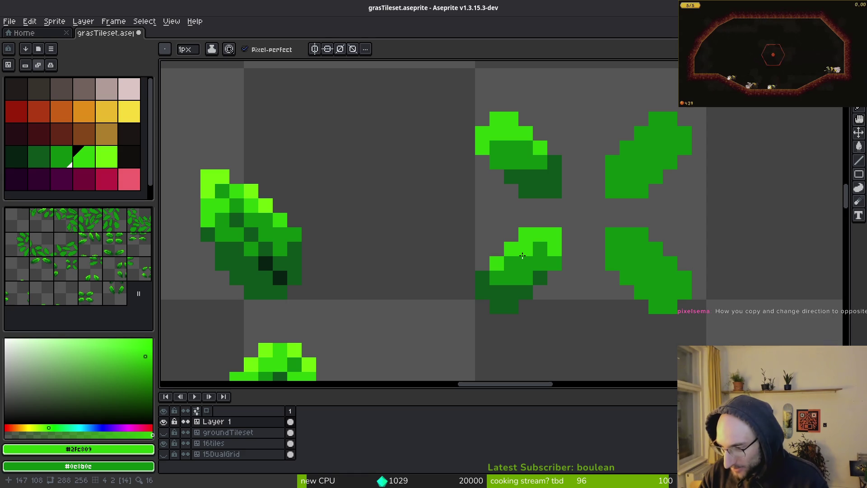
pyautogui.click(476, 274)
pyautogui.moveTo(476, 273); pyautogui.dragTo(466, 331)
pyautogui.press('m')
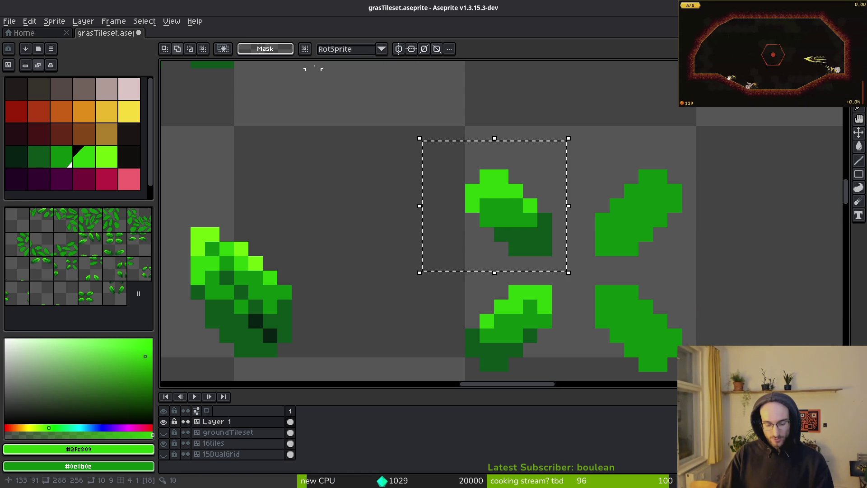
# Trial-mirror the selected leaf with Shift+H and test-rotate the top-middle clump
pyautogui.hotkey('shift', 'h')
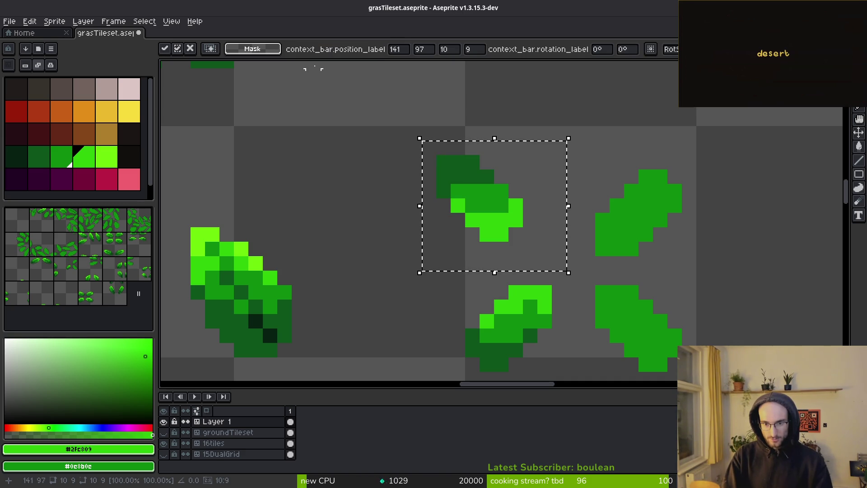
pyautogui.hotkey('shift', 'h')
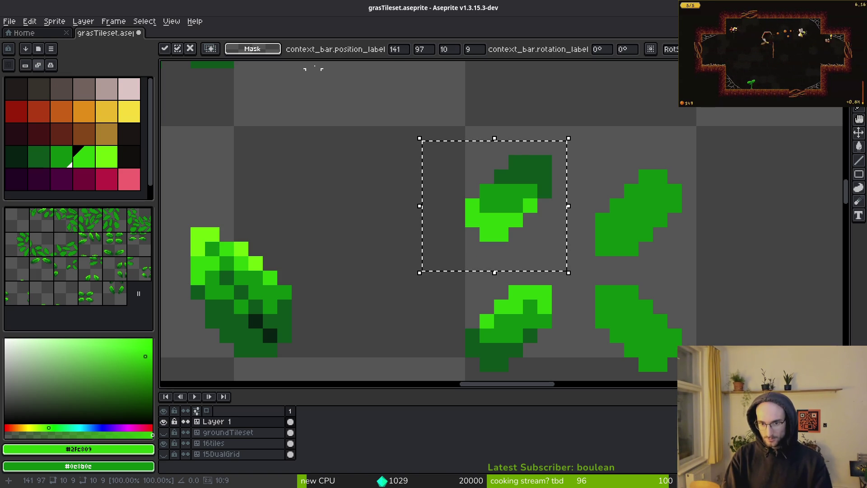
pyautogui.hotkey('shift', 'h')
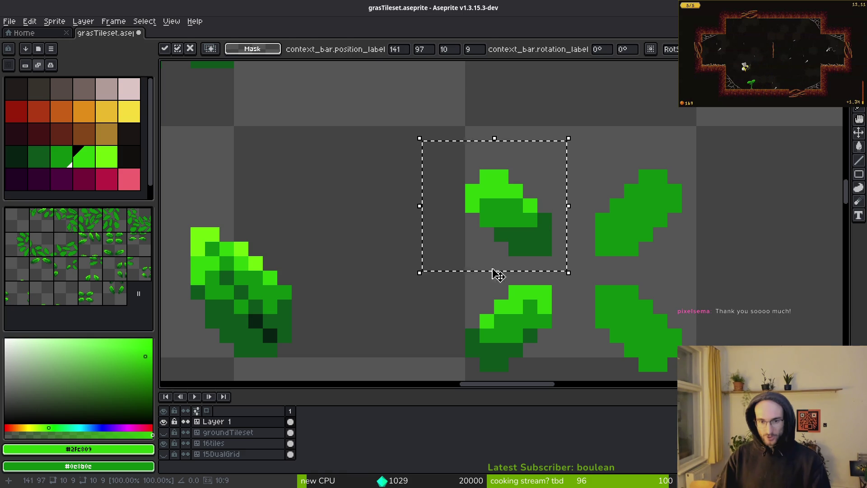
pyautogui.press('Return')
pyautogui.scroll(-2, 510, 257)
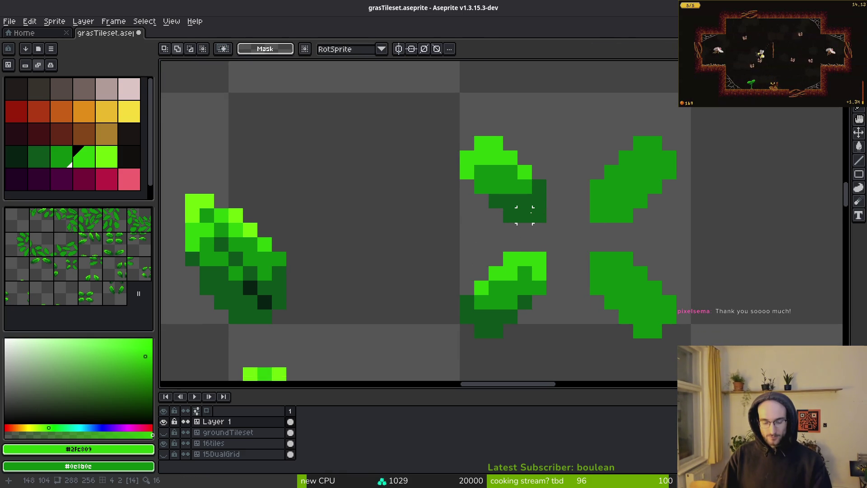
pyautogui.moveTo(415, 106)
pyautogui.mouseDown()
pyautogui.moveTo(570, 230)
pyautogui.moveTo(564, 238)
pyautogui.mouseUp()
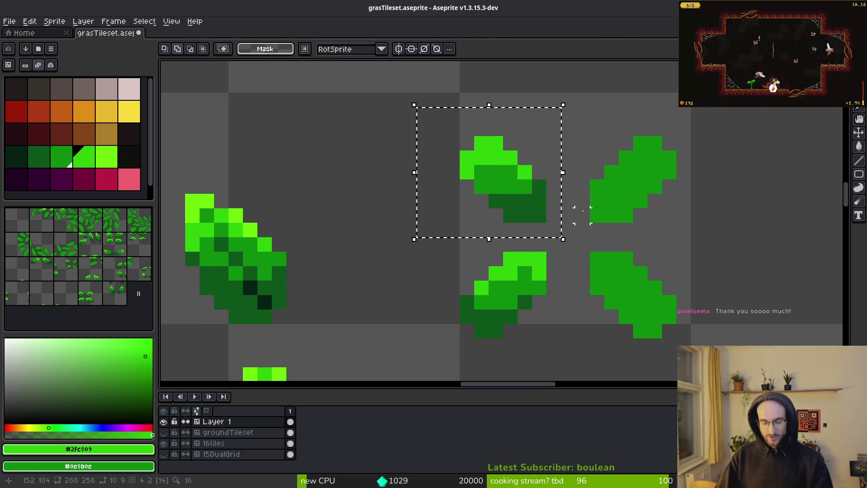
pyautogui.moveTo(596, 201)
pyautogui.mouseDown()
pyautogui.moveTo(587, 149)
pyautogui.moveTo(583, 213)
pyautogui.moveTo(592, 163)
pyautogui.moveTo(568, 215)
pyautogui.moveTo(572, 244)
pyautogui.moveTo(551, 202)
pyautogui.moveTo(567, 135)
pyautogui.moveTo(384, 212)
pyautogui.moveTo(499, 233)
pyautogui.moveTo(357, 198)
pyautogui.mouseUp()
pyautogui.scroll(2, 432, 181)
pyautogui.moveTo(432, 181)
pyautogui.mouseDown()
pyautogui.moveTo(532, 228)
pyautogui.moveTo(519, 226)
pyautogui.mouseUp()
pyautogui.press('Return')
# Move a rotated clump copy and turn the left clump a quarter turn up-right
pyautogui.moveTo(229, 163)
pyautogui.mouseDown()
pyautogui.moveTo(384, 269)
pyautogui.moveTo(393, 271)
pyautogui.moveTo(402, 251)
pyautogui.mouseUp()
pyautogui.moveTo(289, 244)
pyautogui.mouseDown()
pyautogui.moveTo(374, 128)
pyautogui.moveTo(507, 150)
pyautogui.moveTo(406, 101)
pyautogui.mouseUp()
pyautogui.press('Return')
pyautogui.moveTo(252, 209); pyautogui.dragTo(409, 337)
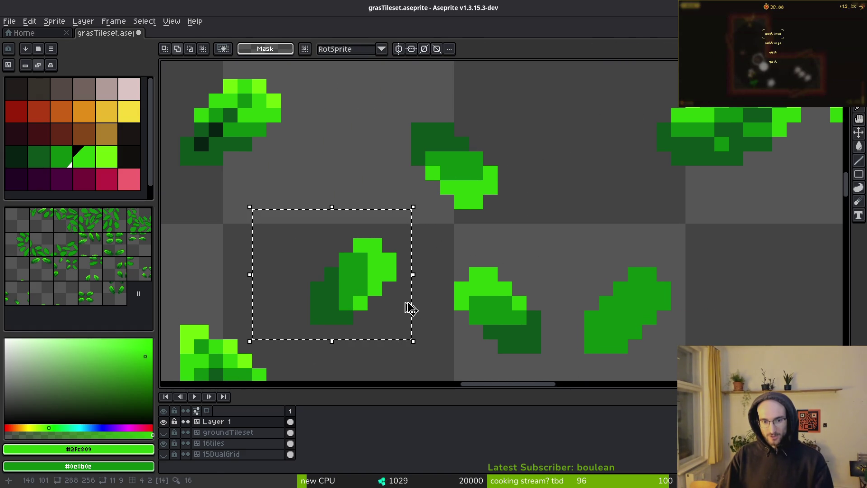
pyautogui.hotkey('shift', 'r')
pyautogui.moveTo(352, 253); pyautogui.dragTo(573, 130)
pyautogui.press('Return')
# Select the upper and lower trial clumps and delete them
pyautogui.moveTo(365, 62); pyautogui.dragTo(587, 211)
pyautogui.moveTo(237, 209)
pyautogui.mouseDown()
pyautogui.moveTo(423, 350)
pyautogui.moveTo(425, 339)
pyautogui.mouseUp()
pyautogui.press('Delete')
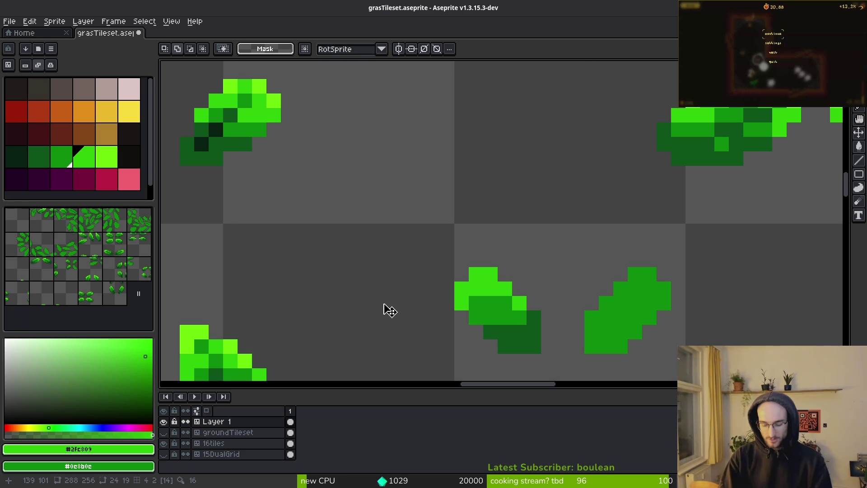
pyautogui.scroll(-3, 398, 293)
pyautogui.hscroll(2, 397, 293)
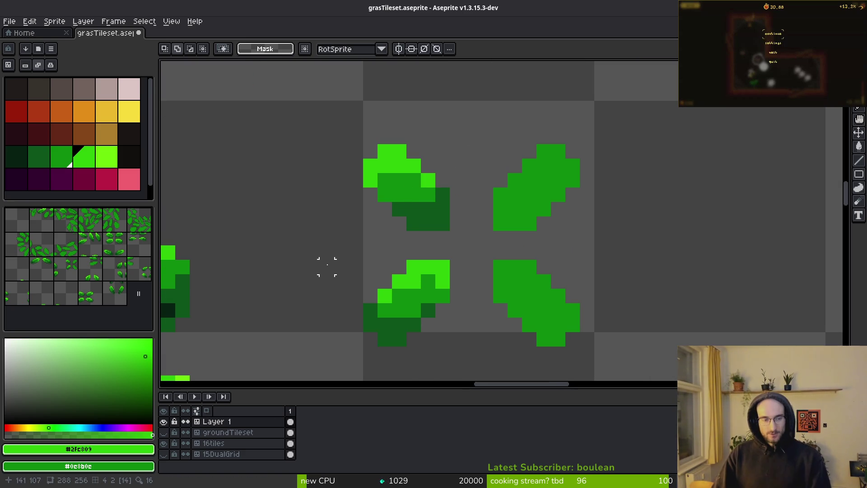
pyautogui.scroll(-1, 355, 281)
pyautogui.click(18, 22)
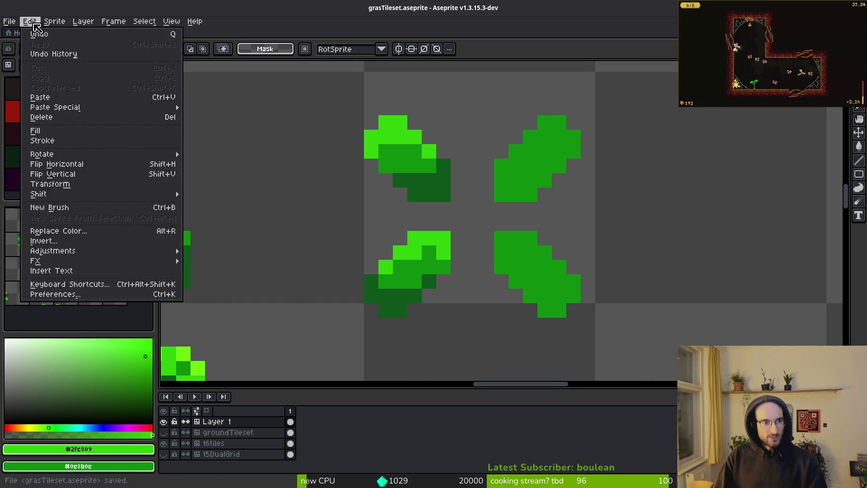
pyautogui.click(75, 283)
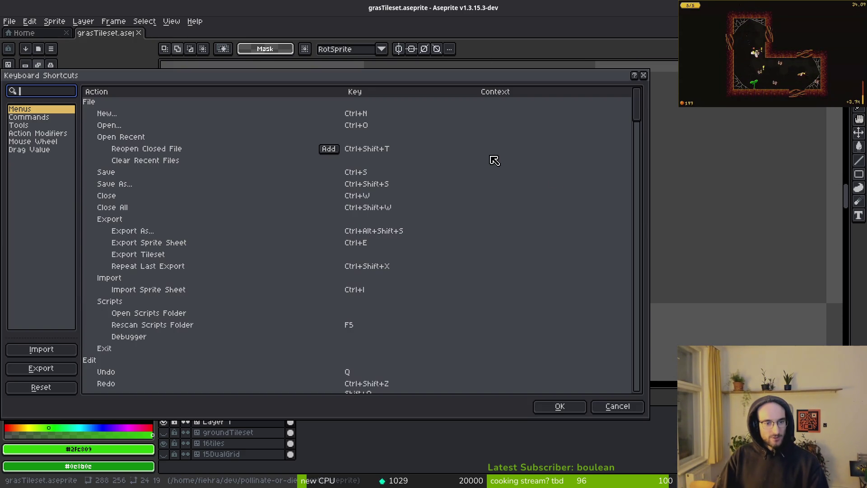
pyautogui.write('flip')
pyautogui.moveTo(435, 110)
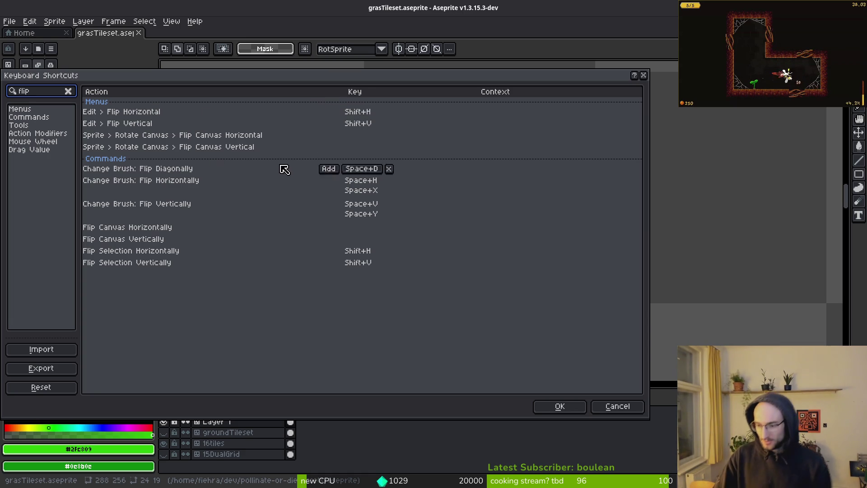
pyautogui.moveTo(423, 188)
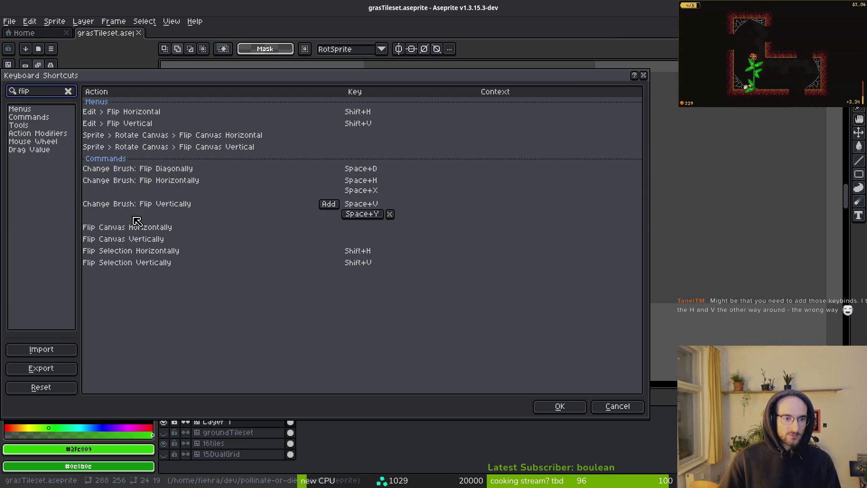
pyautogui.press('Escape')
pyautogui.scroll(1, 616, 135)
pyautogui.moveTo(479, 177); pyautogui.dragTo(546, 230)
pyautogui.scroll(2, 580, 162)
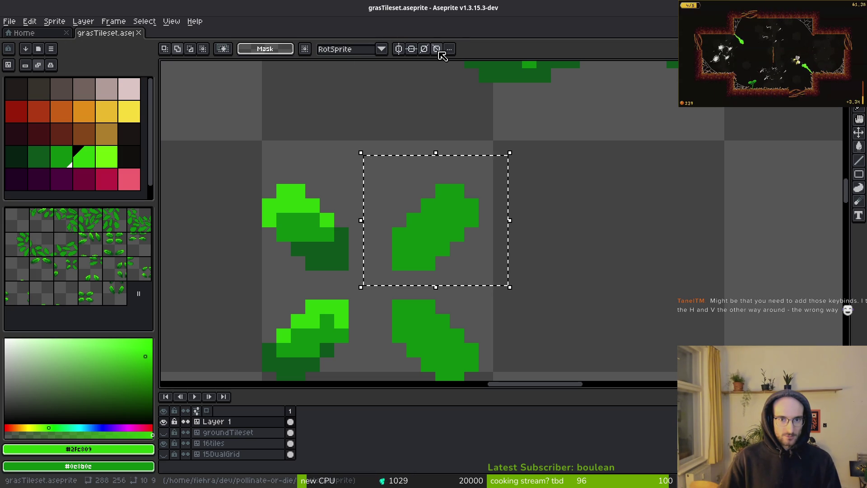
pyautogui.click(29, 22)
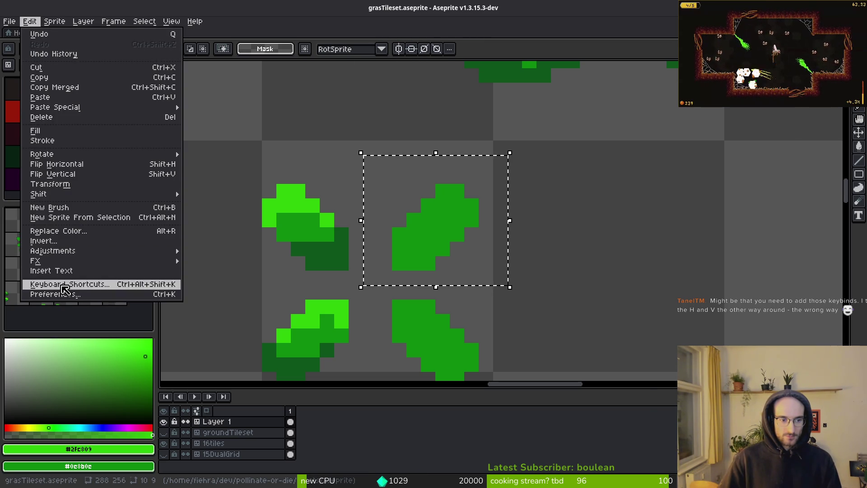
pyautogui.click(69, 286)
pyautogui.write('flip')
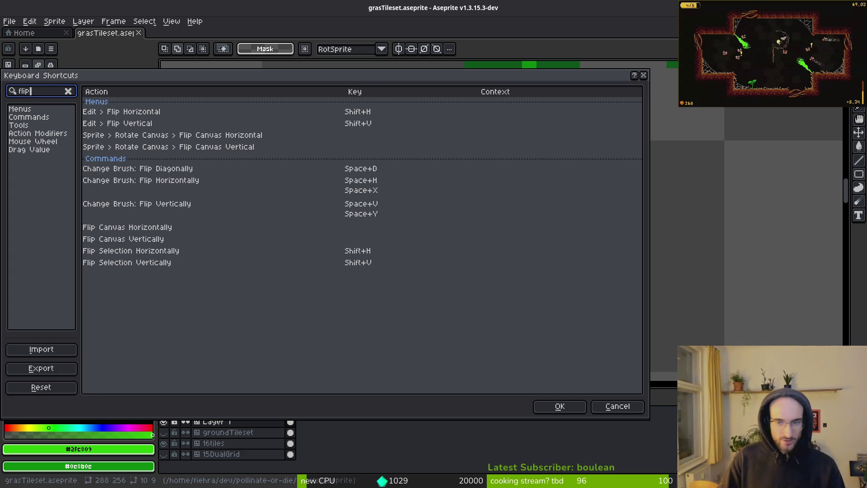
pyautogui.click(642, 79)
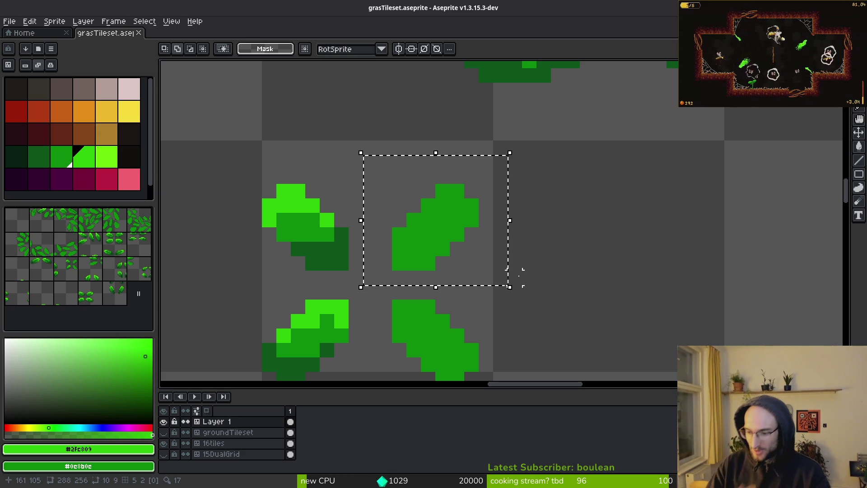
# Deselect the right leaf and sample lime green #6cff0a from the leaves as the drawing colour
pyautogui.click(558, 116)
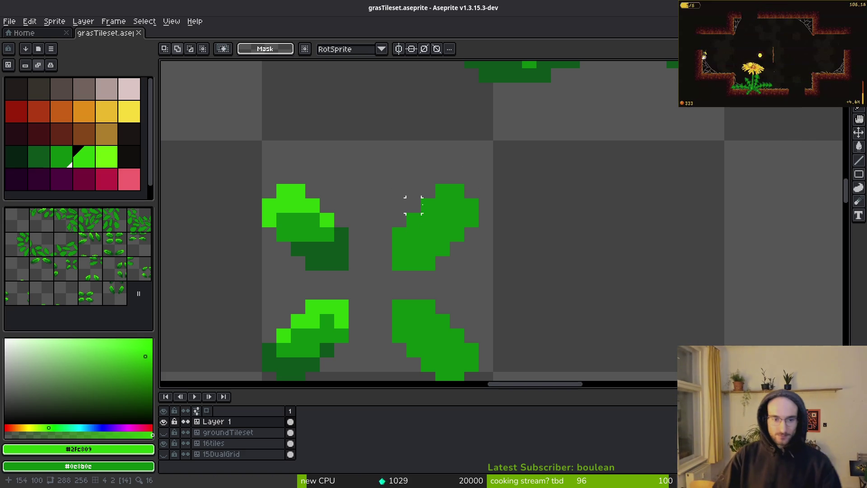
pyautogui.scroll(-2, 412, 188)
pyautogui.scroll(2, 465, 160)
pyautogui.press('i')
pyautogui.click(193, 229)
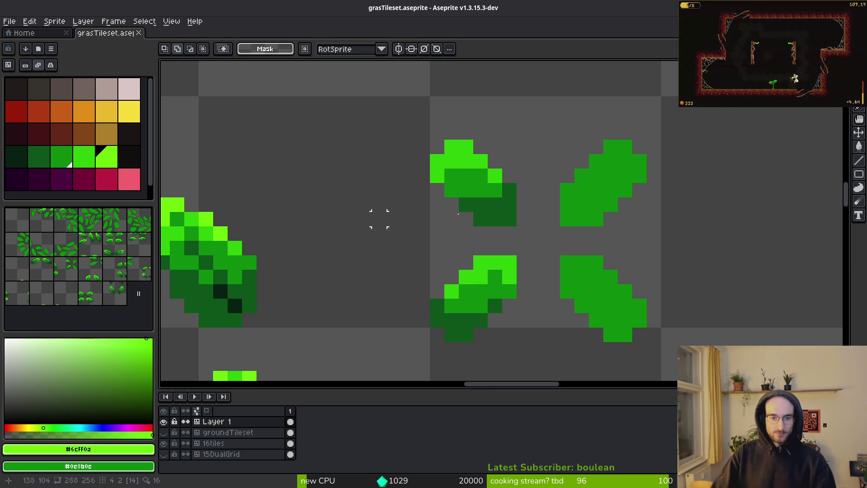
# Paint two lime #6cff0a highlight pixels on the small diagonal leaf
pyautogui.press('b')
pyautogui.scroll(2, 457, 192)
pyautogui.click(457, 193)
pyautogui.click(438, 195)
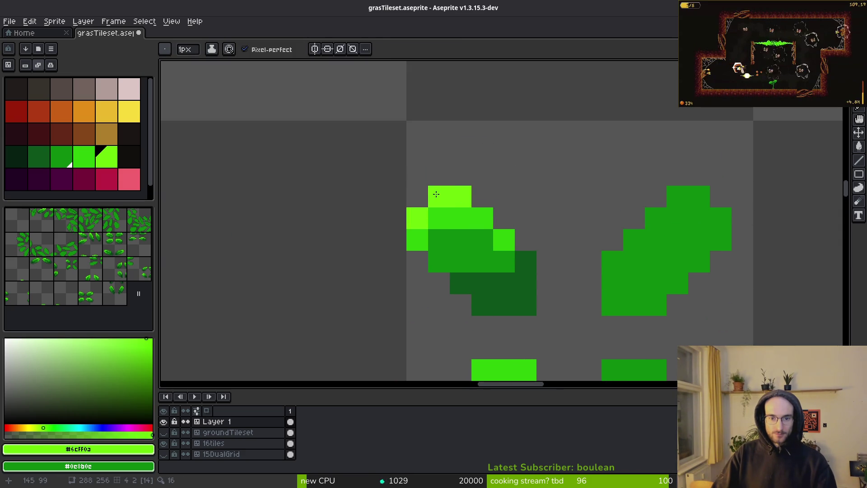
pyautogui.scroll(-2, 601, 245)
pyautogui.scroll(1, 601, 244)
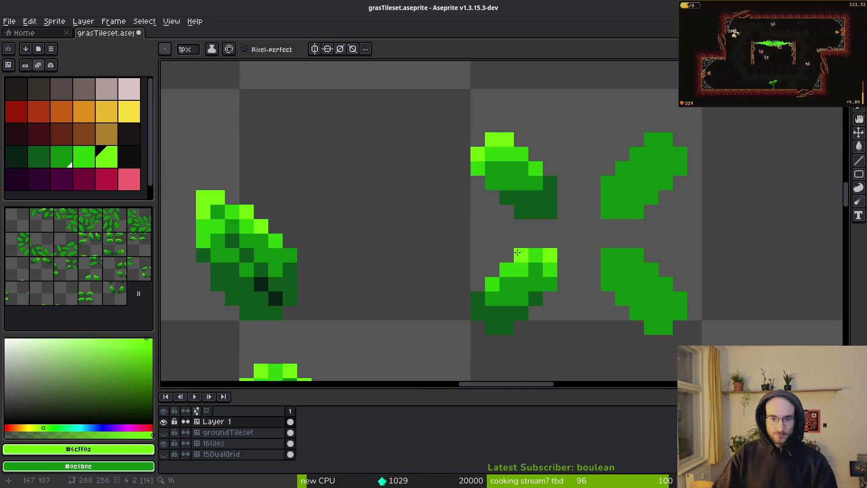
pyautogui.scroll(-3, 548, 243)
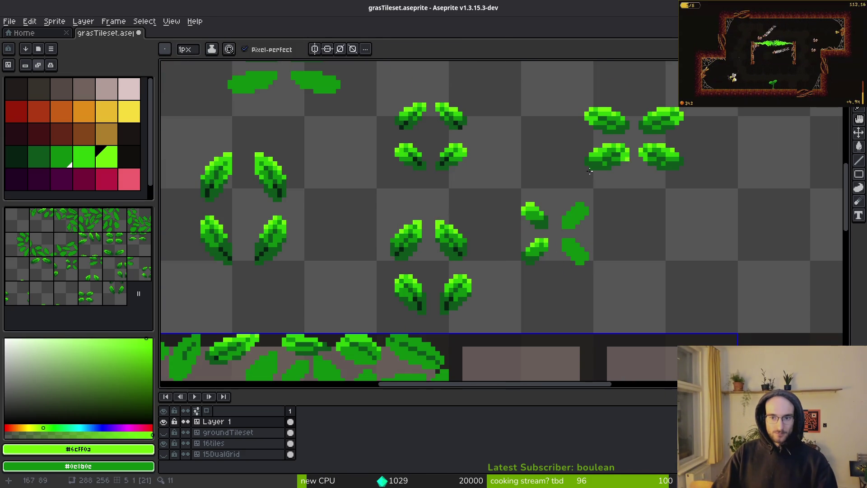
# Sample darkest green #072112 and paint dark pixels below the leaf and on the lower-right leaf
pyautogui.press('i')
pyautogui.click(451, 155)
pyautogui.press('b')
pyautogui.scroll(3, 450, 154)
pyautogui.moveTo(467, 210); pyautogui.dragTo(482, 210)
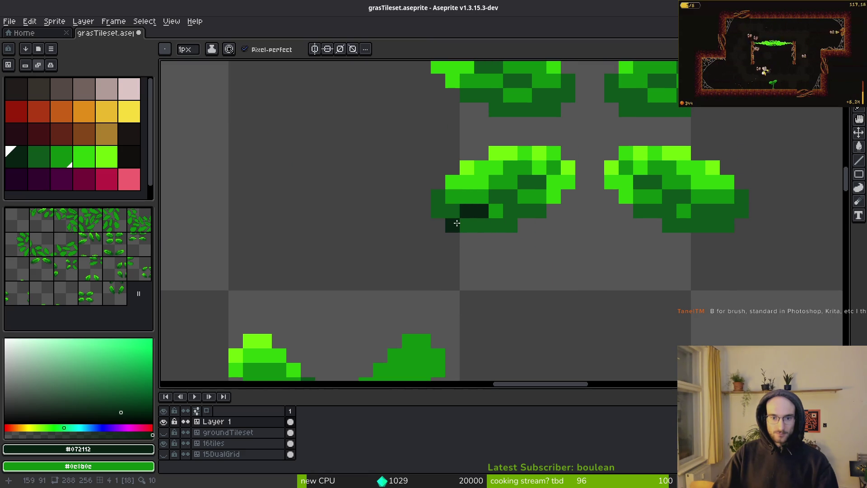
pyautogui.scroll(2, 497, 244)
pyautogui.scroll(-2, 560, 269)
pyautogui.moveTo(590, 308); pyautogui.dragTo(606, 308)
pyautogui.scroll(-3, 620, 310)
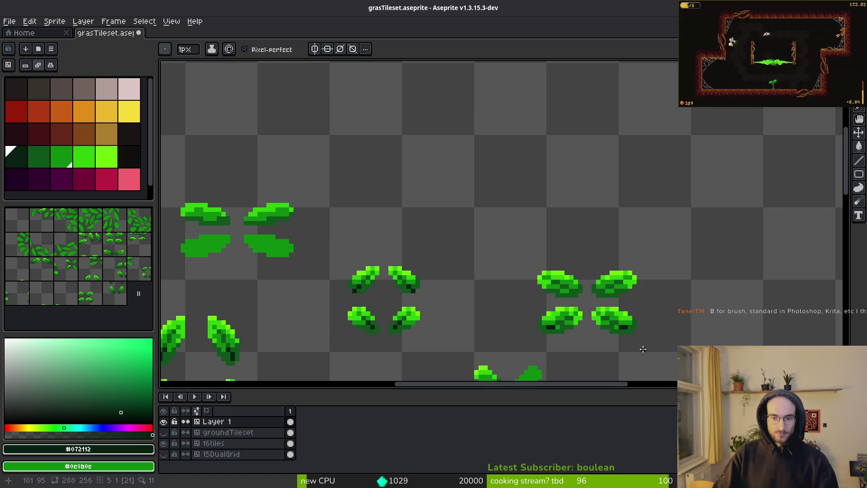
pyautogui.scroll(3, 623, 326)
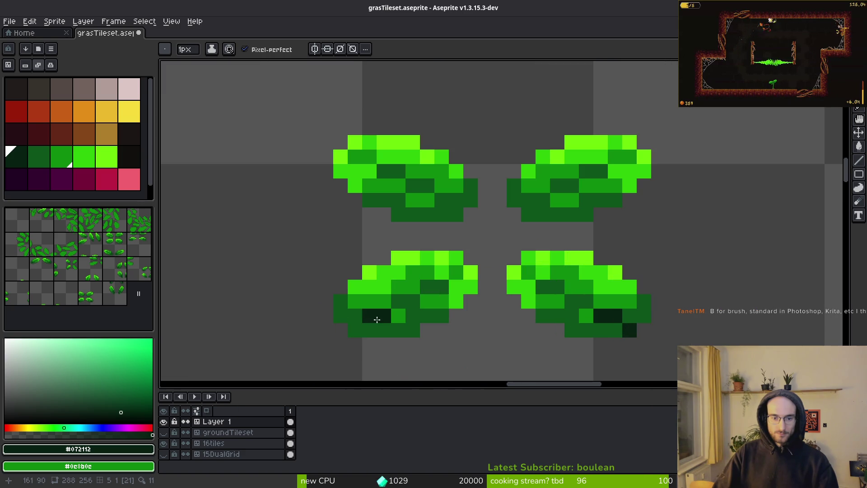
pyautogui.scroll(-3, 356, 329)
pyautogui.scroll(3, 568, 310)
# Add dark shading pixels to the upper-left leaf, undoing and repositioning one pixel
pyautogui.click(501, 298)
pyautogui.click(514, 311)
pyautogui.click(587, 312)
pyautogui.scroll(-3, 684, 334)
pyautogui.scroll(-2, 494, 265)
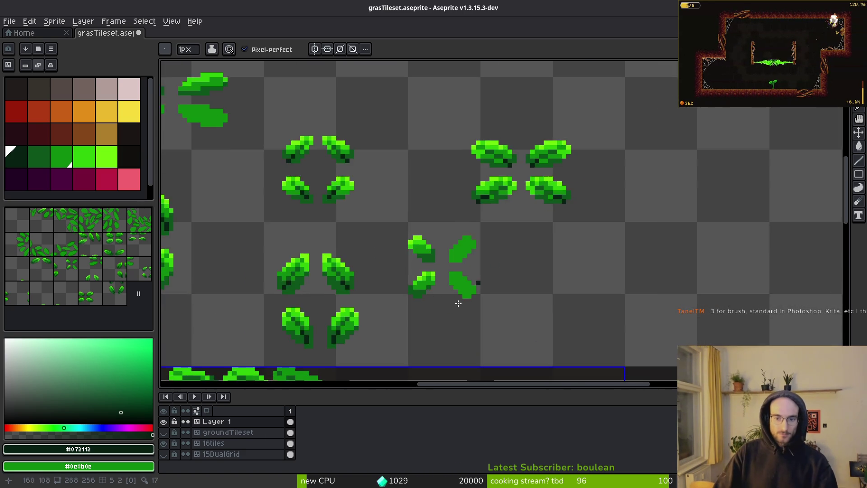
pyautogui.scroll(5, 573, 256)
pyautogui.hotkey('ctrl', 'z')
pyautogui.click(588, 237)
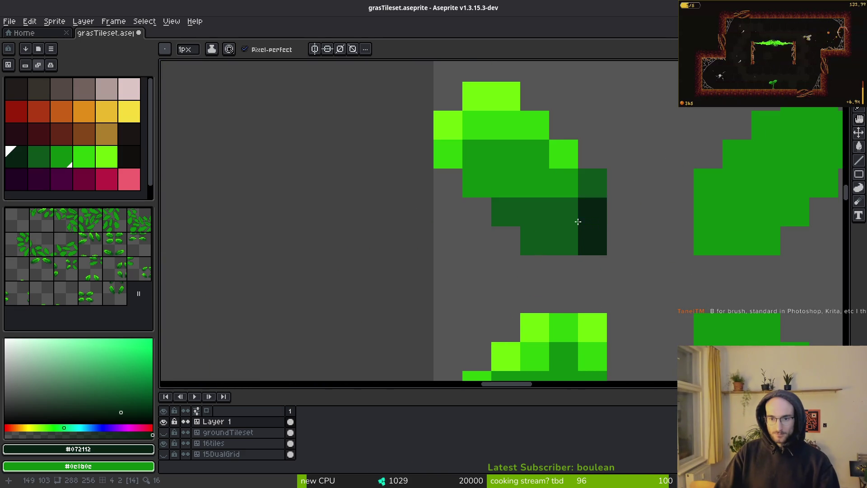
# Sample dark green #0d541b and paint several leaf pixels with it
pyautogui.click(563, 212)
pyautogui.keyDown('alt'); pyautogui.click(542, 204); pyautogui.keyUp('alt')
pyautogui.click(502, 152)
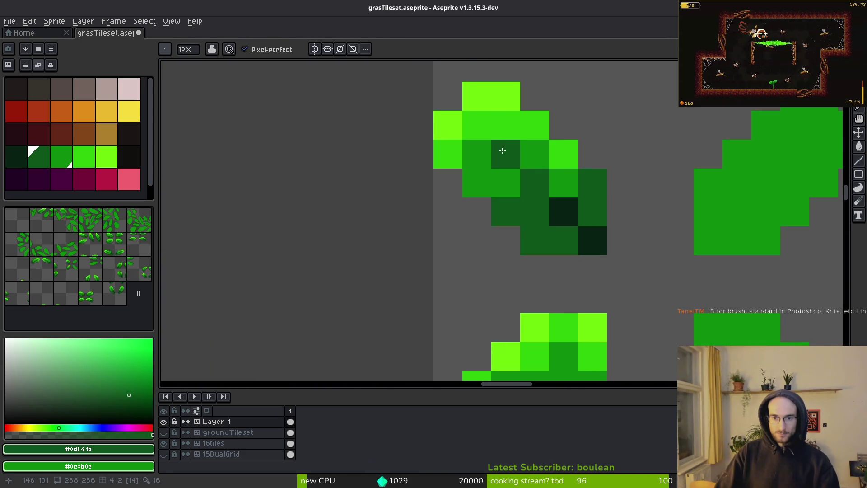
pyautogui.click(478, 156)
pyautogui.click(478, 129)
# Repaint several leaf pixels with brighter green #2fc809
pyautogui.keyDown('alt'); pyautogui.click(535, 154); pyautogui.keyUp('alt')
pyautogui.moveTo(477, 125)
pyautogui.mouseDown()
pyautogui.moveTo(477, 154)
pyautogui.moveTo(506, 154)
pyautogui.mouseUp()
pyautogui.keyDown('alt'); pyautogui.click(563, 154); pyautogui.keyUp('alt')
pyautogui.click(592, 211)
pyautogui.scroll(-3, 615, 262)
pyautogui.scroll(2, 615, 262)
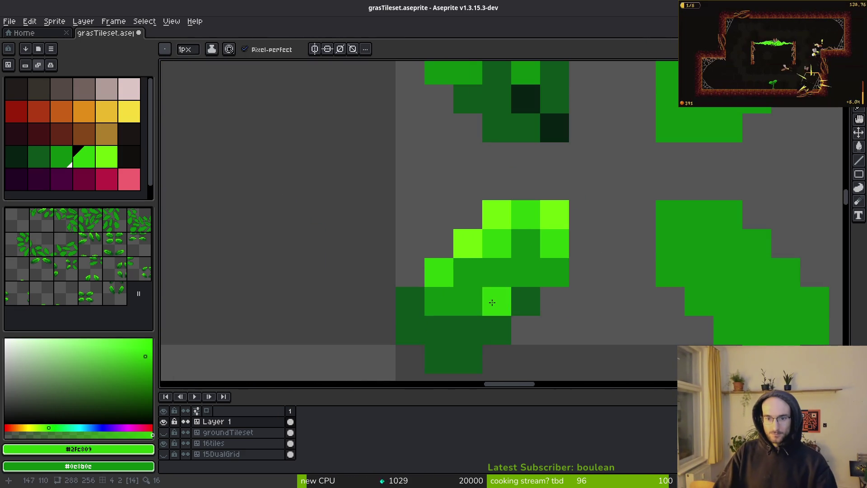
# Darken lower-left leaf pixels with #0d541b and add a darkest #072112 shading pixel
pyautogui.keyDown('alt'); pyautogui.click(525, 300); pyautogui.keyUp('alt')
pyautogui.click(497, 271)
pyautogui.click(467, 299)
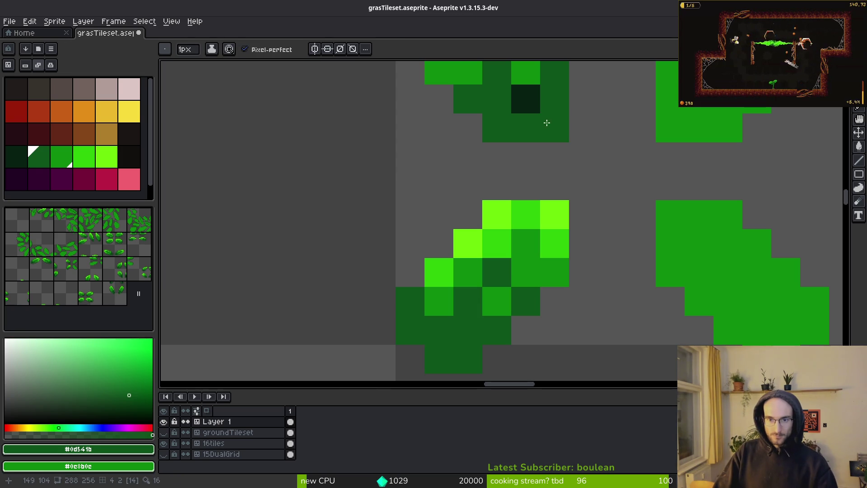
pyautogui.keyDown('alt'); pyautogui.click(544, 122); pyautogui.keyUp('alt')
pyautogui.click(468, 330)
# Darken more pixels on the lower leaf, undoing a stray dark pixel below it
pyautogui.scroll(-4, 569, 317)
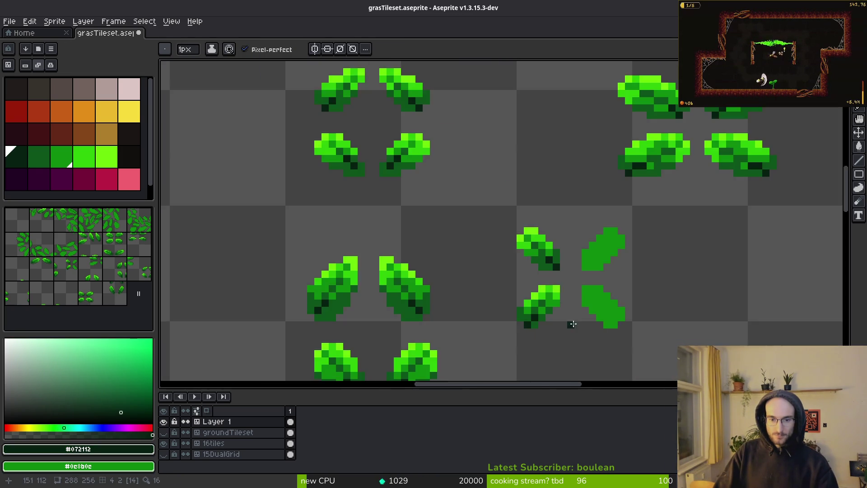
pyautogui.scroll(2, 562, 325)
pyautogui.scroll(-2, 571, 315)
pyautogui.scroll(1, 506, 319)
pyautogui.click(506, 327)
pyautogui.hotkey('ctrl', 'z')
pyautogui.click(506, 297)
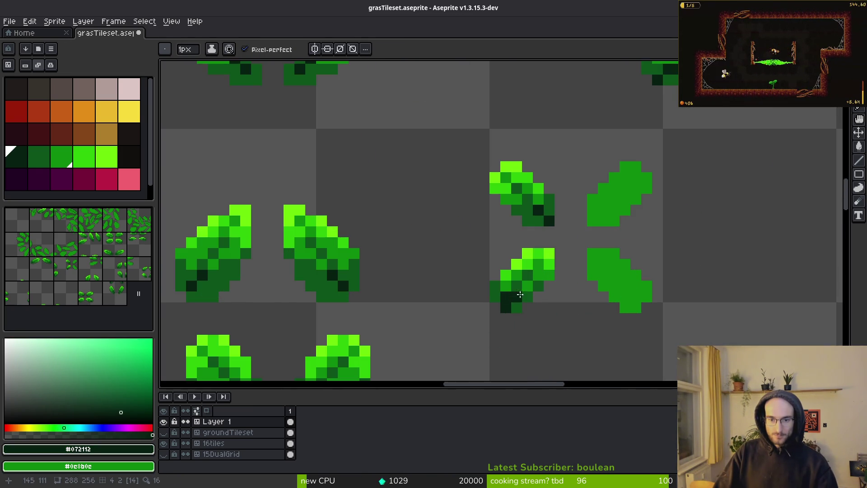
pyautogui.scroll(1, 509, 304)
pyautogui.click(519, 329)
# Darken further lower-leaf pixels with dark green #0d541b
pyautogui.hotkey('ctrl', 'z')
pyautogui.click(524, 304)
pyautogui.keyDown('alt'); pyautogui.click(492, 270); pyautogui.keyUp('alt')
pyautogui.click(492, 300)
pyautogui.click(551, 299)
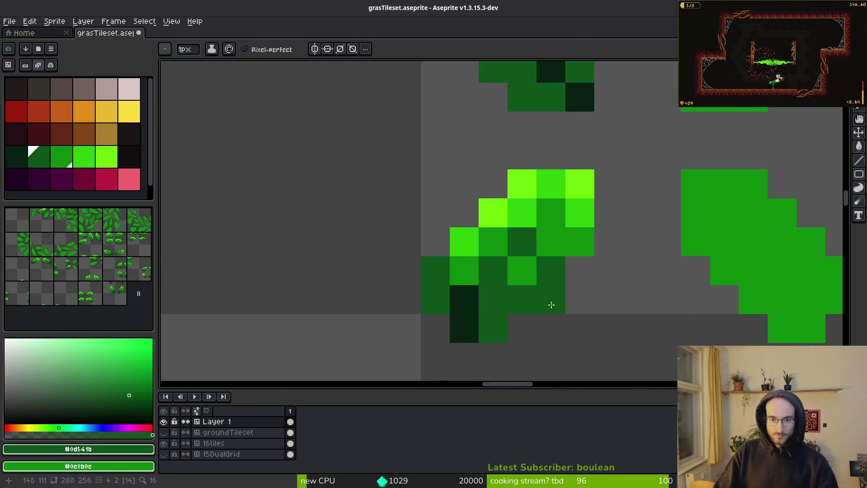
pyautogui.scroll(-2, 559, 319)
pyautogui.scroll(2, 513, 300)
pyautogui.scroll(-2, 579, 319)
pyautogui.scroll(5, 581, 320)
pyautogui.scroll(1, 567, 246)
# Repaint a leaf pixel dark green #0d541b, then marquee-select the shaded left leaf pair
pyautogui.keyDown('alt'); pyautogui.click(505, 252); pyautogui.keyUp('alt')
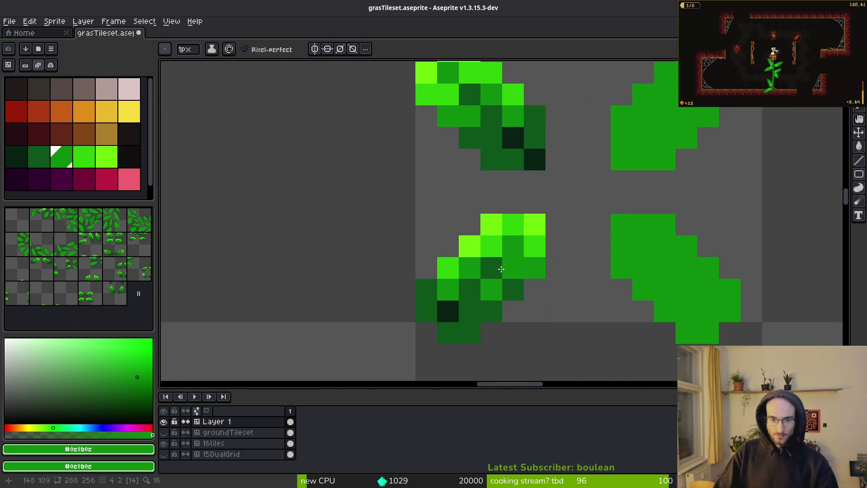
pyautogui.keyDown('alt'); pyautogui.click(491, 268); pyautogui.keyUp('alt')
pyautogui.click(514, 239)
pyautogui.scroll(-4, 541, 296)
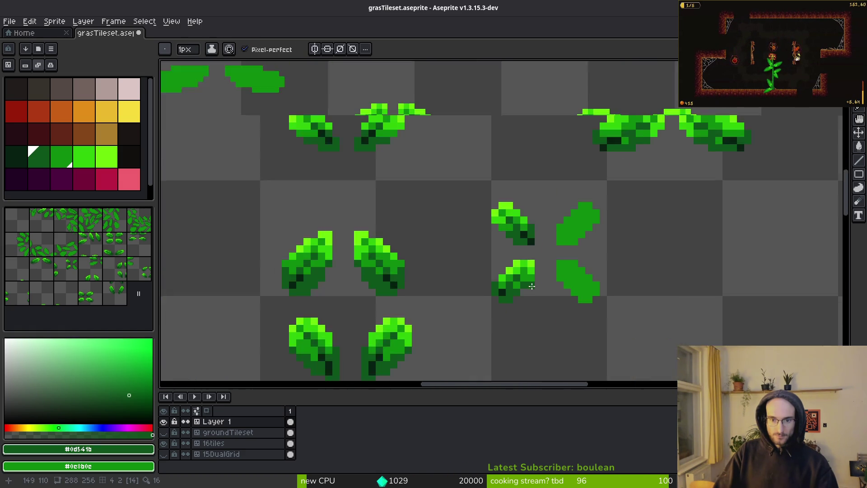
pyautogui.scroll(4, 541, 295)
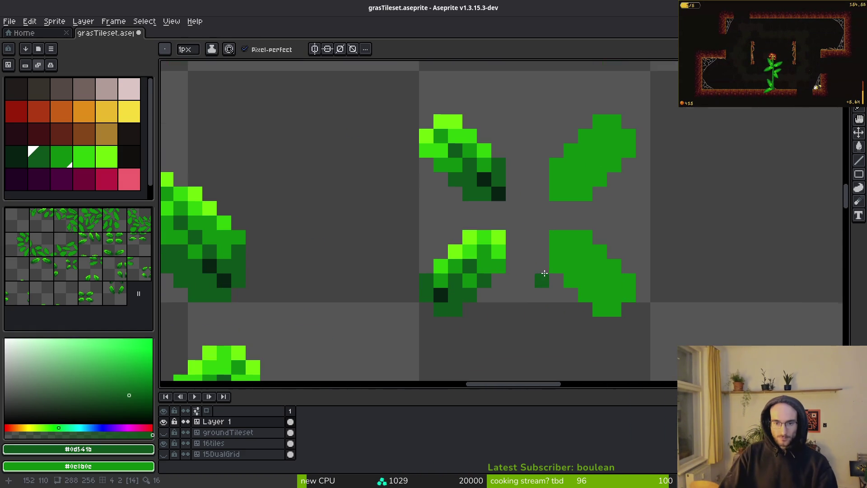
pyautogui.click(512, 266)
pyautogui.hotkey('ctrl', 'z')
pyautogui.press('m')
pyautogui.moveTo(366, 132)
pyautogui.mouseDown()
pyautogui.moveTo(513, 345)
pyautogui.moveTo(524, 346)
pyautogui.mouseUp()
# Copy the shaded left leaves, paste them flipped horizontally, nudge right and commit
pyautogui.hotkey('ctrl', 'c')
pyautogui.hotkey('ctrl', 'v')
pyautogui.hotkey('shift', 'h')
pyautogui.press('Right')
pyautogui.press('Right')
pyautogui.press('Right')
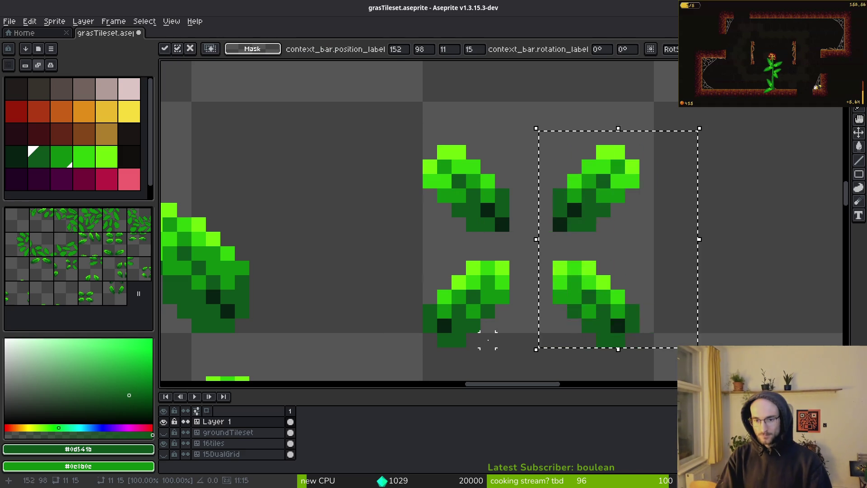
pyautogui.click(488, 340)
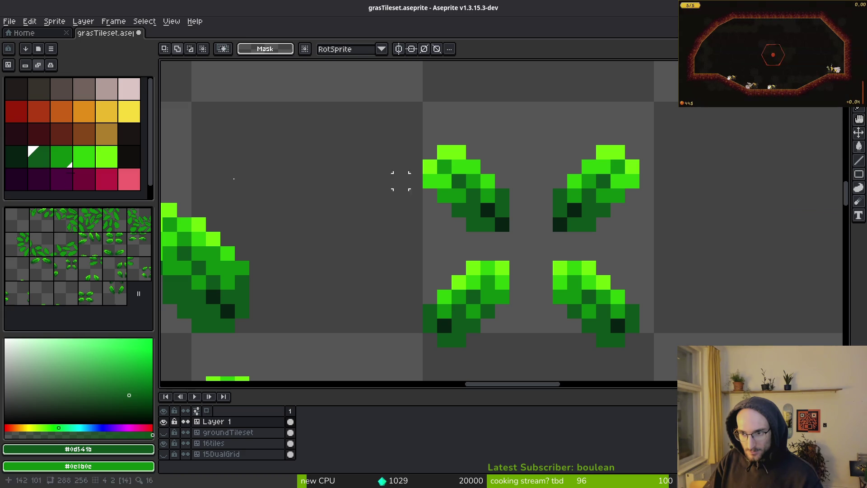
# Paste a single leaf and position it near the top, above the leaf groups
pyautogui.scroll(-3, 358, 242)
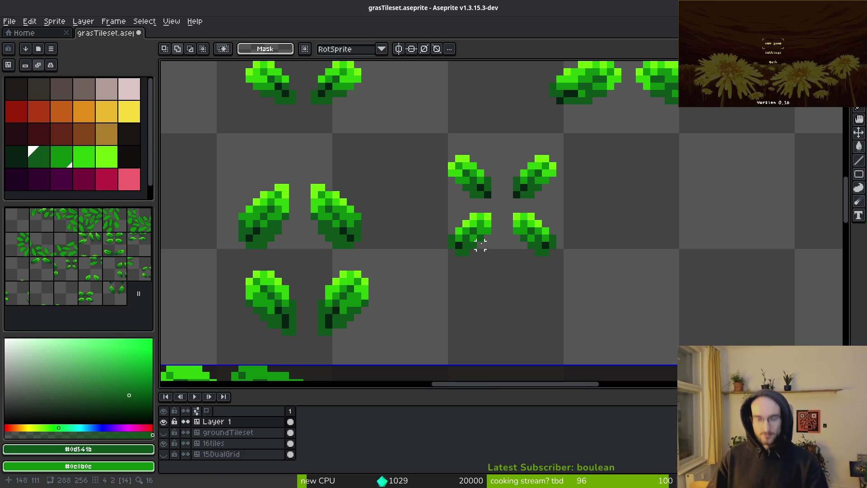
pyautogui.scroll(-3, 480, 244)
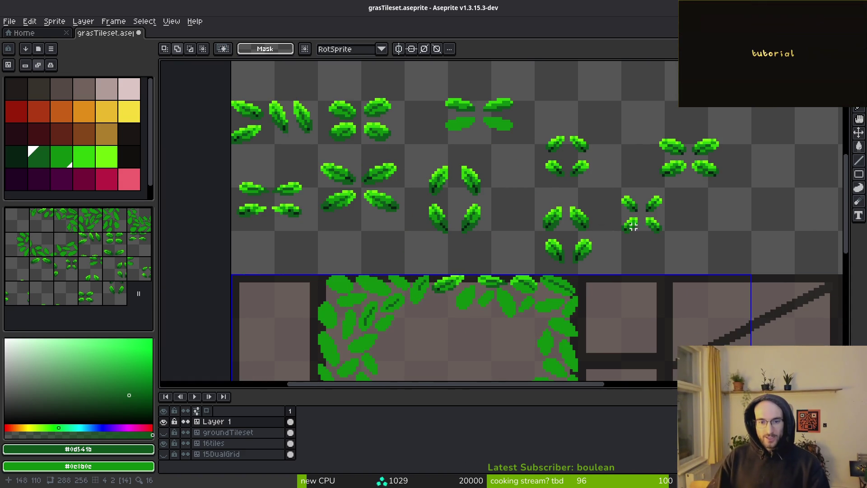
pyautogui.scroll(-1, 503, 199)
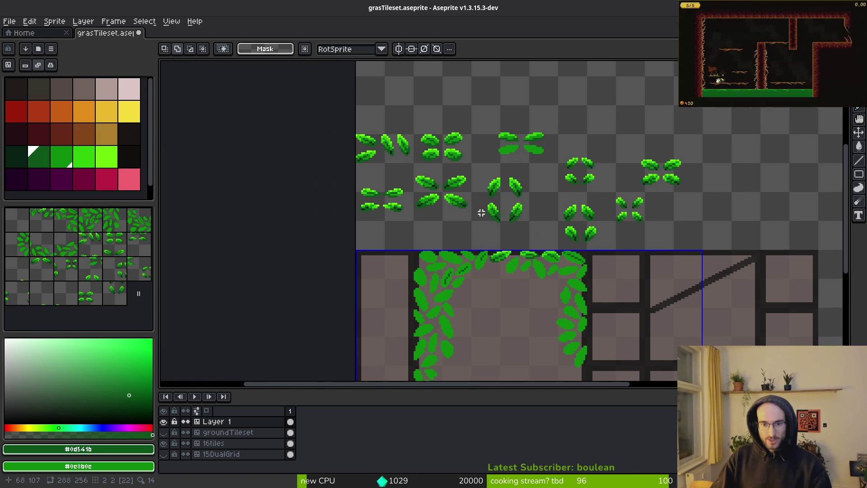
pyautogui.scroll(1, 503, 256)
pyautogui.scroll(2, 504, 256)
pyautogui.hotkey('ctrl', 'v')
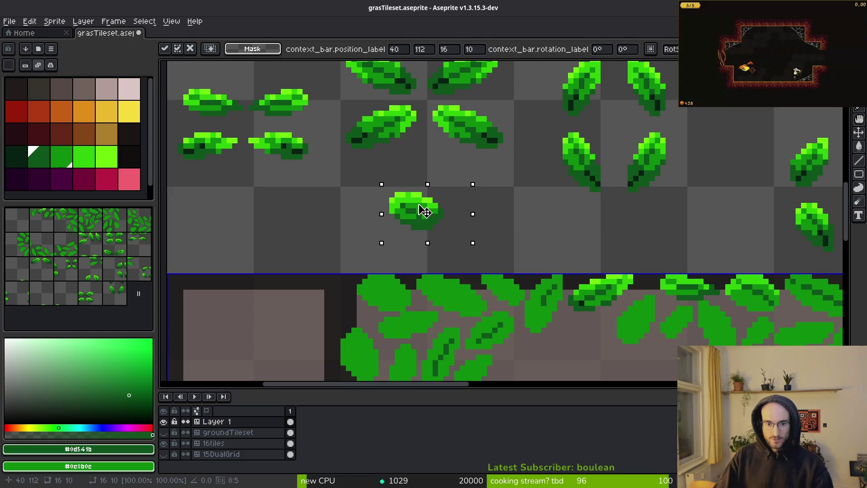
pyautogui.moveTo(424, 211)
pyautogui.mouseDown()
pyautogui.moveTo(426, 259)
pyautogui.moveTo(375, 212)
pyautogui.moveTo(375, 328)
pyautogui.moveTo(532, 124)
pyautogui.moveTo(502, 212)
pyautogui.moveTo(374, 81)
pyautogui.moveTo(354, 81)
pyautogui.moveTo(356, 72)
pyautogui.mouseUp()
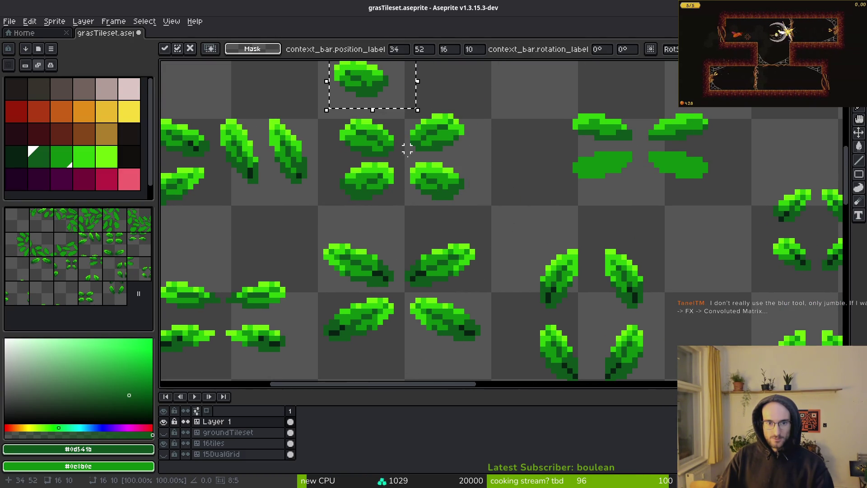
pyautogui.scroll(1, 409, 196)
pyautogui.scroll(1, 413, 208)
pyautogui.moveTo(365, 132)
pyautogui.mouseDown()
pyautogui.moveTo(480, 174)
pyautogui.moveTo(519, 235)
pyautogui.moveTo(453, 87)
pyautogui.moveTo(453, 103)
pyautogui.mouseUp()
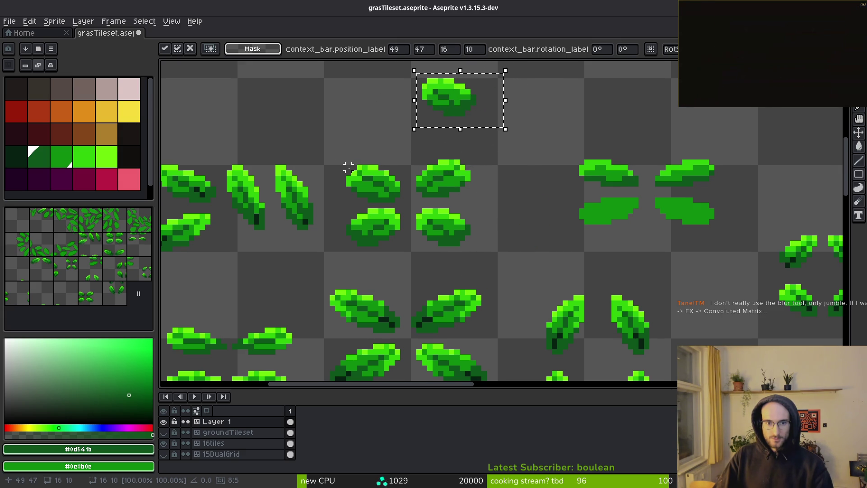
# Select another leaf, paste a copy and commit it in its new spot
pyautogui.moveTo(336, 139)
pyautogui.mouseDown()
pyautogui.moveTo(382, 189)
pyautogui.moveTo(414, 206)
pyautogui.mouseUp()
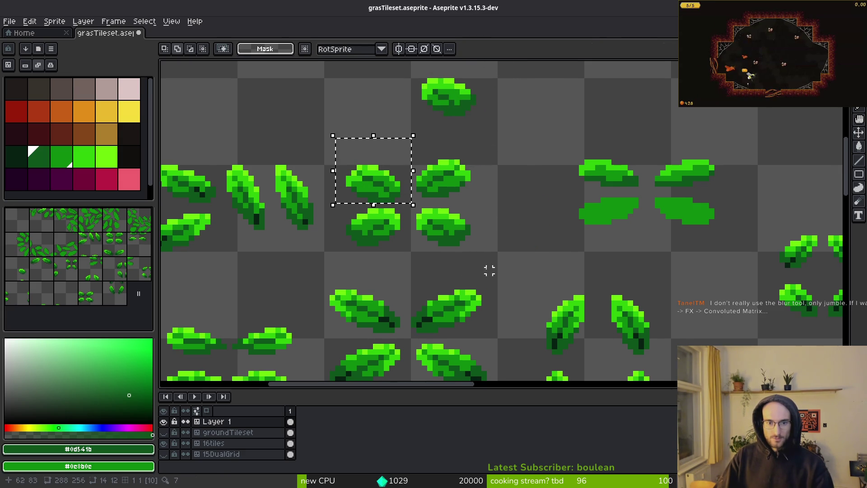
pyautogui.scroll(-15, 406, 325)
pyautogui.hotkey('ctrl', 'v')
pyautogui.scroll(5, 336, 150)
pyautogui.moveTo(372, 352); pyautogui.dragTo(359, 212)
pyautogui.press('Return')
# Copy leaves down into the leaf-bordered ground tiles, nudging one copy down 7 pixels
pyautogui.scroll(-3, 387, 170)
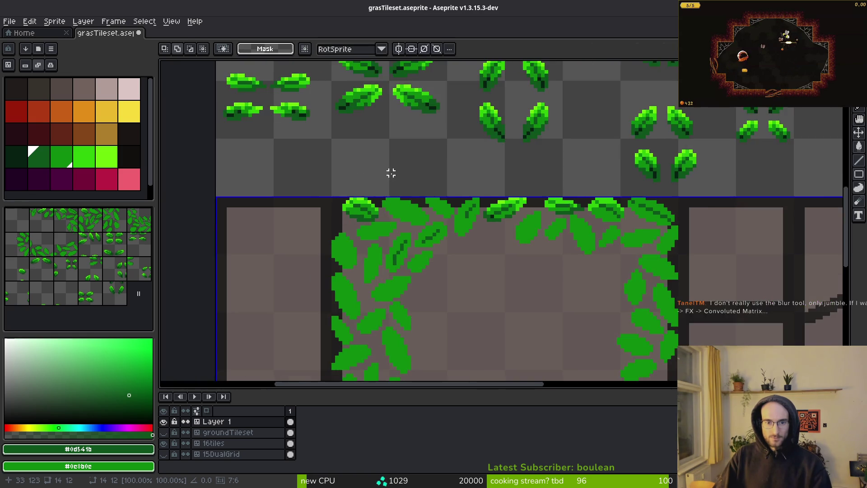
pyautogui.scroll(2, 417, 245)
pyautogui.moveTo(382, 183)
pyautogui.mouseDown()
pyautogui.moveTo(458, 238)
pyautogui.moveTo(429, 248)
pyautogui.moveTo(400, 310)
pyautogui.moveTo(408, 314)
pyautogui.mouseUp()
pyautogui.press('Return')
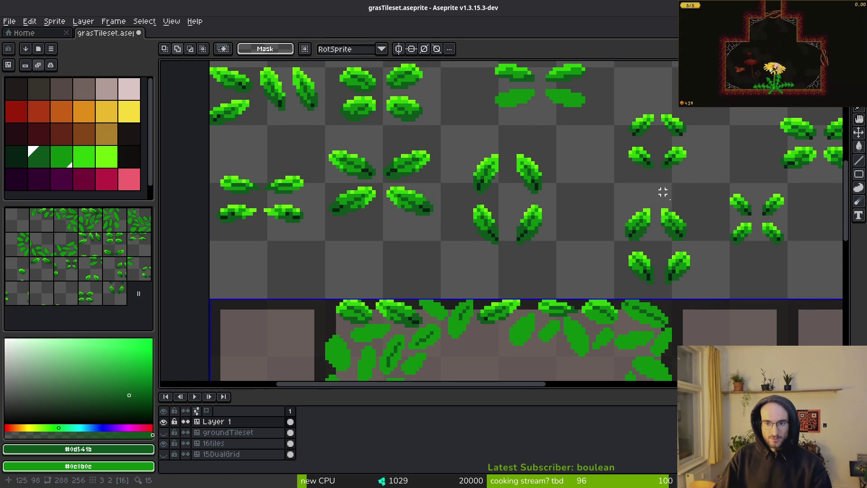
pyautogui.hscroll(1, 669, 199)
pyautogui.moveTo(658, 108)
pyautogui.mouseDown()
pyautogui.moveTo(695, 147)
pyautogui.moveTo(506, 316)
pyautogui.moveTo(440, 314)
pyautogui.moveTo(656, 130)
pyautogui.moveTo(697, 110)
pyautogui.moveTo(696, 144)
pyautogui.moveTo(481, 350)
pyautogui.moveTo(470, 269)
pyautogui.moveTo(559, 288)
pyautogui.mouseUp()
pyautogui.moveTo(546, 278); pyautogui.dragTo(547, 306)
pyautogui.scroll(-4, 542, 303)
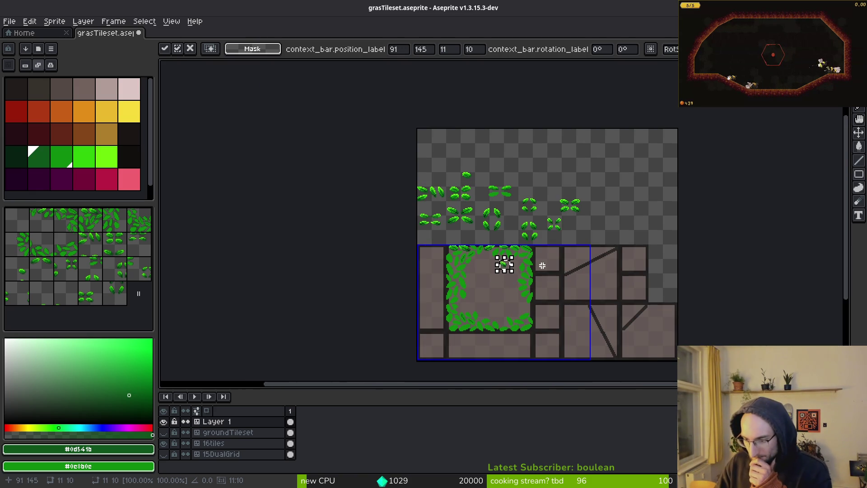
# Reposition the upper four-leaf group, moving it down and clearing the selection
pyautogui.scroll(3, 491, 217)
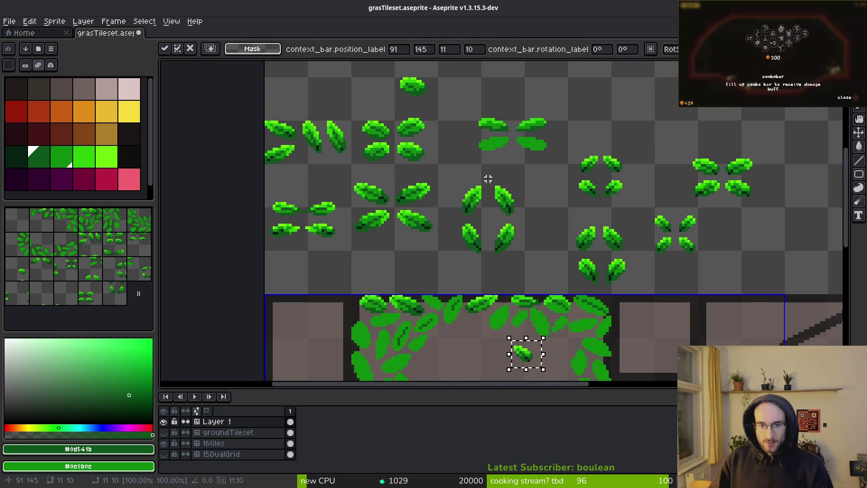
pyautogui.moveTo(457, 178)
pyautogui.mouseDown()
pyautogui.moveTo(534, 256)
pyautogui.moveTo(499, 243)
pyautogui.mouseUp()
pyautogui.press('Return')
pyautogui.scroll(2, 509, 229)
pyautogui.moveTo(451, 149)
pyautogui.mouseDown()
pyautogui.moveTo(557, 222)
pyautogui.moveTo(508, 209)
pyautogui.moveTo(552, 158)
pyautogui.moveTo(564, 277)
pyautogui.moveTo(585, 311)
pyautogui.moveTo(445, 178)
pyautogui.mouseUp()
pyautogui.press('Delete')
pyautogui.scroll(-2, 557, 210)
pyautogui.scroll(2, 480, 215)
pyautogui.hotkey('ctrl', 'd')
pyautogui.moveTo(432, 142)
pyautogui.mouseDown()
pyautogui.moveTo(466, 170)
pyautogui.moveTo(517, 310)
pyautogui.mouseUp()
pyautogui.hotkey('ctrl', 'd')
# Move the right four-leaf group up-left onto the grid and delete the lone leaf
pyautogui.moveTo(598, 288)
pyautogui.mouseDown()
pyautogui.moveTo(673, 342)
pyautogui.moveTo(523, 251)
pyautogui.mouseUp()
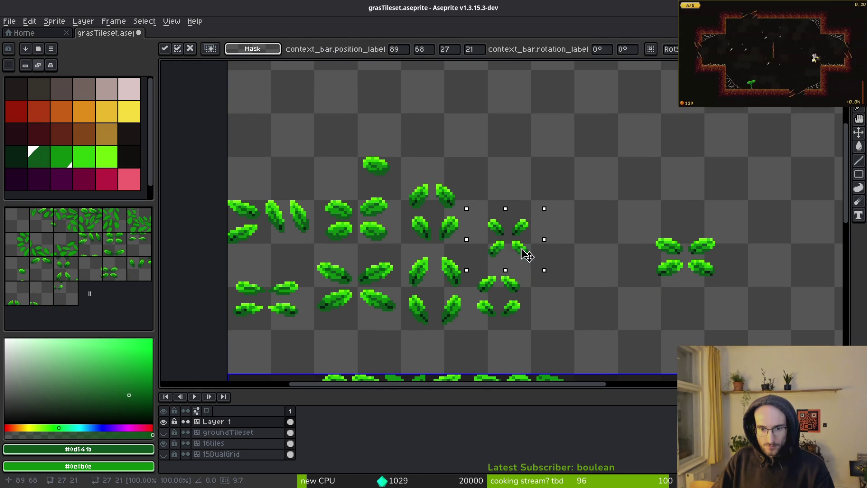
pyautogui.moveTo(616, 203); pyautogui.dragTo(801, 315)
pyautogui.moveTo(705, 264); pyautogui.dragTo(512, 192)
pyautogui.moveTo(347, 133); pyautogui.dragTo(406, 185)
pyautogui.press('Delete')
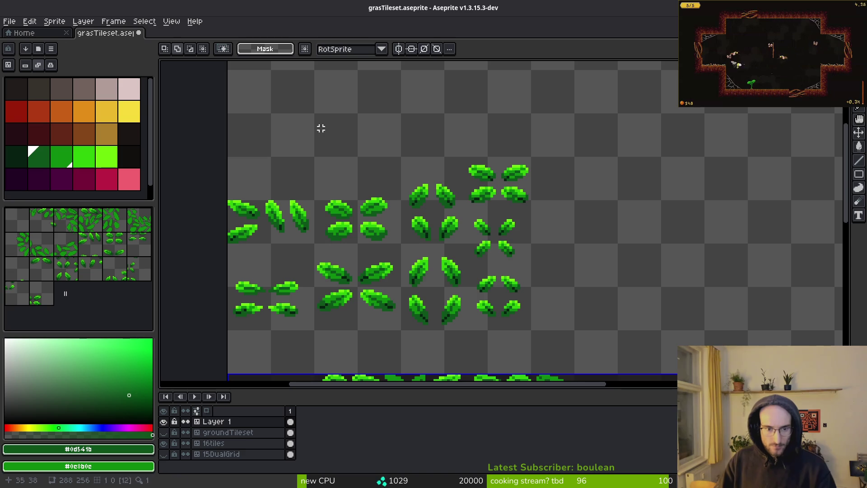
# Select the pair of upright leaves and nudge it down one pixel
pyautogui.scroll(-2, 371, 189)
pyautogui.hscroll(-2, 388, 221)
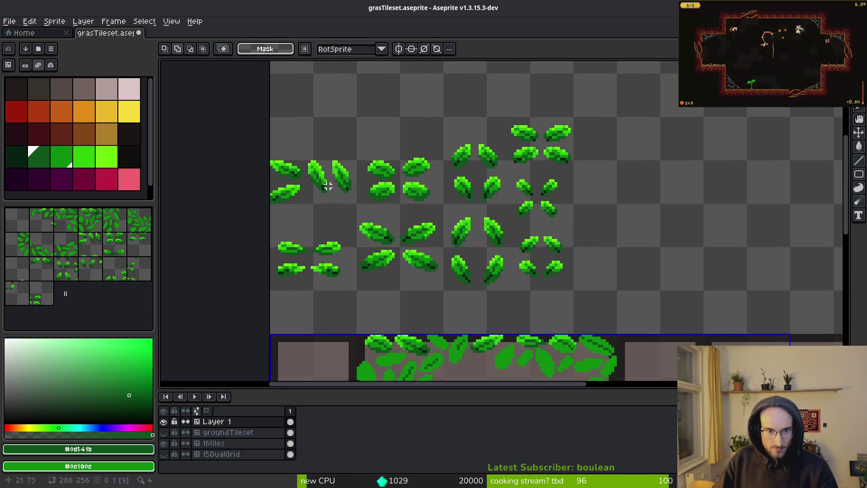
pyautogui.scroll(1, 333, 159)
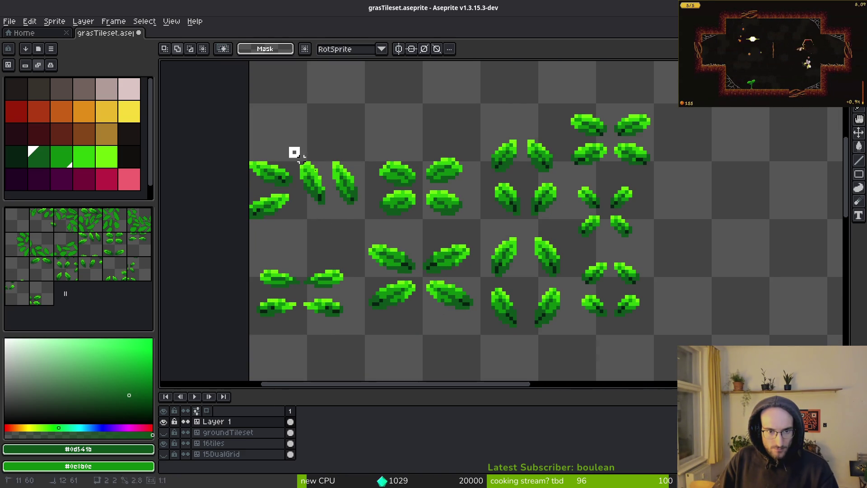
pyautogui.moveTo(292, 149); pyautogui.dragTo(366, 216)
pyautogui.hotkey('ctrl', 'd')
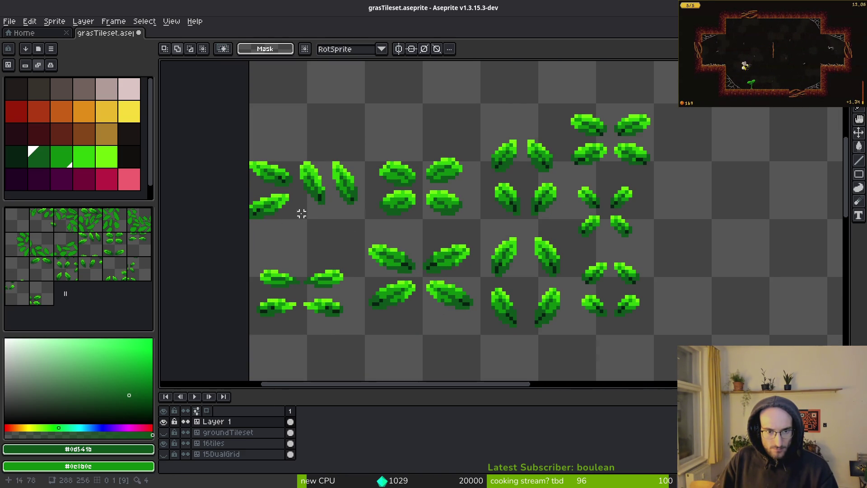
pyautogui.moveTo(294, 149)
pyautogui.mouseDown()
pyautogui.moveTo(367, 218)
pyautogui.moveTo(329, 159)
pyautogui.moveTo(343, 152)
pyautogui.mouseUp()
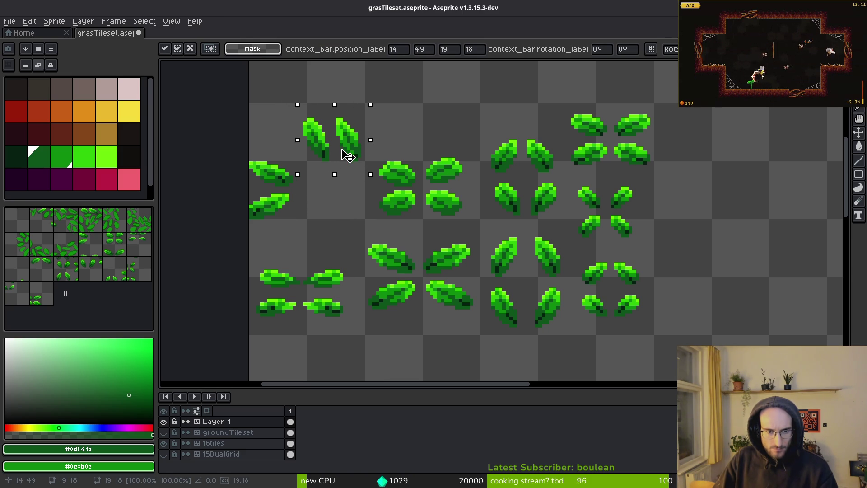
pyautogui.press('Down')
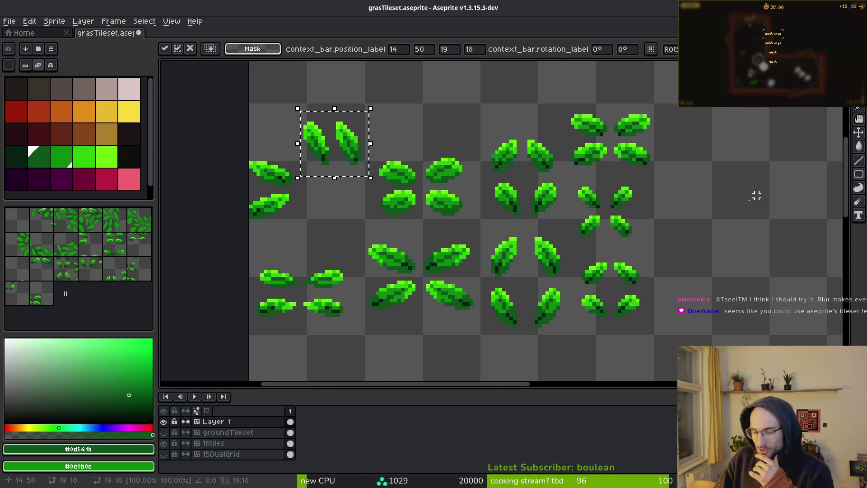
pyautogui.hscroll(2, 760, 195)
pyautogui.click(858, 201)
pyautogui.moveTo(526, 222)
pyautogui.mouseDown()
pyautogui.moveTo(568, 227)
pyautogui.moveTo(562, 207)
pyautogui.moveTo(570, 209)
pyautogui.moveTo(502, 207)
pyautogui.moveTo(507, 203)
pyautogui.mouseUp()
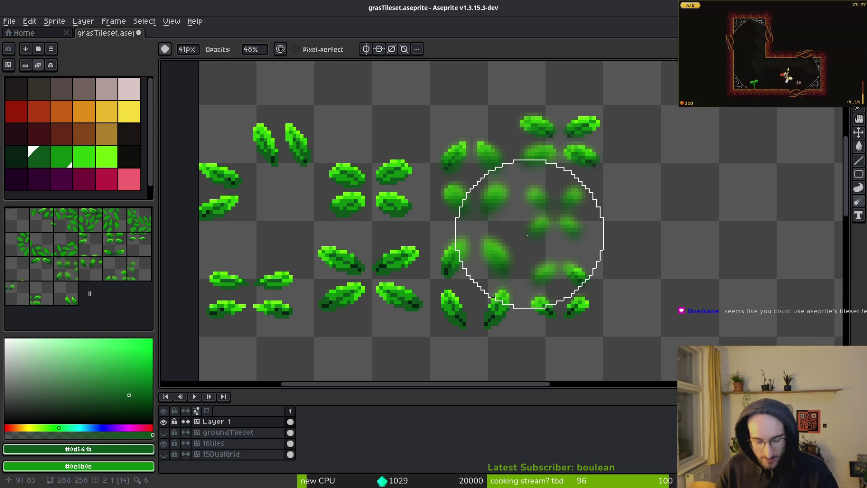
pyautogui.hotkey('ctrl', 'z')
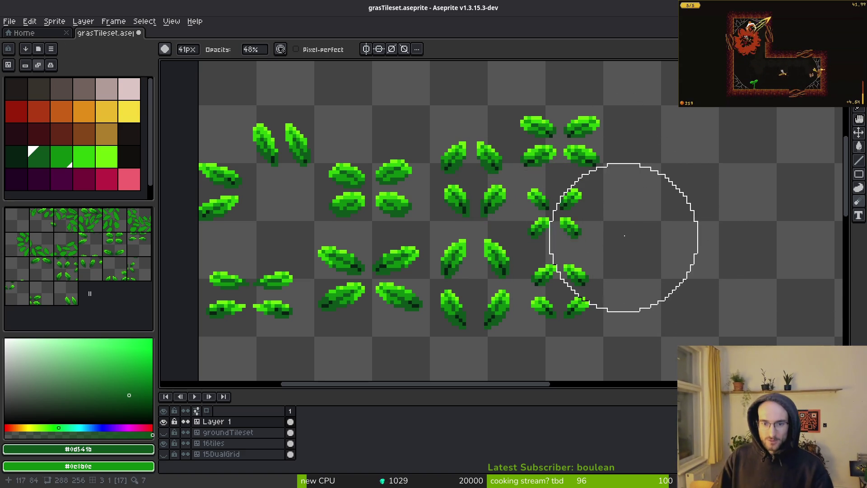
pyautogui.scroll(-4, 623, 240)
pyautogui.moveTo(616, 255); pyautogui.dragTo(577, 220)
pyautogui.scroll(3, 561, 246)
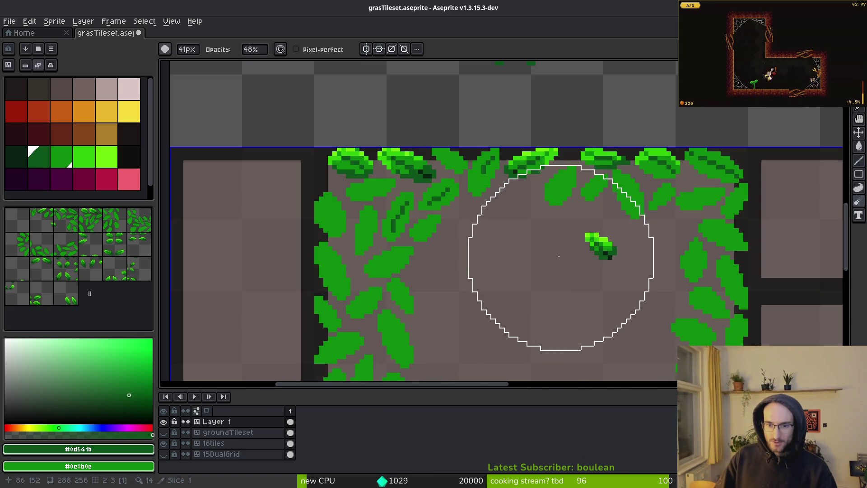
pyautogui.scroll(-2, 458, 225)
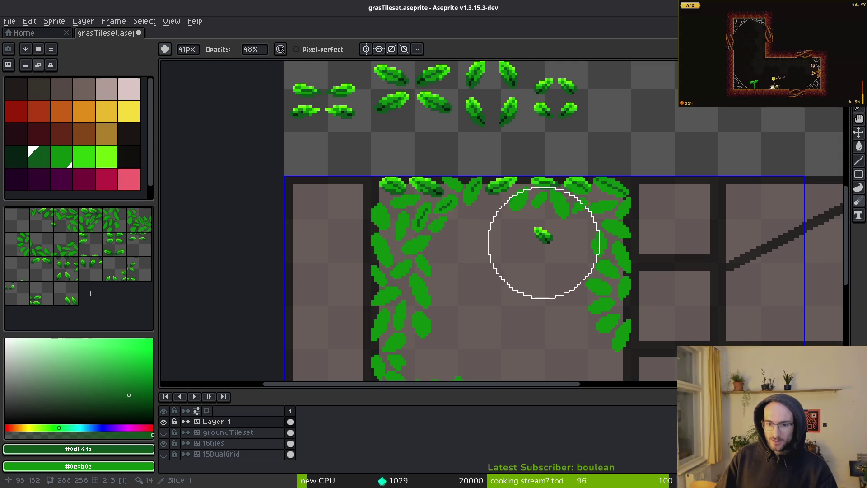
pyautogui.scroll(-20, 562, 229)
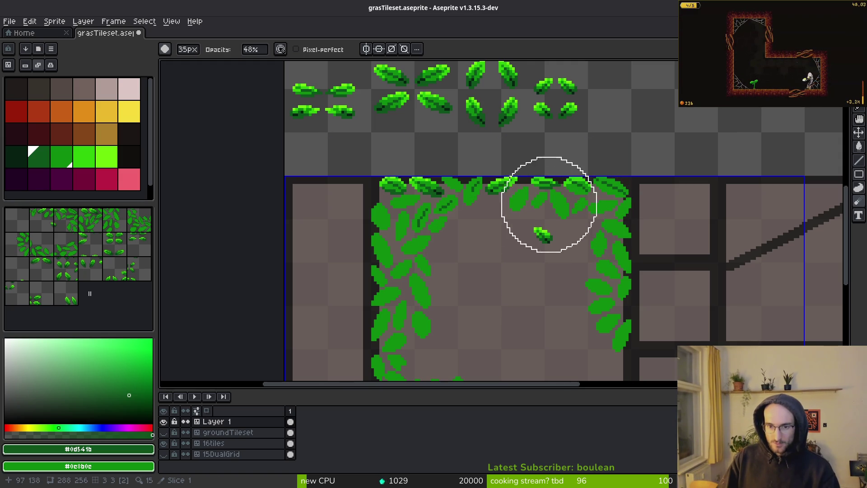
pyautogui.press('m')
pyautogui.scroll(-5, 571, 203)
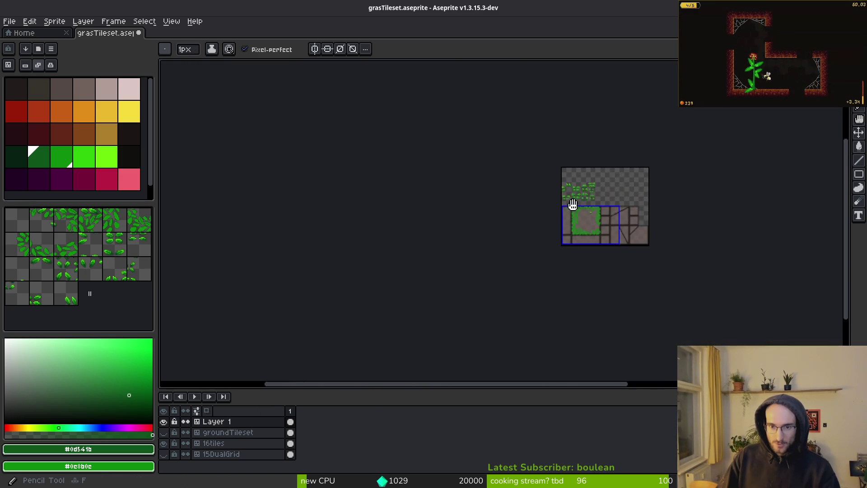
# Select the whole Layer 1 cel and cut its leaf artwork, leaving only ground tiles
pyautogui.scroll(5, 571, 203)
pyautogui.scroll(-3, 490, 199)
pyautogui.hscroll(4, 490, 199)
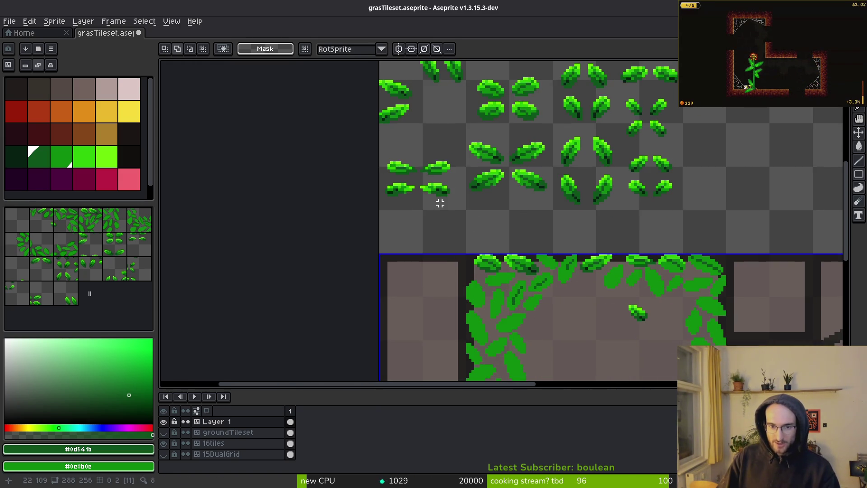
pyautogui.scroll(5, 502, 187)
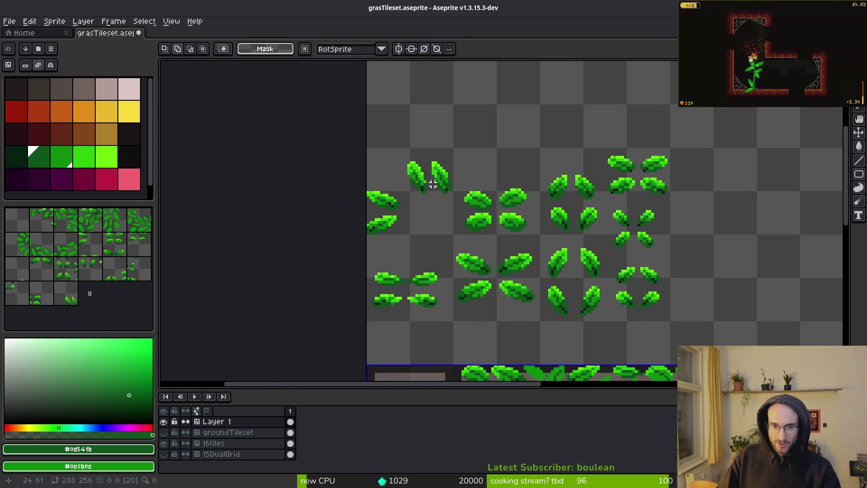
pyautogui.scroll(2, 487, 206)
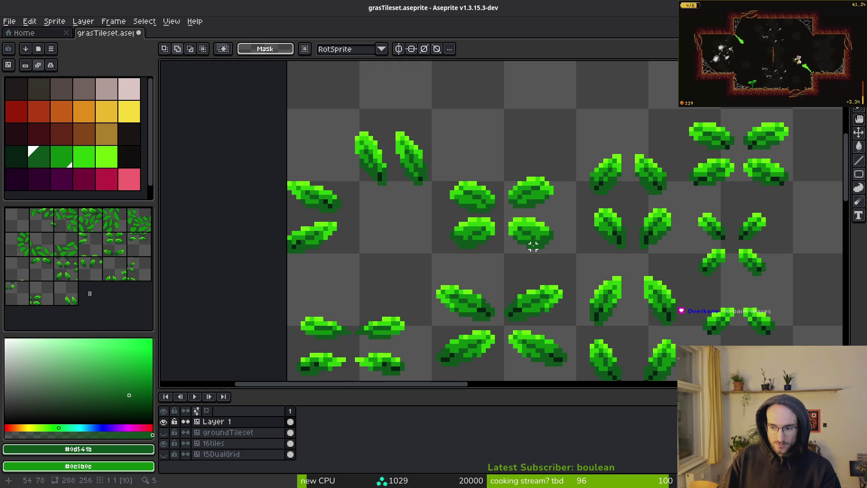
pyautogui.moveTo(551, 264); pyautogui.dragTo(508, 205)
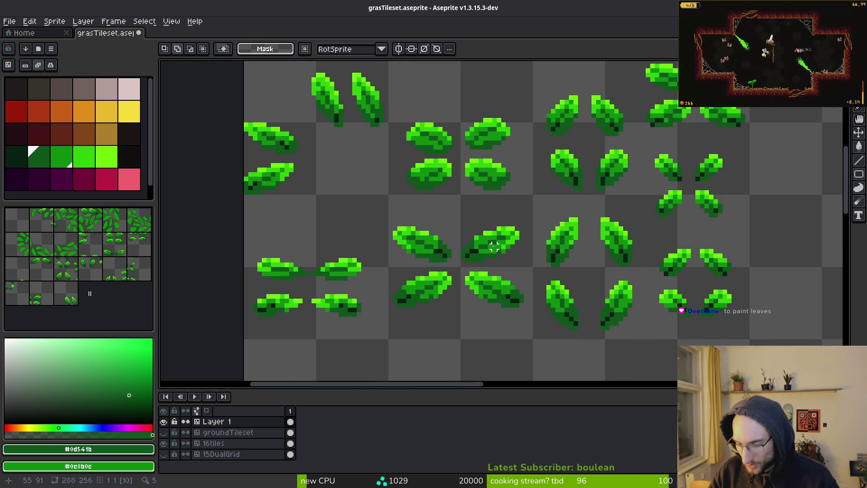
pyautogui.scroll(-1, 538, 163)
pyautogui.scroll(1, 531, 246)
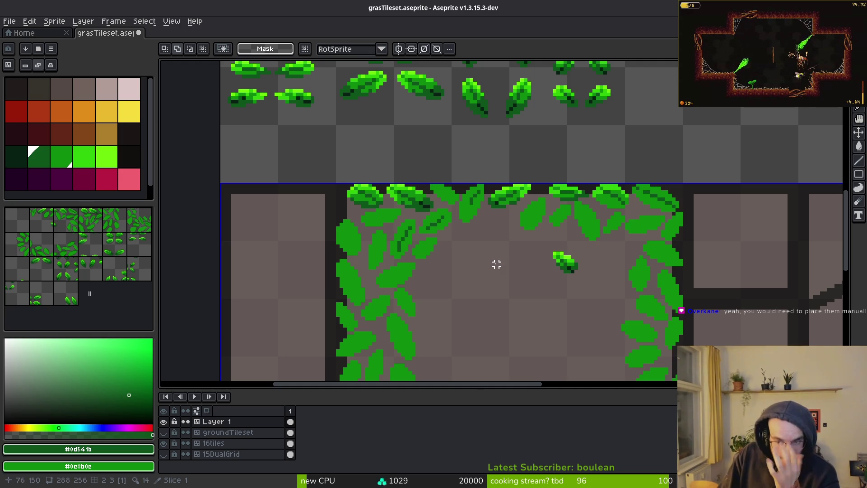
pyautogui.moveTo(507, 250); pyautogui.dragTo(441, 263)
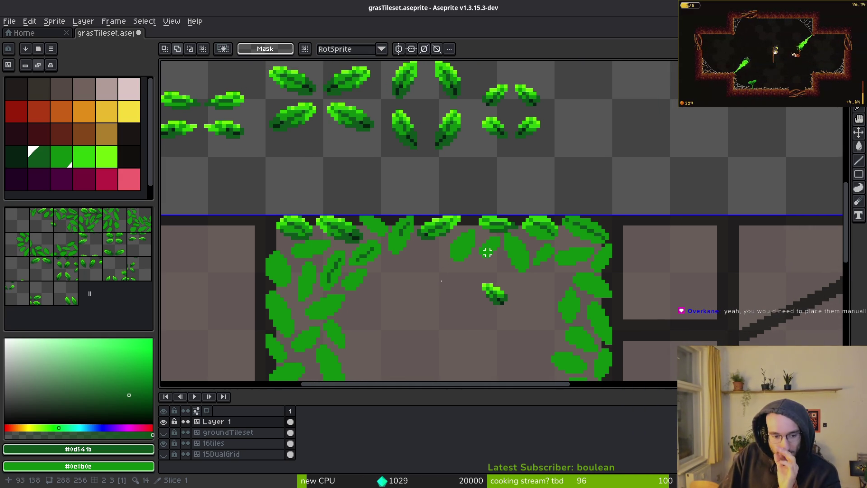
pyautogui.click(220, 424)
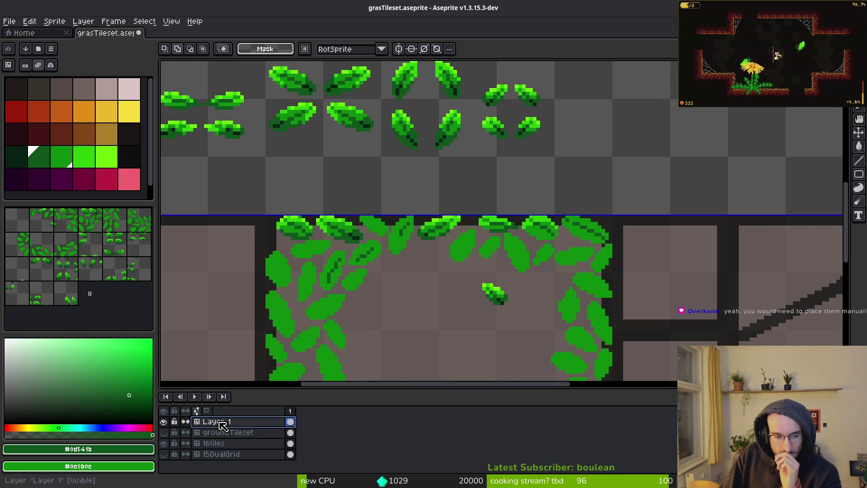
pyautogui.press('Delete')
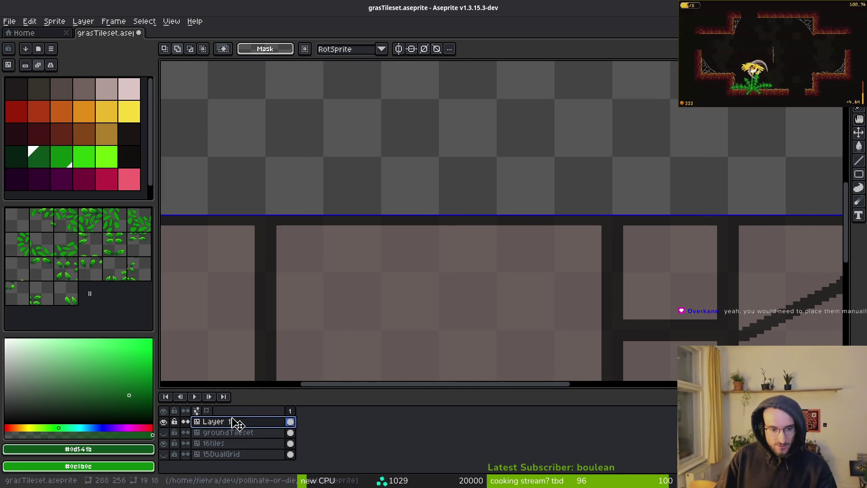
# Inspect Layer 1's layer properties and close them without changes
pyautogui.rightClick(218, 422)
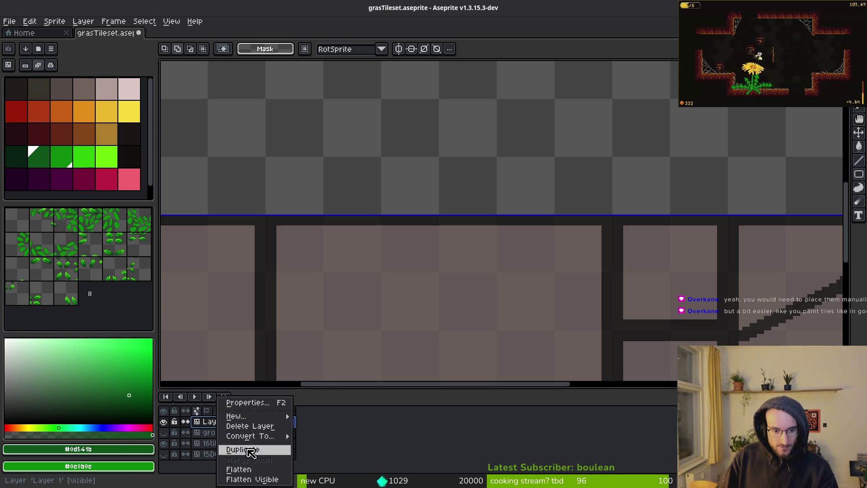
pyautogui.click(248, 402)
pyautogui.press('Escape')
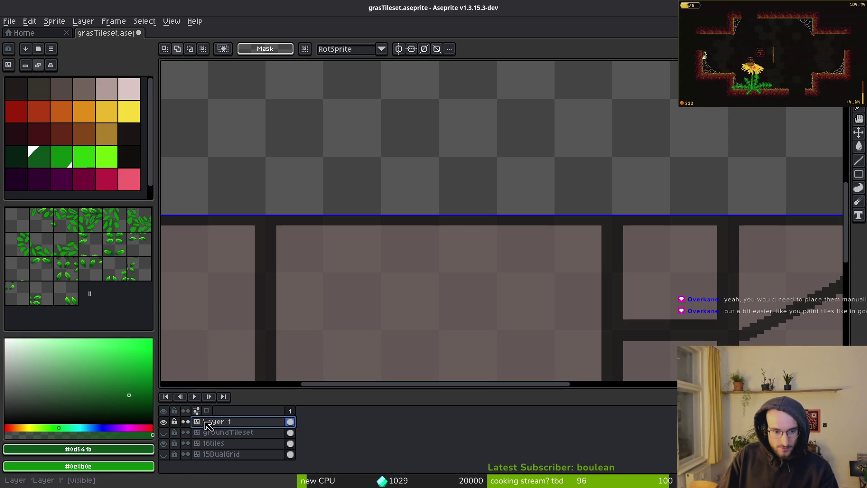
pyautogui.rightClick(212, 425)
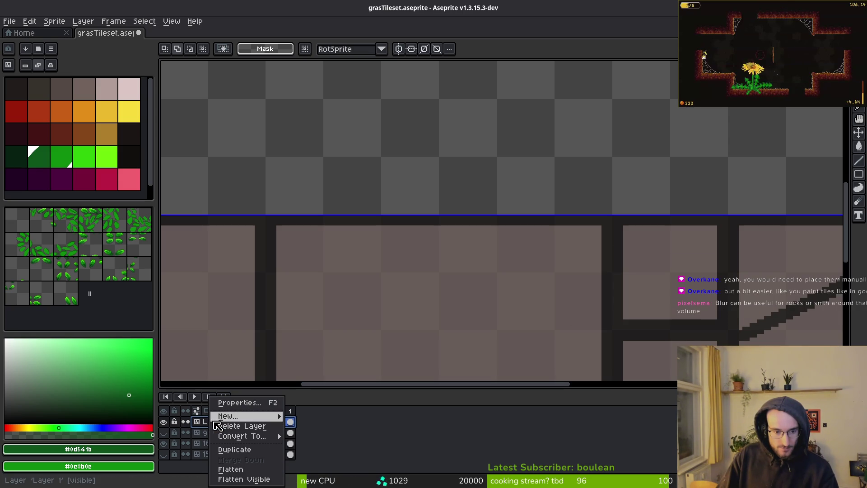
pyautogui.click(411, 442)
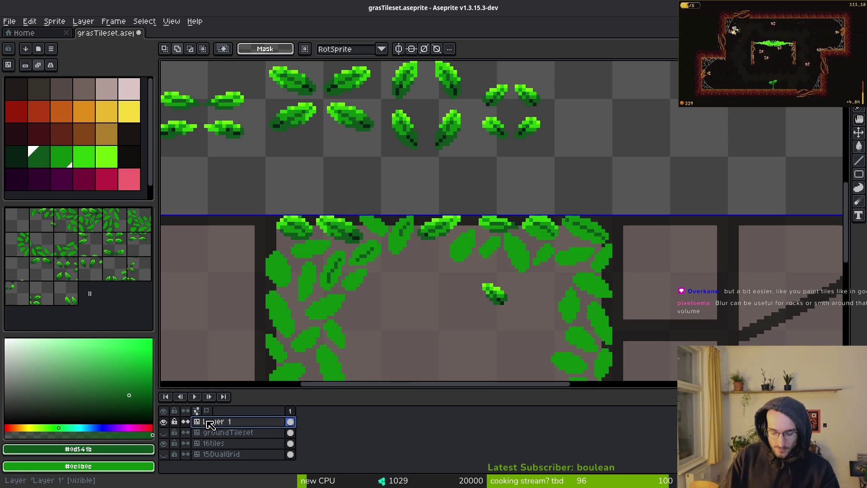
# Add a new Layer 2 above Layer 1 and check its properties
pyautogui.hotkey('shift', 'n')
pyautogui.rightClick(212, 421)
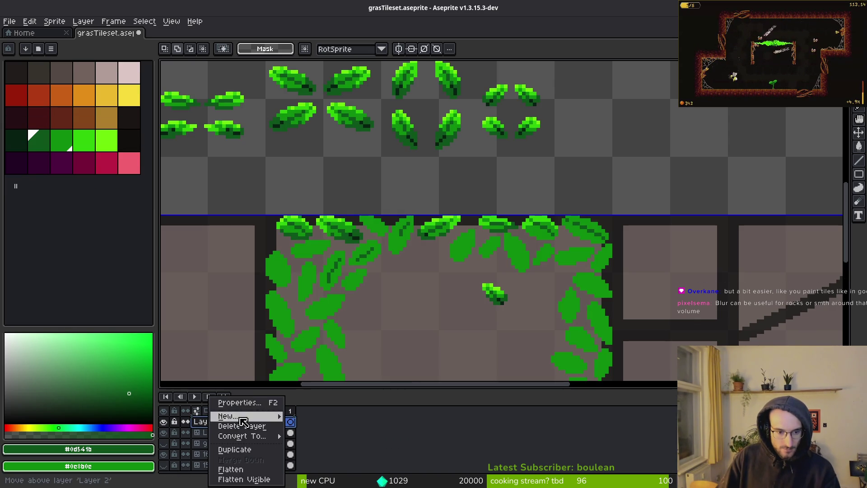
pyautogui.click(239, 402)
pyautogui.rightClick(218, 421)
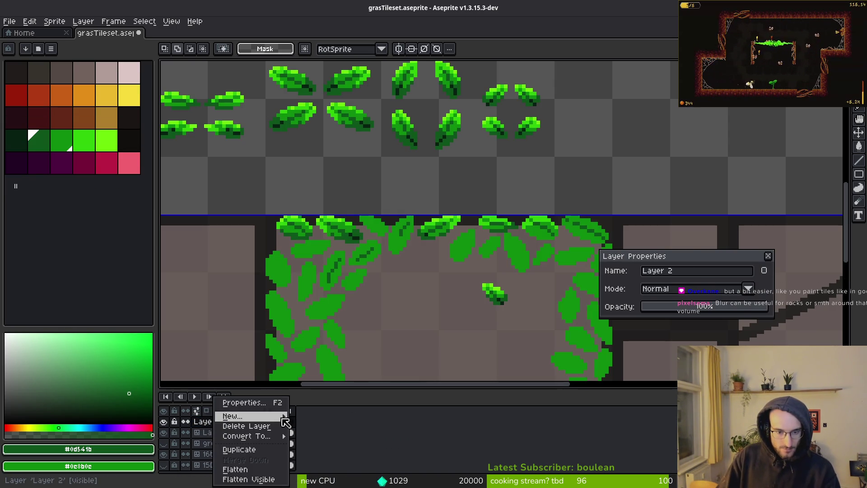
pyautogui.click(772, 255)
pyautogui.click(770, 257)
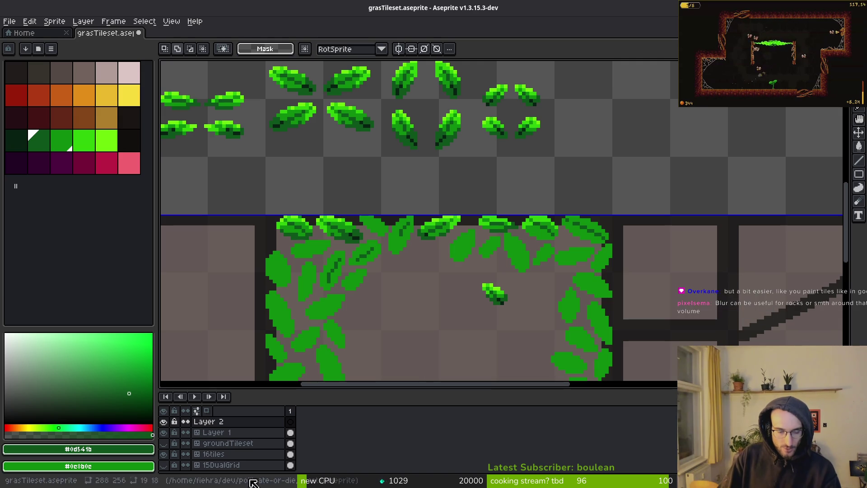
pyautogui.rightClick(208, 421)
# Convert Layer 2 to a tilemap using New Tileset with an 8×8 grid named 'leaf'
pyautogui.moveTo(254, 441)
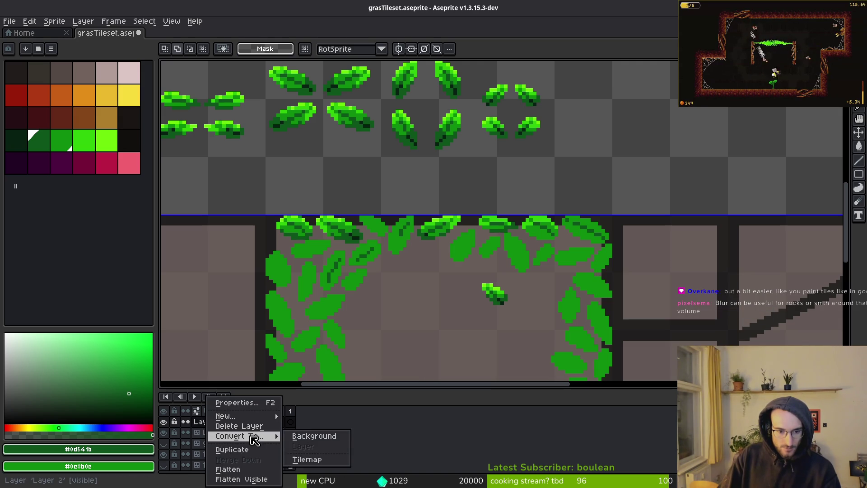
pyautogui.click(307, 459)
pyautogui.click(422, 241)
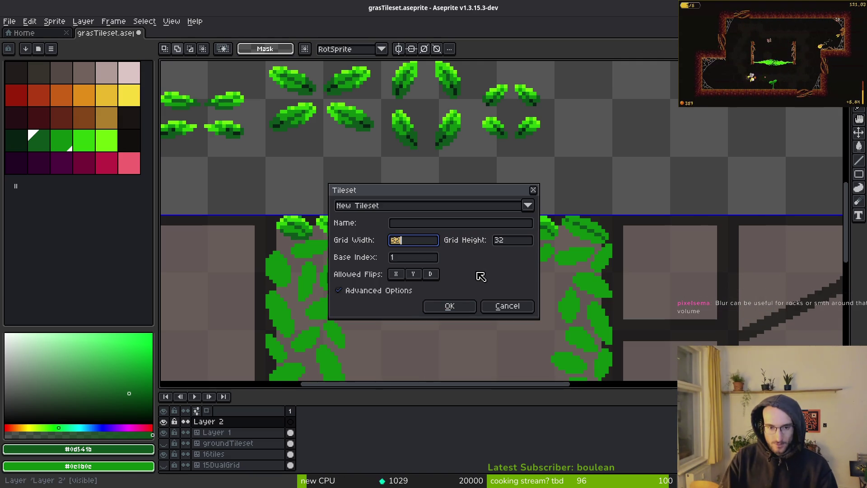
pyautogui.press('Tab')
pyautogui.write('8')
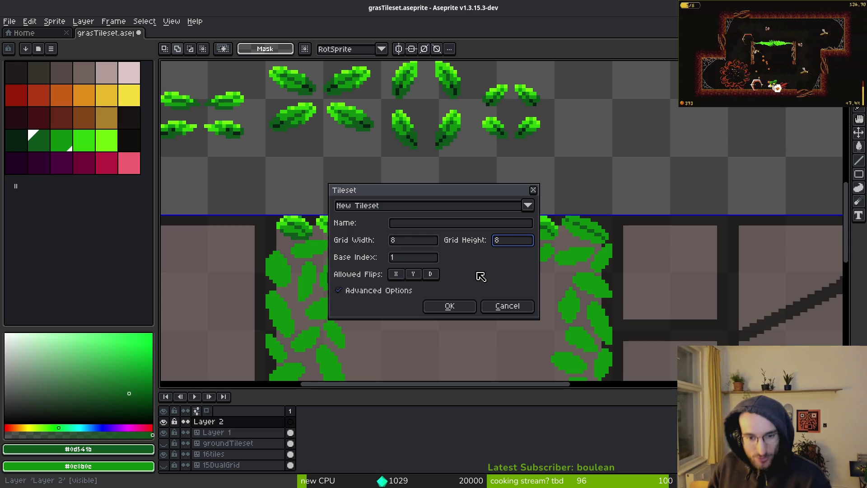
pyautogui.click(410, 220)
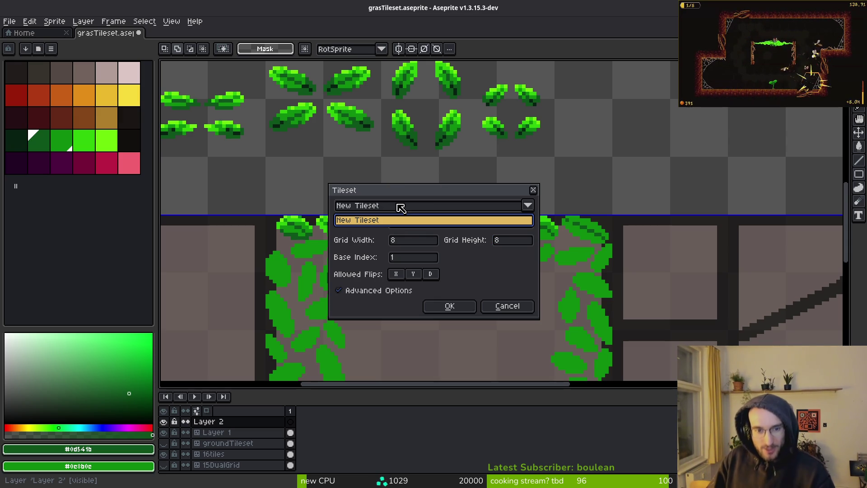
pyautogui.click(400, 207)
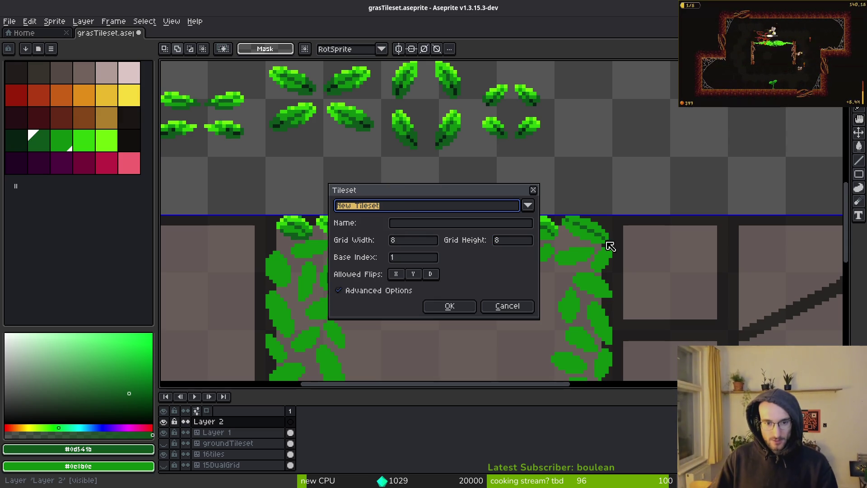
pyautogui.click(451, 223)
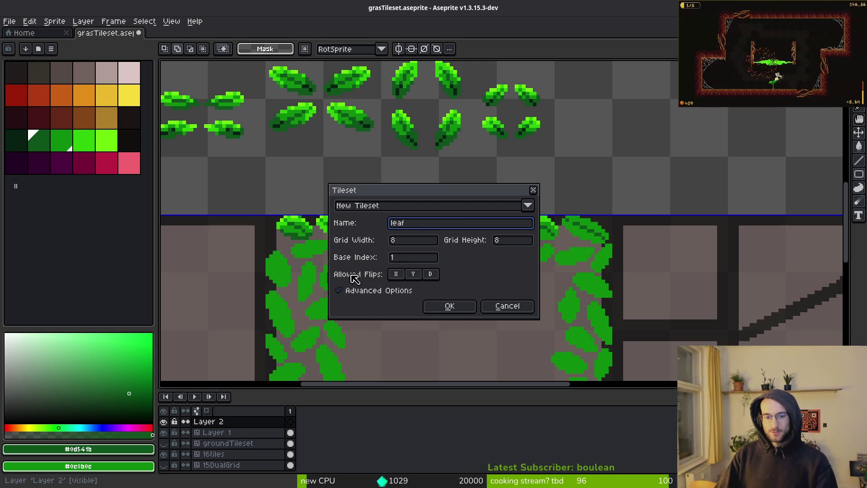
pyautogui.write('leaf')
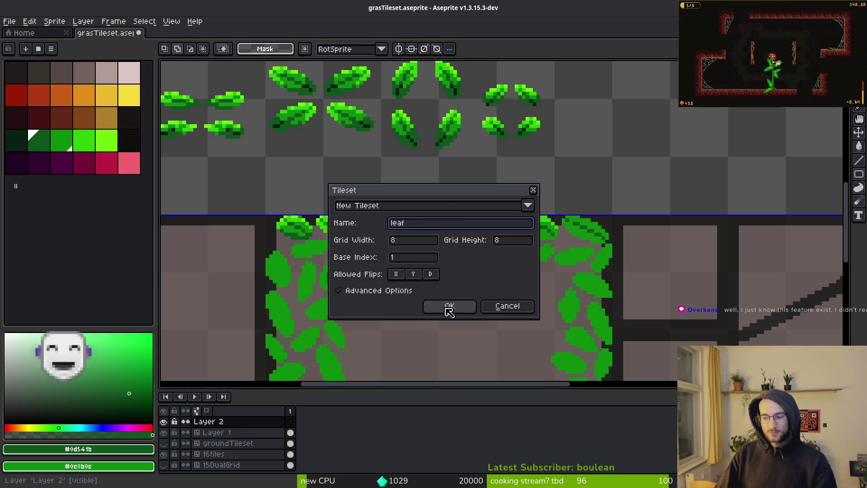
pyautogui.click(449, 307)
pyautogui.scroll(-2, 415, 191)
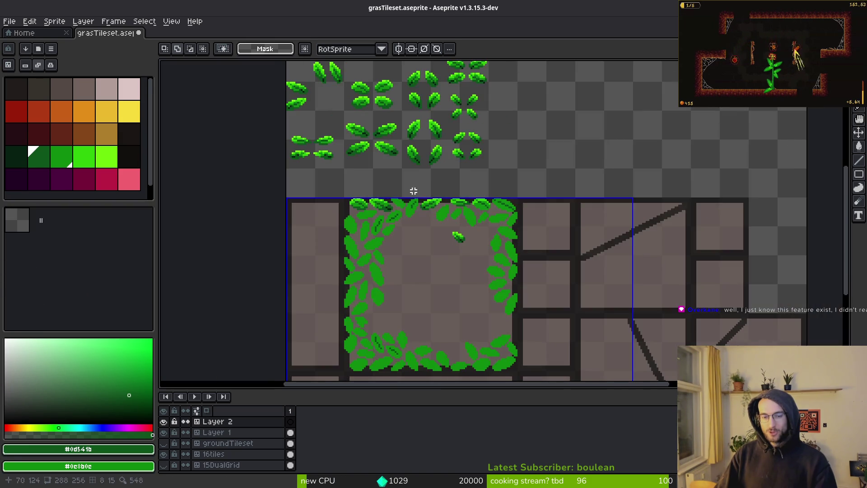
# Copy the leaf sprites from Layer 1 and paste them onto the Layer 2 tilemap
pyautogui.moveTo(415, 191); pyautogui.dragTo(463, 249)
pyautogui.press('m')
pyautogui.moveTo(334, 89); pyautogui.dragTo(538, 237)
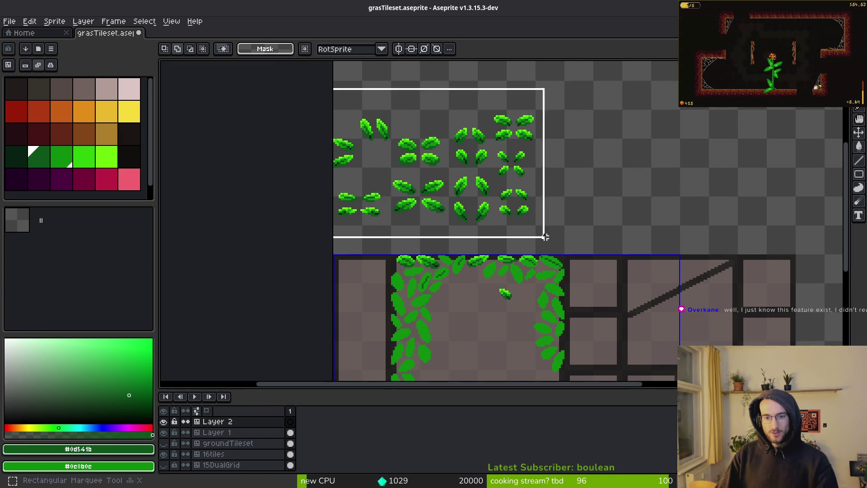
pyautogui.click(290, 432)
pyautogui.moveTo(333, 77)
pyautogui.mouseDown()
pyautogui.moveTo(574, 218)
pyautogui.moveTo(587, 239)
pyautogui.mouseUp()
pyautogui.hotkey('ctrl', 'z')
pyautogui.hotkey('ctrl', 'y')
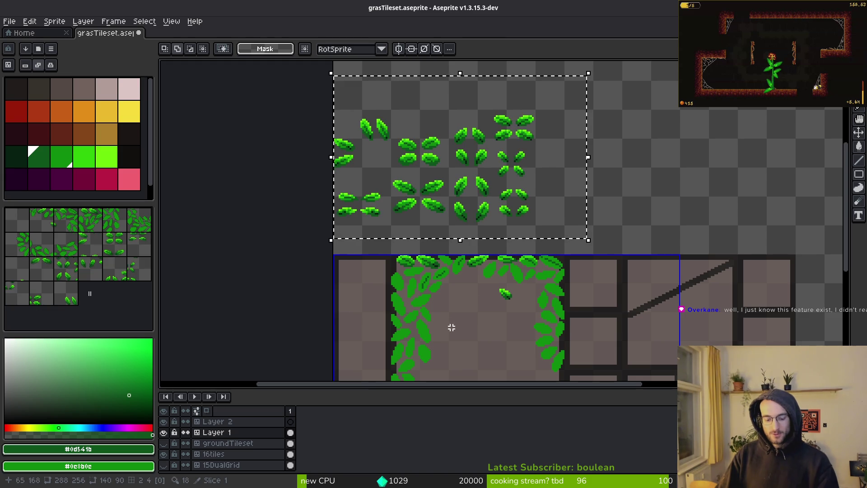
pyautogui.click(291, 421)
pyautogui.hotkey('ctrl', 'v')
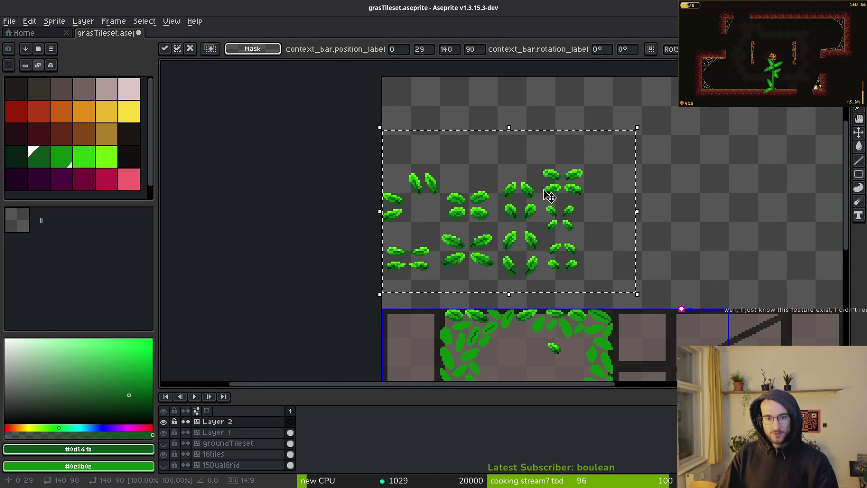
pyautogui.press('Return')
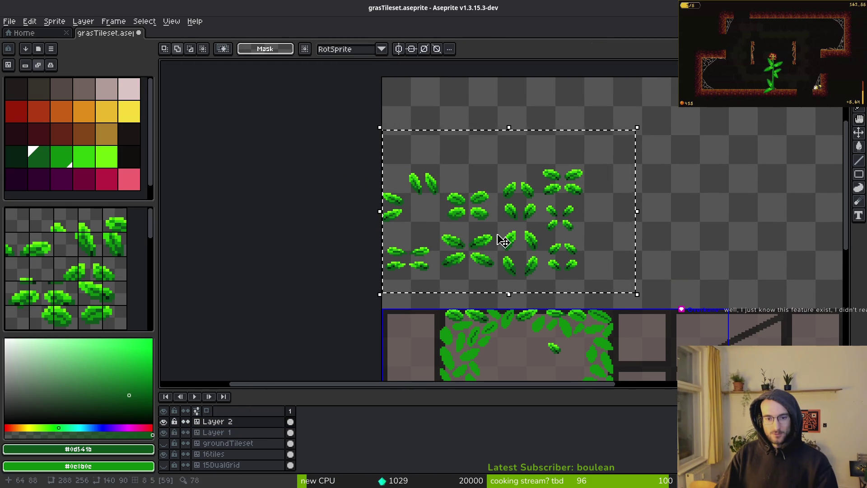
# Show the tile grid and move the upright leaf pair to the top-left tiles
pyautogui.scroll(2, 480, 199)
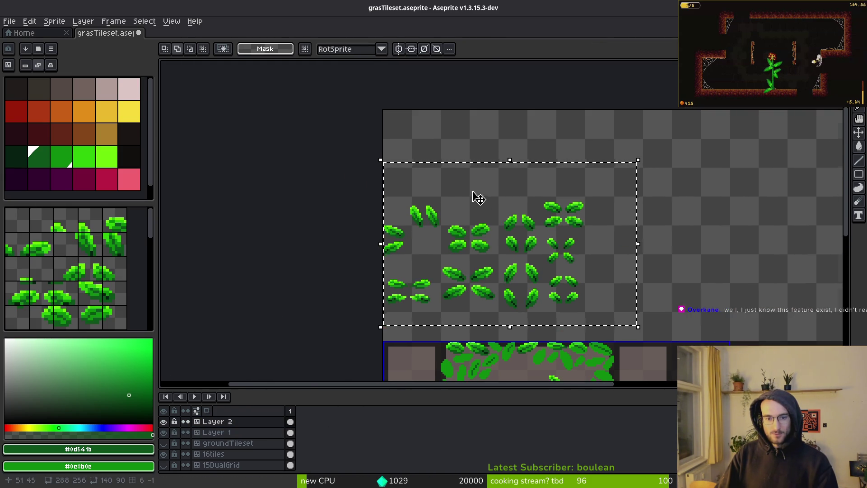
pyautogui.scroll(3, 480, 199)
pyautogui.hotkey('ctrl', 'd')
pyautogui.moveTo(348, 267); pyautogui.dragTo(349, 269)
pyautogui.hotkey('ctrl', "'")
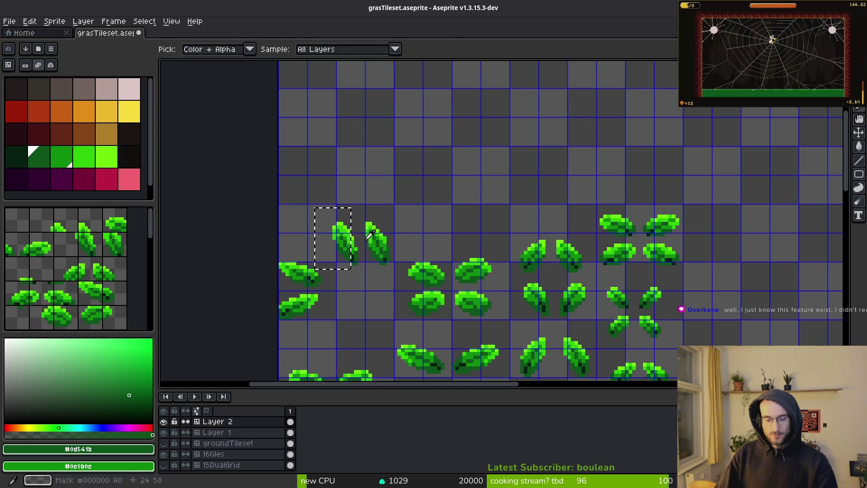
pyautogui.scroll(5, 374, 137)
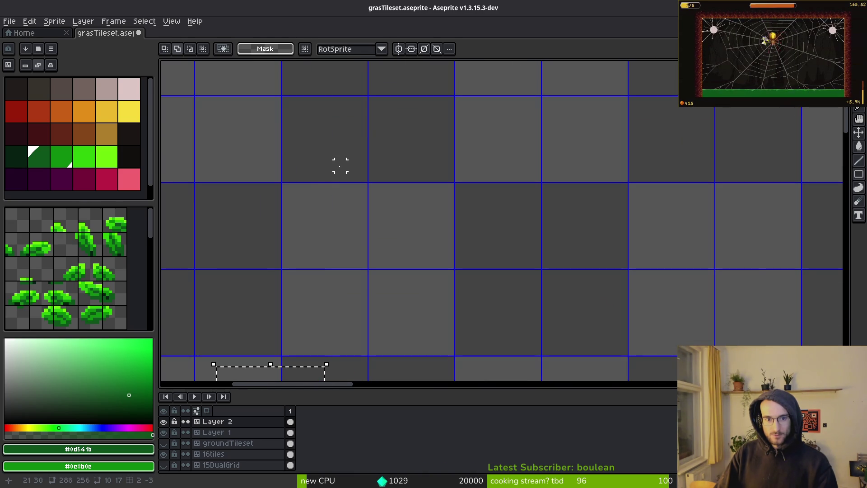
pyautogui.scroll(-3, 320, 185)
pyautogui.scroll(1, 344, 208)
pyautogui.moveTo(333, 225)
pyautogui.mouseDown()
pyautogui.moveTo(402, 304)
pyautogui.moveTo(441, 331)
pyautogui.moveTo(387, 132)
pyautogui.moveTo(379, 132)
pyautogui.mouseUp()
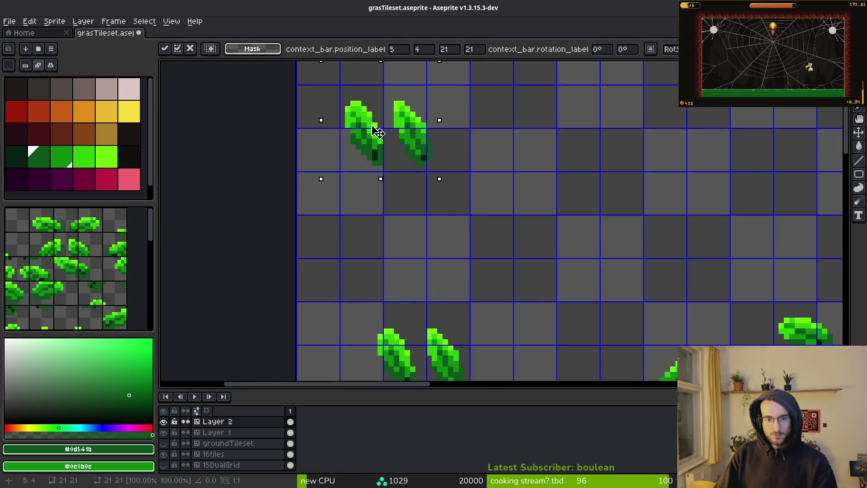
pyautogui.scroll(-3, 407, 181)
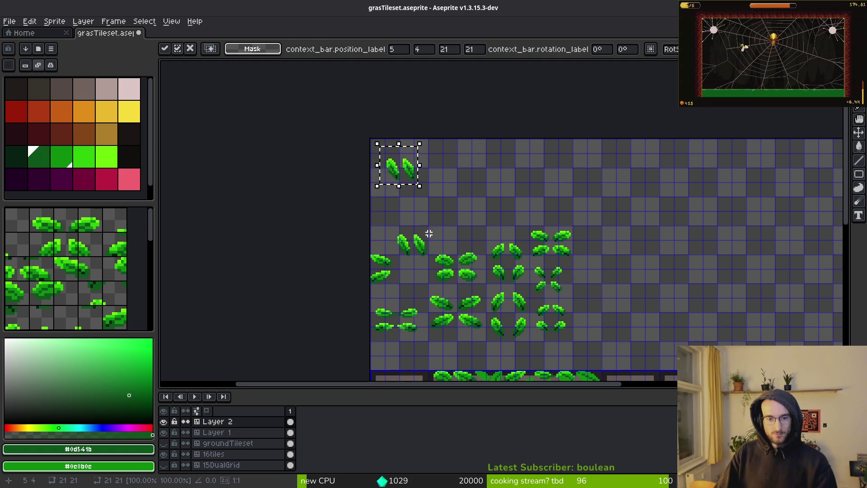
pyautogui.press('Return')
pyautogui.scroll(2, 416, 228)
pyautogui.moveTo(375, 219)
pyautogui.mouseDown()
pyautogui.moveTo(448, 300)
pyautogui.moveTo(463, 171)
pyautogui.mouseUp()
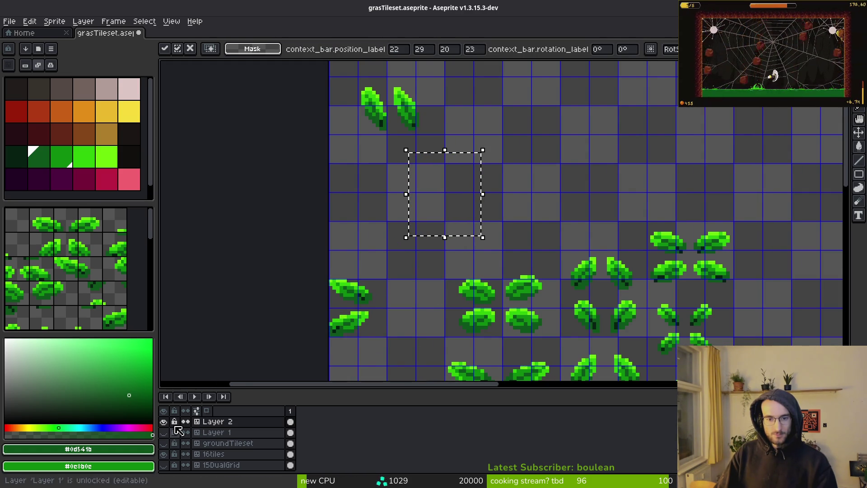
pyautogui.hotkey('ctrl', 'd')
# Align the upright leaf pair to the tile corner and shift the second leaf one pixel left
pyautogui.scroll(3, 422, 201)
pyautogui.moveTo(378, 149); pyautogui.dragTo(513, 248)
pyautogui.scroll(8, 462, 235)
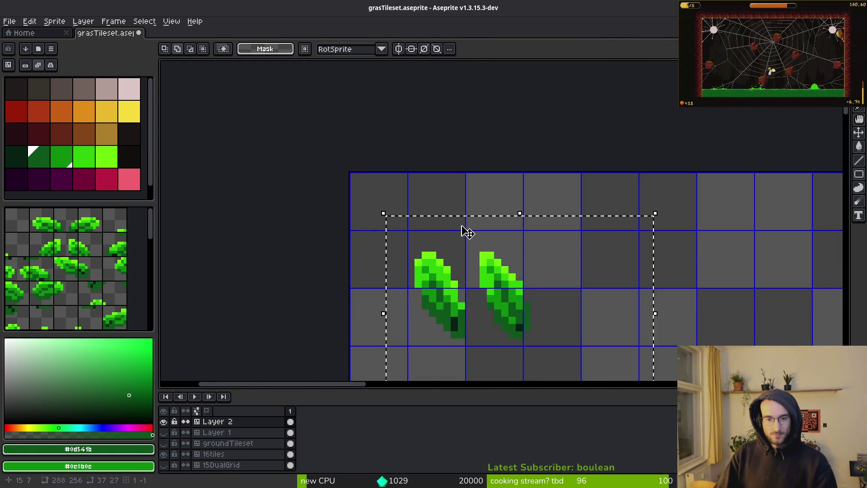
pyautogui.scroll(-4, 584, 252)
pyautogui.moveTo(584, 252)
pyautogui.mouseDown()
pyautogui.moveTo(497, 260)
pyautogui.moveTo(450, 201)
pyautogui.moveTo(456, 207)
pyautogui.mouseUp()
pyautogui.press('Return')
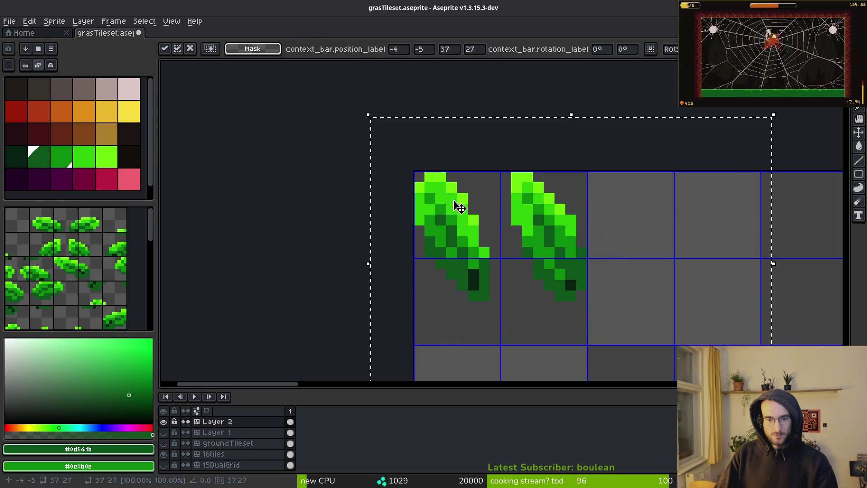
pyautogui.hotkey('ctrl', 'd')
pyautogui.moveTo(500, 171); pyautogui.dragTo(610, 303)
pyautogui.moveTo(561, 265); pyautogui.dragTo(551, 263)
pyautogui.press('Return')
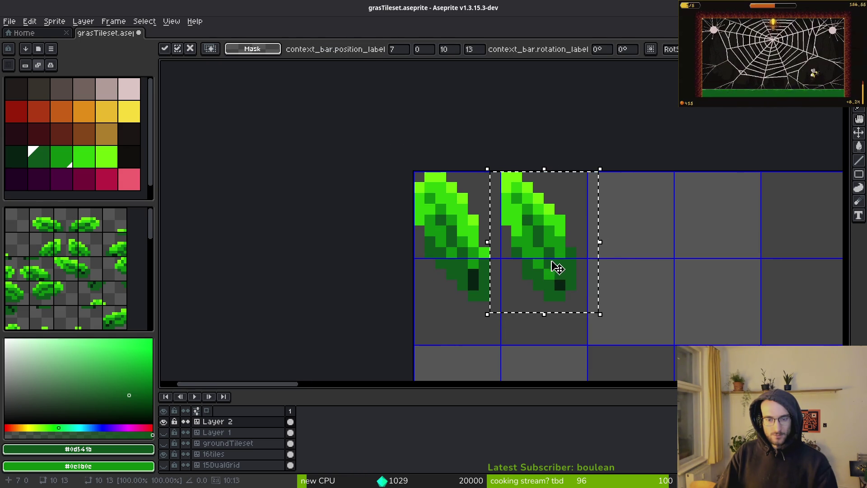
pyautogui.scroll(-4, 552, 271)
pyautogui.hotkey('ctrl', 'd')
# Move the diagonal leaves up below the upright pair and nudge the upper one right
pyautogui.moveTo(467, 331); pyautogui.dragTo(508, 132)
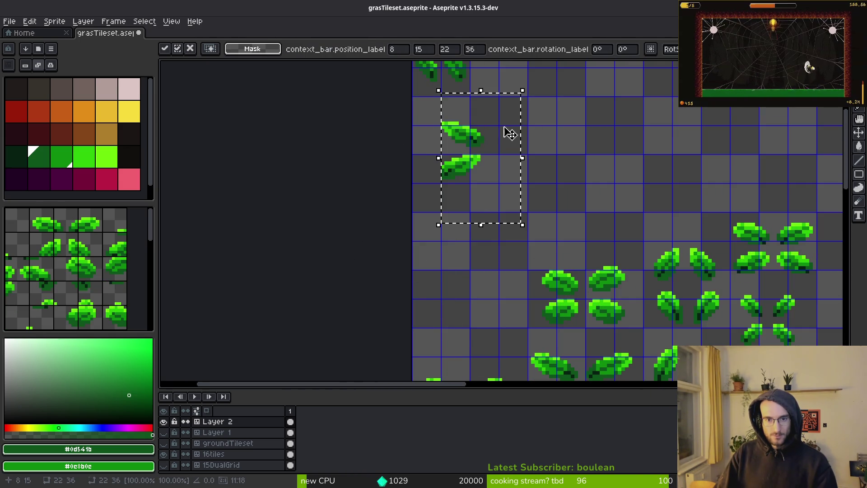
pyautogui.scroll(3, 506, 251)
pyautogui.moveTo(430, 177); pyautogui.dragTo(570, 273)
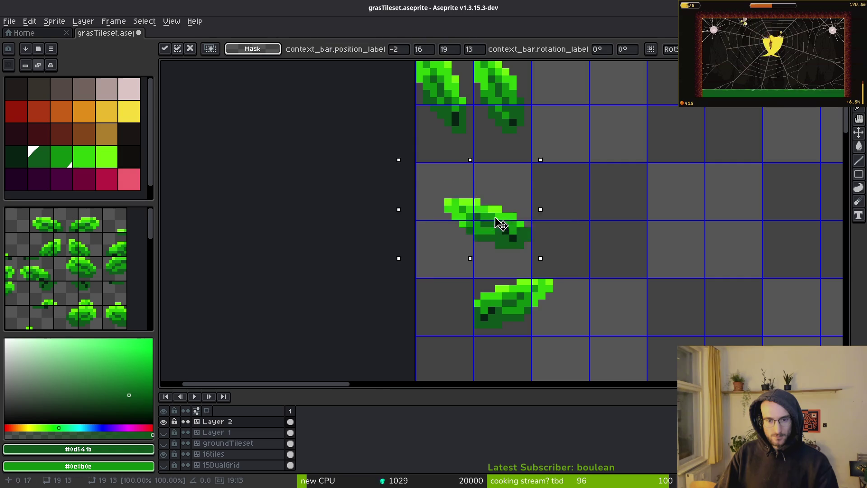
pyautogui.hotkey('ctrl', 'd')
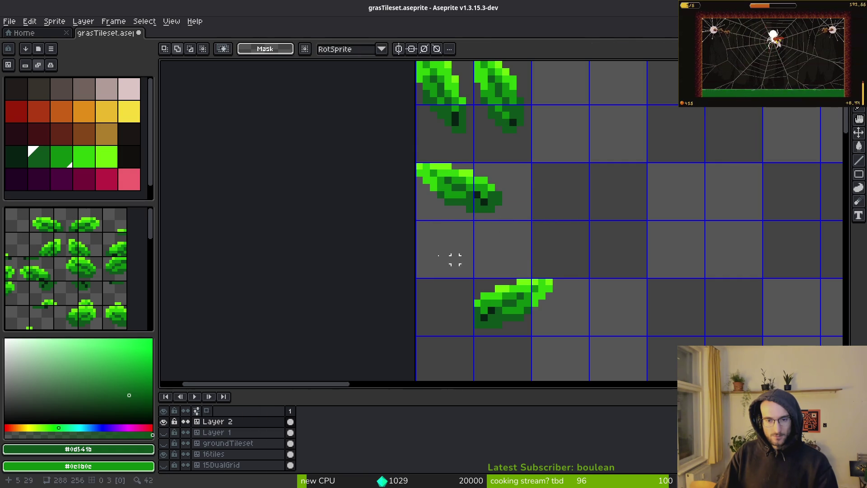
pyautogui.moveTo(475, 273); pyautogui.dragTo(510, 297)
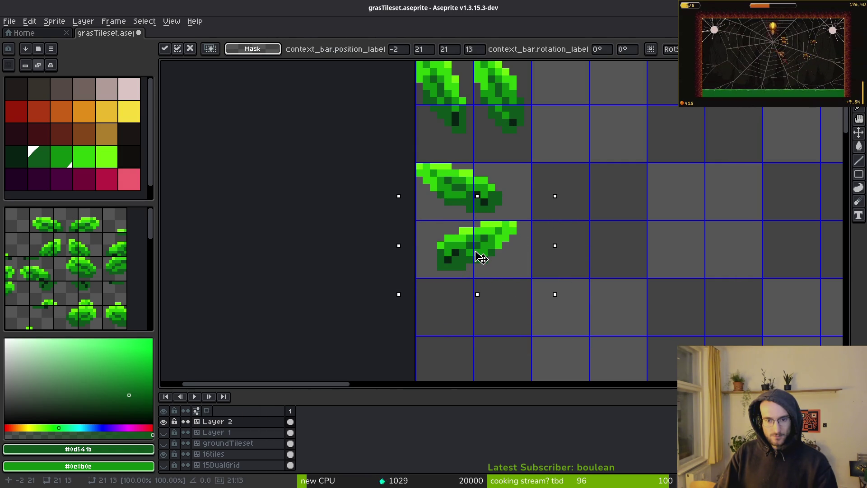
pyautogui.press('Return')
pyautogui.scroll(2, 423, 224)
pyautogui.moveTo(521, 267); pyautogui.dragTo(520, 265)
pyautogui.press('Right')
pyautogui.press('Right')
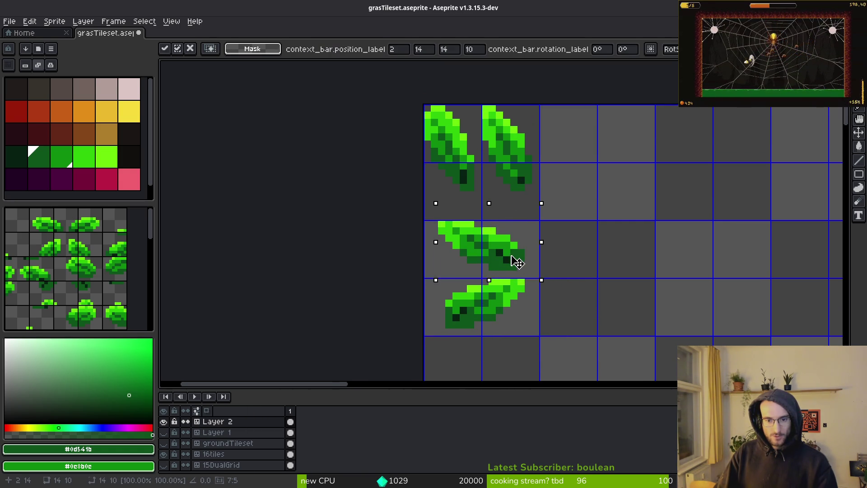
pyautogui.press('Return')
# Nudge the top two upright leaf tiles down two pixels onto the grid
pyautogui.scroll(2, 550, 188)
pyautogui.moveTo(424, 196); pyautogui.dragTo(570, 295)
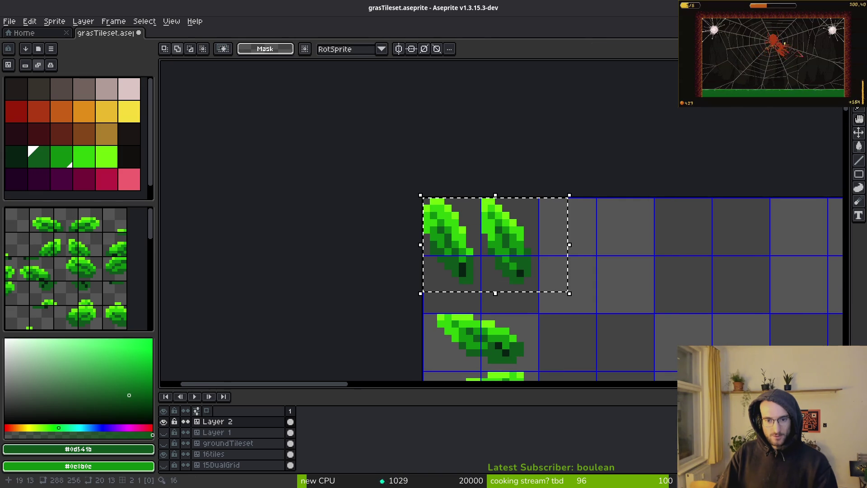
pyautogui.scroll(-1, 567, 296)
pyautogui.press('Down')
pyautogui.press('Down')
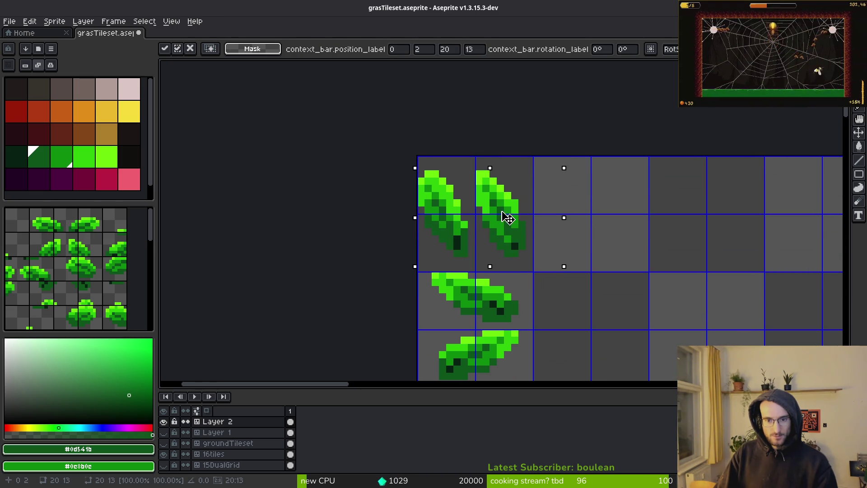
pyautogui.press('Return')
# Move the four round leaves beside the upright pair and fine-tune them onto the grid
pyautogui.scroll(-3, 550, 300)
pyautogui.moveTo(549, 300); pyautogui.dragTo(469, 223)
pyautogui.scroll(3, 388, 134)
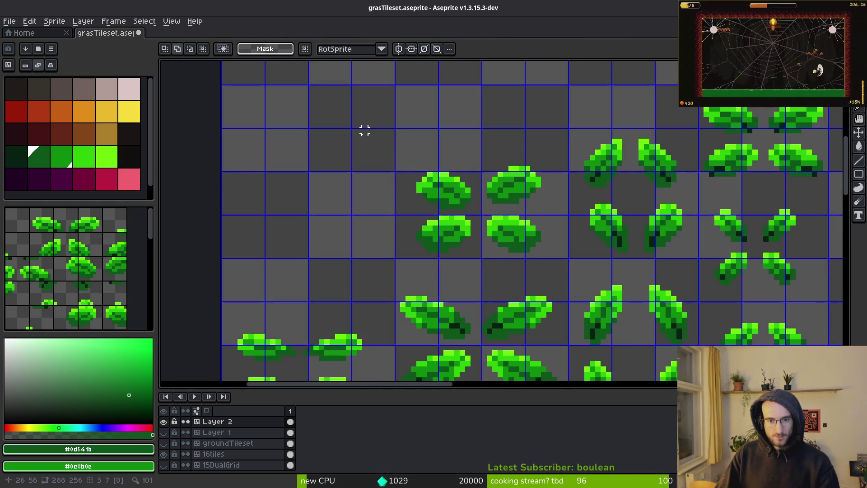
pyautogui.moveTo(369, 145); pyautogui.dragTo(555, 266)
pyautogui.scroll(-2, 555, 267)
pyautogui.moveTo(500, 175)
pyautogui.mouseDown()
pyautogui.moveTo(518, 279)
pyautogui.moveTo(506, 118)
pyautogui.moveTo(472, 108)
pyautogui.mouseUp()
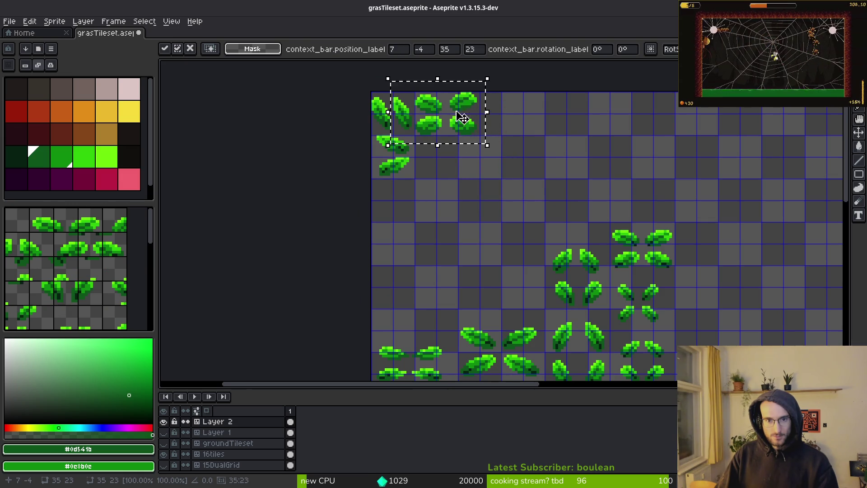
pyautogui.scroll(2, 473, 108)
pyautogui.moveTo(489, 227); pyautogui.dragTo(506, 223)
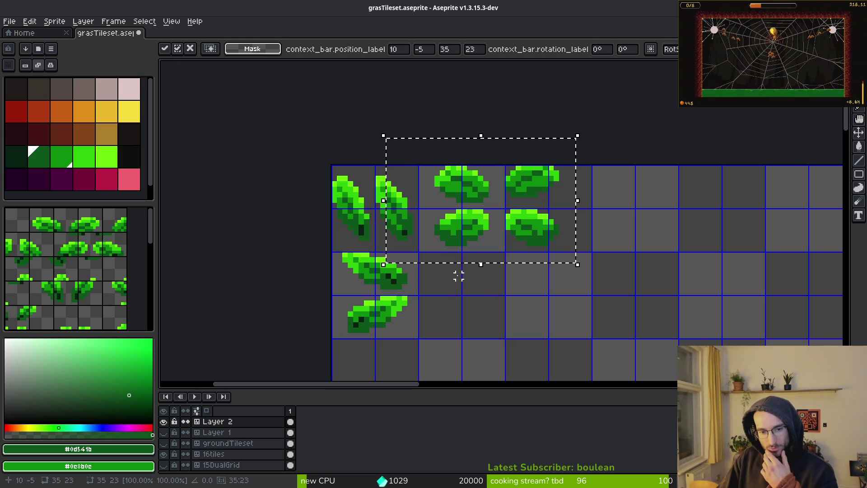
pyautogui.scroll(-2, 456, 279)
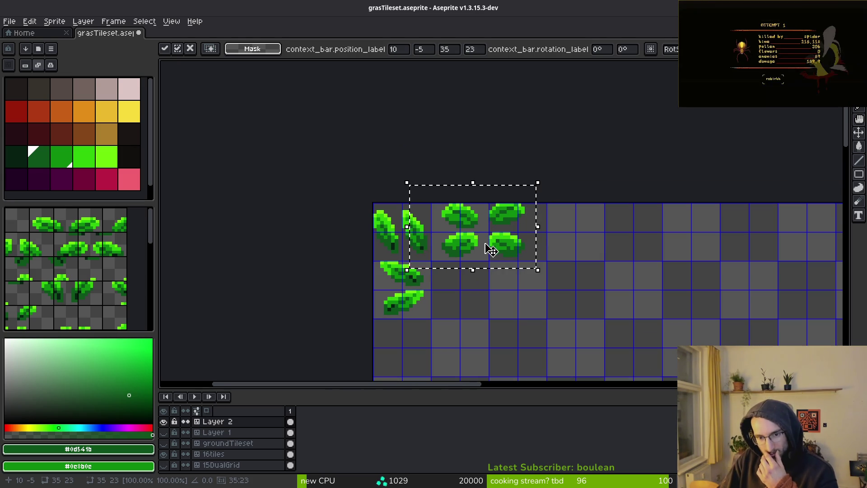
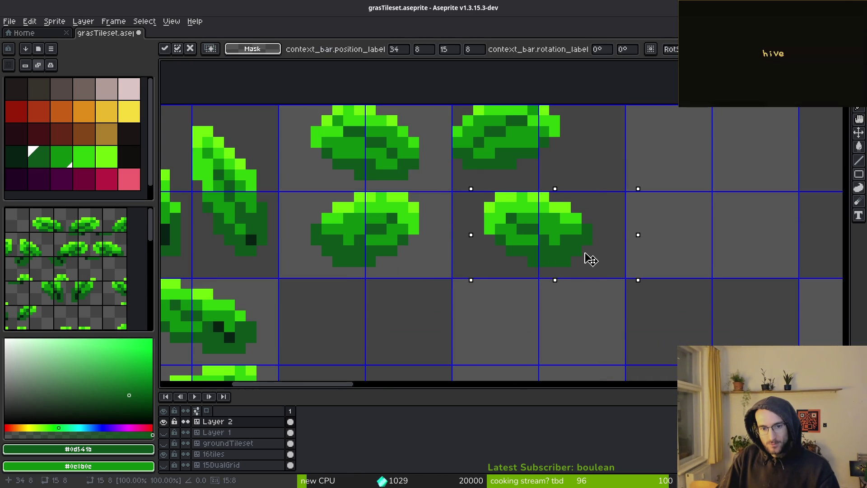
# Undo the accidental rightward shift of the top-right leaf
pyautogui.scroll(2, 590, 259)
pyautogui.moveTo(418, 199); pyautogui.dragTo(577, 261)
pyautogui.moveTo(527, 248); pyautogui.dragTo(556, 248)
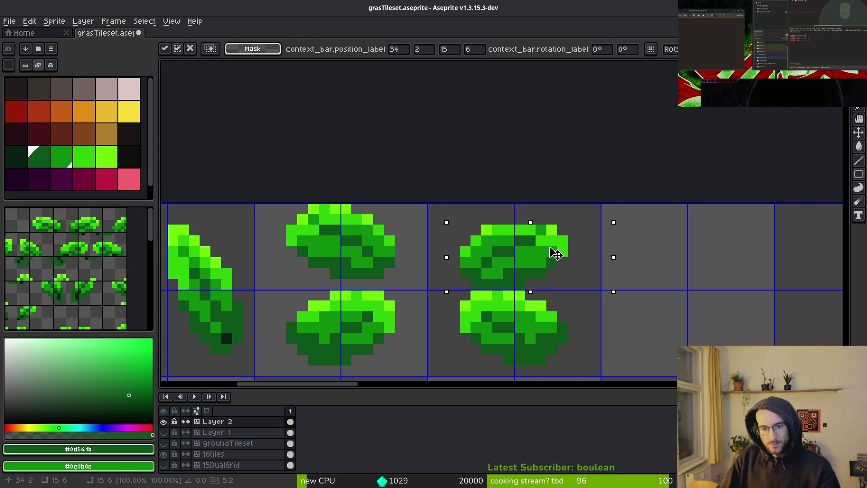
pyautogui.hotkey('ctrl', 'z')
pyautogui.hotkey('ctrl', 'z')
pyautogui.hotkey('ctrl', 'z')
pyautogui.hotkey('ctrl', 'z')
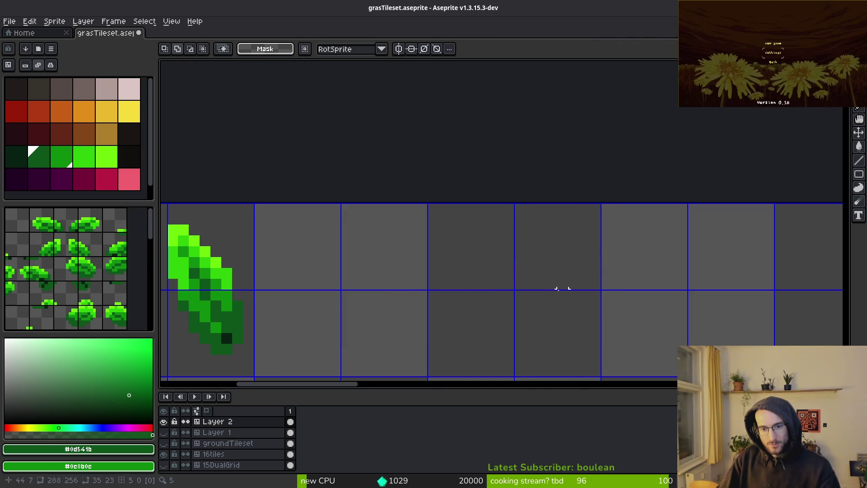
# Reposition a single leaf into its tile cell and commit the new position
pyautogui.moveTo(561, 283); pyautogui.dragTo(508, 146)
pyautogui.scroll(-2, 508, 145)
pyautogui.moveTo(511, 278); pyautogui.dragTo(412, 171)
pyautogui.moveTo(431, 277); pyautogui.dragTo(412, 182)
pyautogui.moveTo(360, 166); pyautogui.dragTo(445, 261)
pyautogui.click(439, 280)
pyautogui.moveTo(373, 188)
pyautogui.mouseDown()
pyautogui.moveTo(426, 261)
pyautogui.moveTo(394, 202)
pyautogui.moveTo(445, 226)
pyautogui.moveTo(416, 217)
pyautogui.mouseUp()
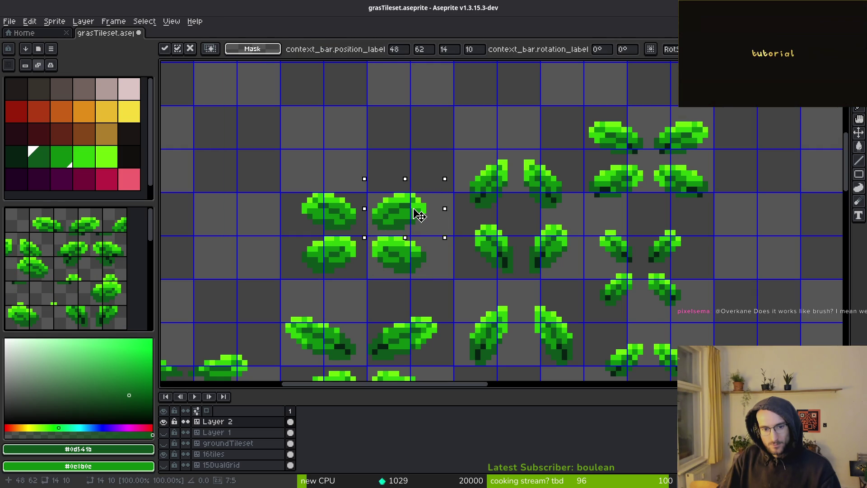
pyautogui.press('Return')
# Nudge the top-right bush clump a couple of pixels right and commit it
pyautogui.moveTo(261, 174)
pyautogui.mouseDown()
pyautogui.moveTo(436, 271)
pyautogui.moveTo(445, 333)
pyautogui.moveTo(402, 165)
pyautogui.mouseUp()
pyautogui.scroll(-2, 408, 248)
pyautogui.scroll(5, 403, 166)
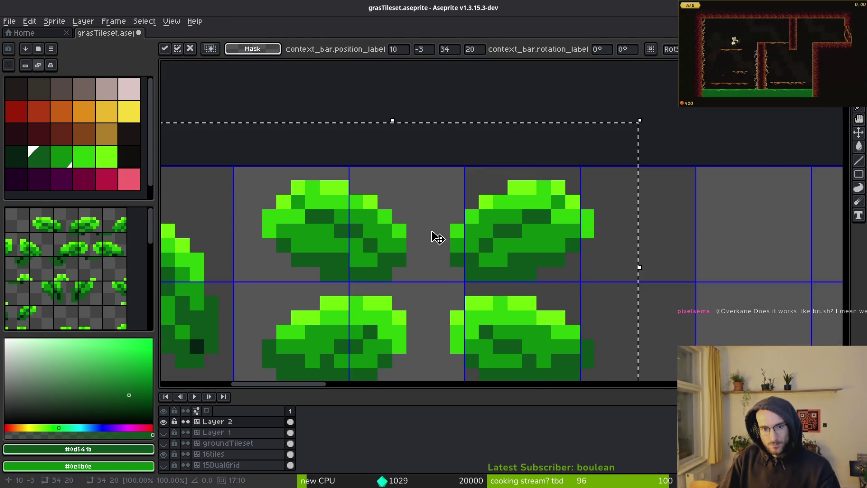
pyautogui.moveTo(368, 106); pyautogui.dragTo(526, 226)
pyautogui.press('Right')
pyautogui.press('Right')
pyautogui.press('Return')
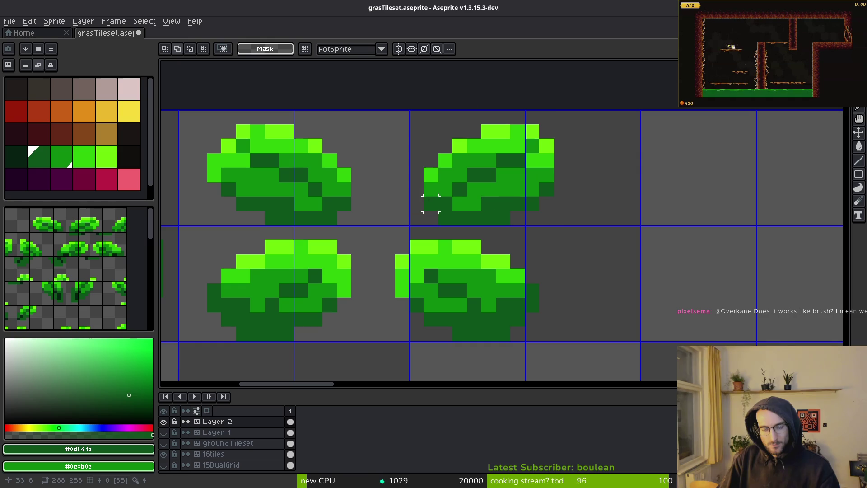
pyautogui.moveTo(388, 123); pyautogui.dragTo(548, 218)
pyautogui.press('Right')
pyautogui.press('Right')
pyautogui.press('Right')
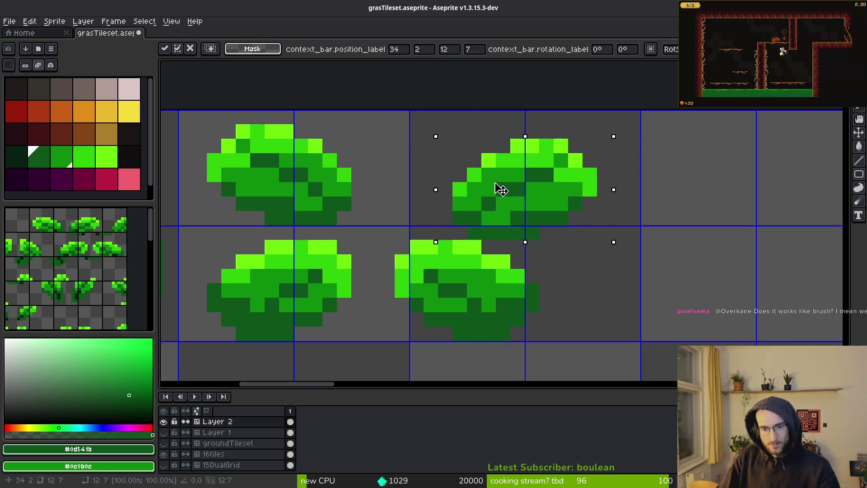
pyautogui.press('Right')
pyautogui.press('Left')
pyautogui.press('Return')
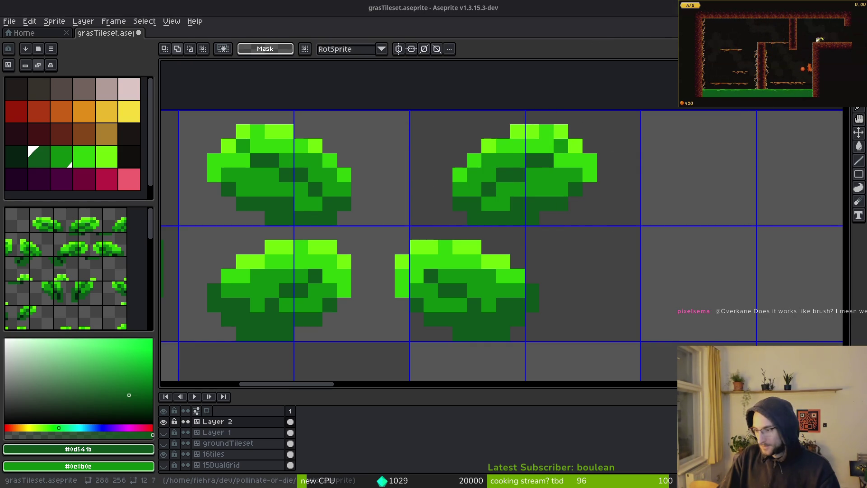
# Shift the bottom-right bush clump right and down, ease it one pixel left, and commit
pyautogui.moveTo(397, 286); pyautogui.dragTo(327, 218)
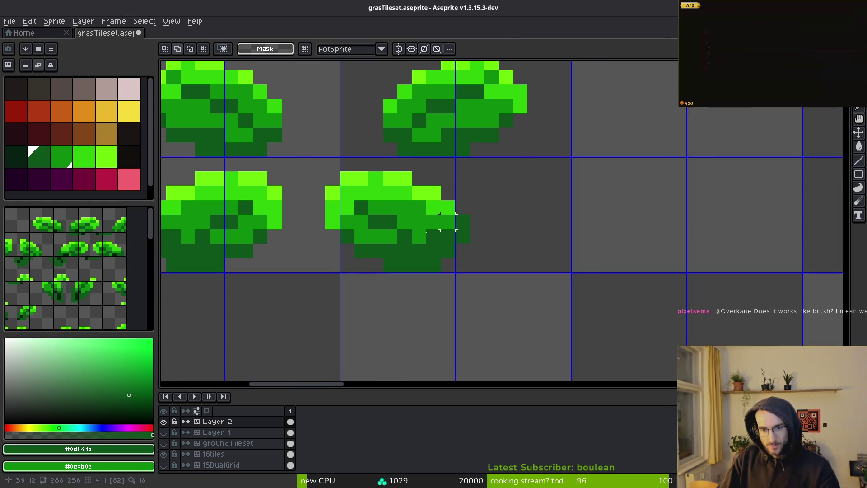
pyautogui.moveTo(294, 154); pyautogui.dragTo(559, 289)
pyautogui.moveTo(440, 221)
pyautogui.mouseDown()
pyautogui.moveTo(498, 236)
pyautogui.moveTo(511, 229)
pyautogui.mouseUp()
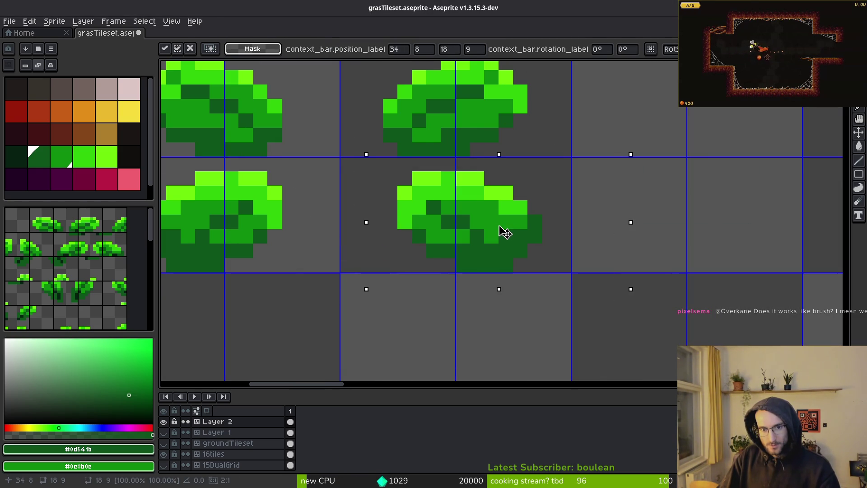
pyautogui.press('Left')
pyautogui.press('Return')
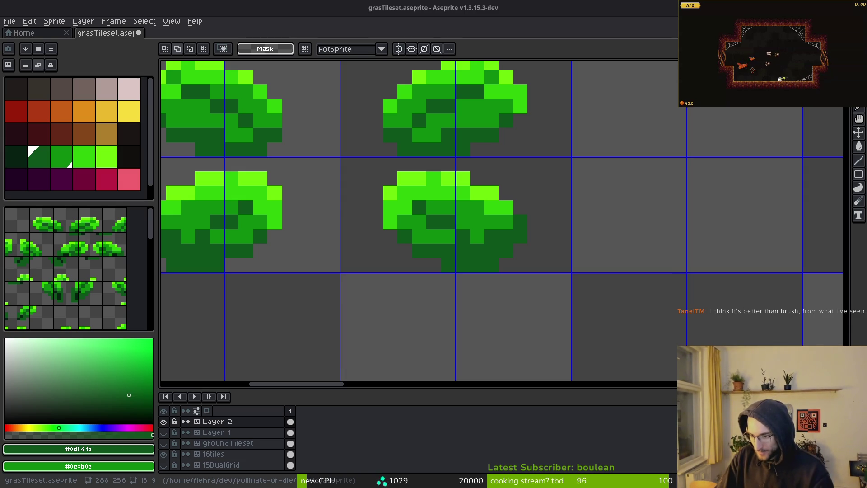
# Drag the 2x2 small-leaf block into the empty top-left cells and deselect
pyautogui.scroll(-3, 535, 304)
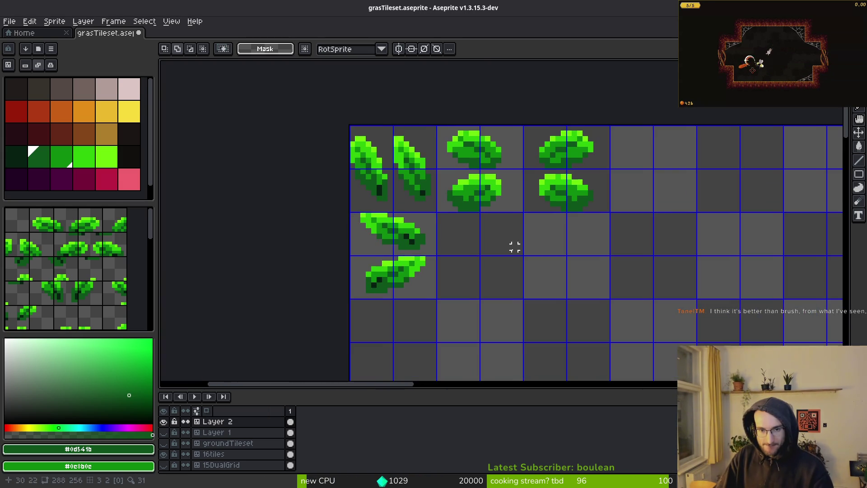
pyautogui.scroll(-1, 508, 257)
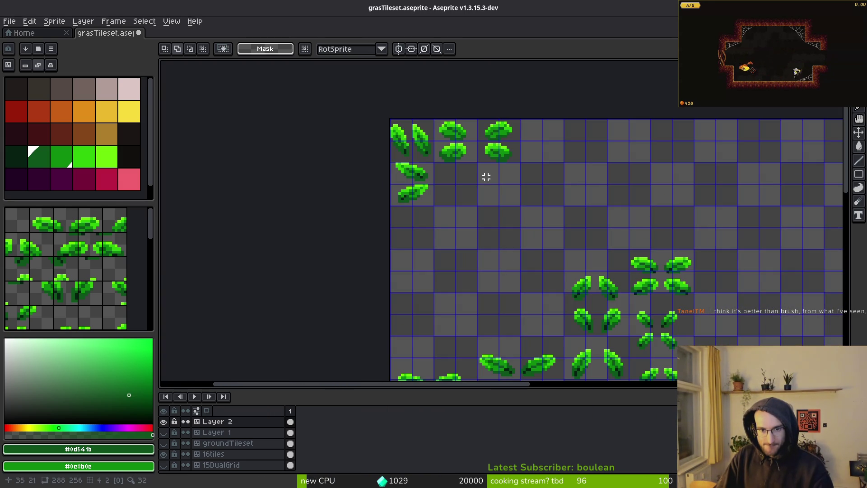
pyautogui.scroll(4, 442, 184)
pyautogui.moveTo(588, 247)
pyautogui.mouseDown()
pyautogui.moveTo(638, 291)
pyautogui.moveTo(299, 198)
pyautogui.moveTo(329, 177)
pyautogui.moveTo(344, 179)
pyautogui.mouseUp()
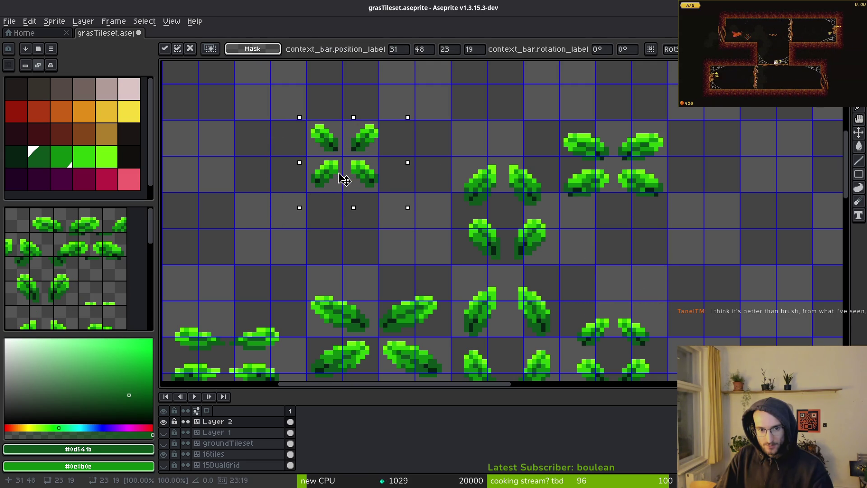
pyautogui.scroll(4, 382, 176)
pyautogui.moveTo(316, 72); pyautogui.dragTo(381, 225)
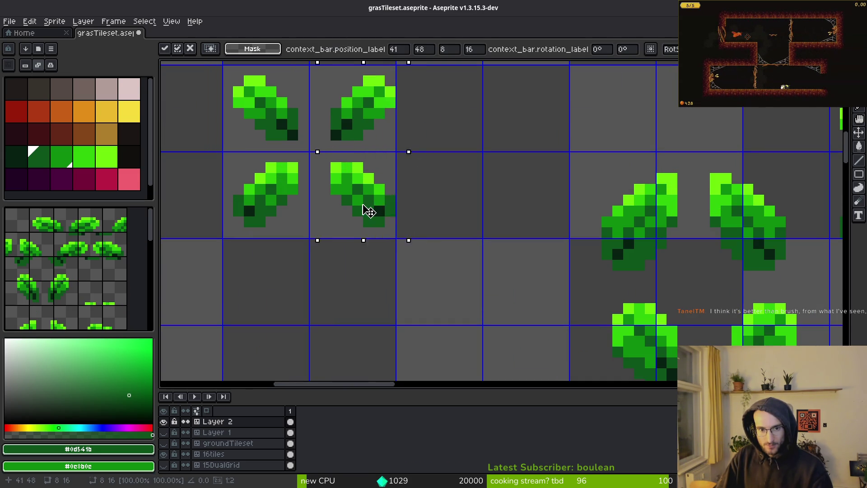
pyautogui.scroll(-3, 360, 232)
pyautogui.scroll(-1, 306, 145)
pyautogui.scroll(2, 381, 304)
pyautogui.moveTo(381, 304); pyautogui.dragTo(308, 222)
pyautogui.scroll(1, 312, 225)
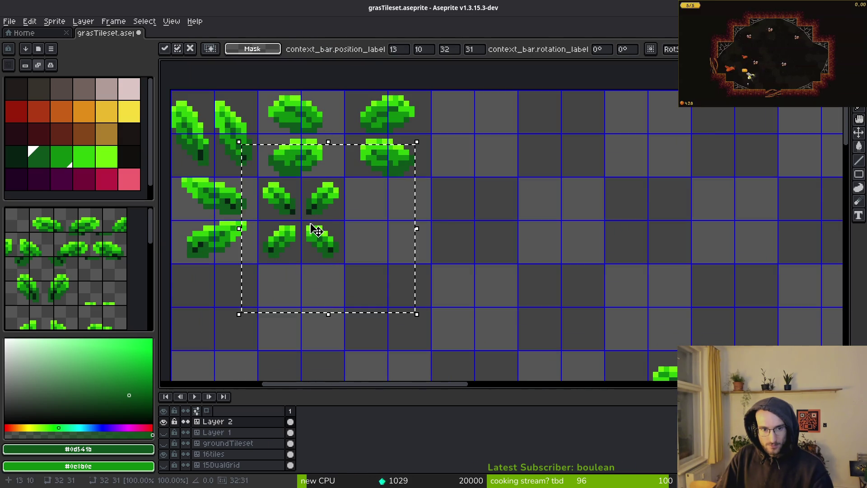
pyautogui.hotkey('ctrl', 'd')
# Select the four small leaves remaining on the right side
pyautogui.scroll(-3, 316, 230)
pyautogui.scroll(3, 366, 258)
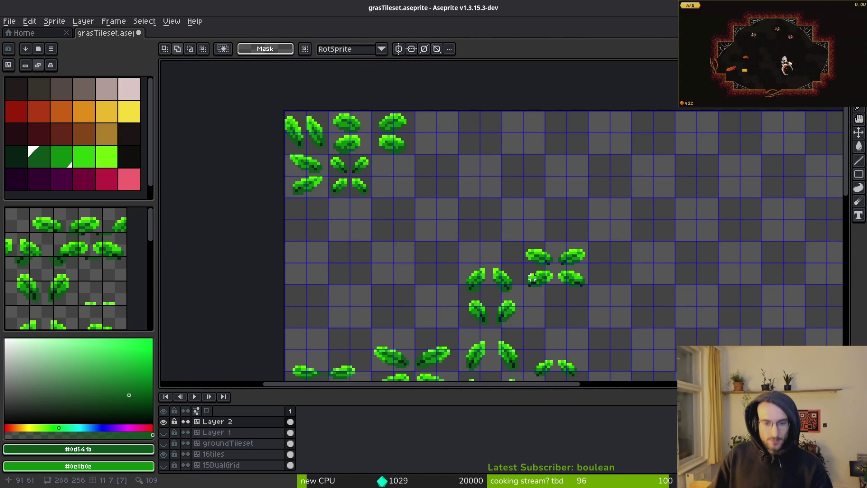
pyautogui.scroll(-2, 532, 271)
pyautogui.scroll(2, 563, 232)
pyautogui.scroll(1, 280, 219)
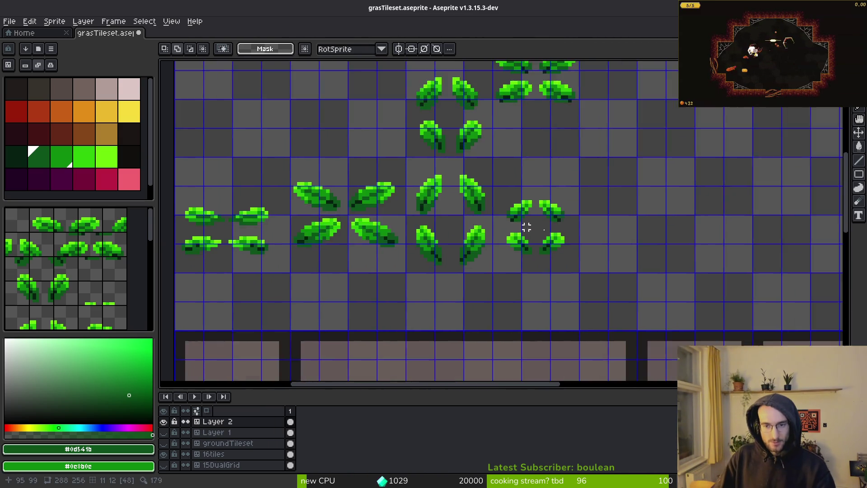
pyautogui.scroll(2, 542, 212)
pyautogui.moveTo(541, 212); pyautogui.dragTo(476, 181)
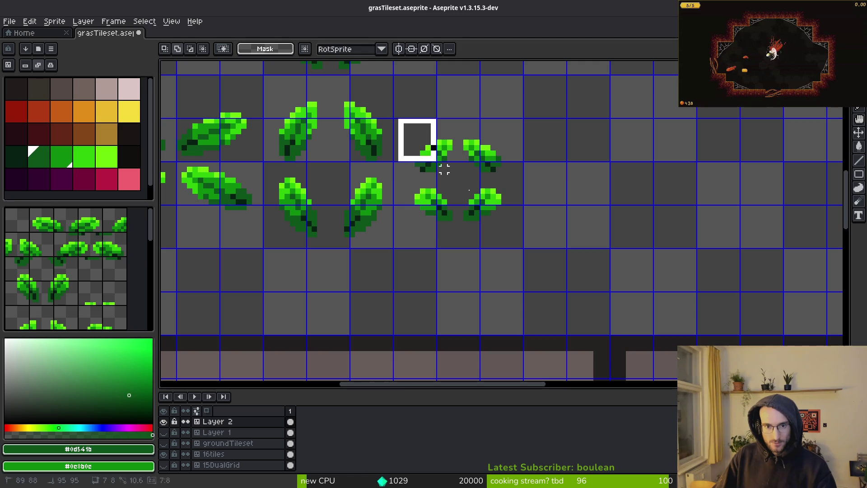
pyautogui.moveTo(402, 120); pyautogui.dragTo(541, 238)
pyautogui.scroll(-4, 534, 238)
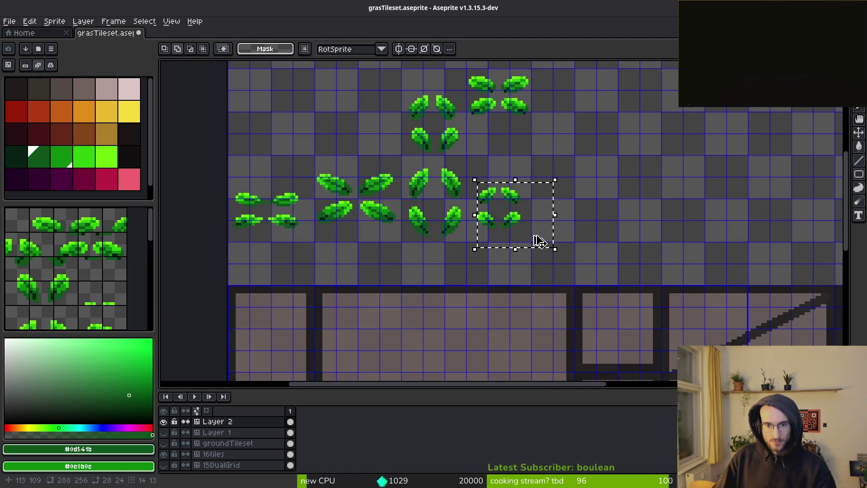
pyautogui.scroll(5, 504, 211)
pyautogui.scroll(-3, 72, 267)
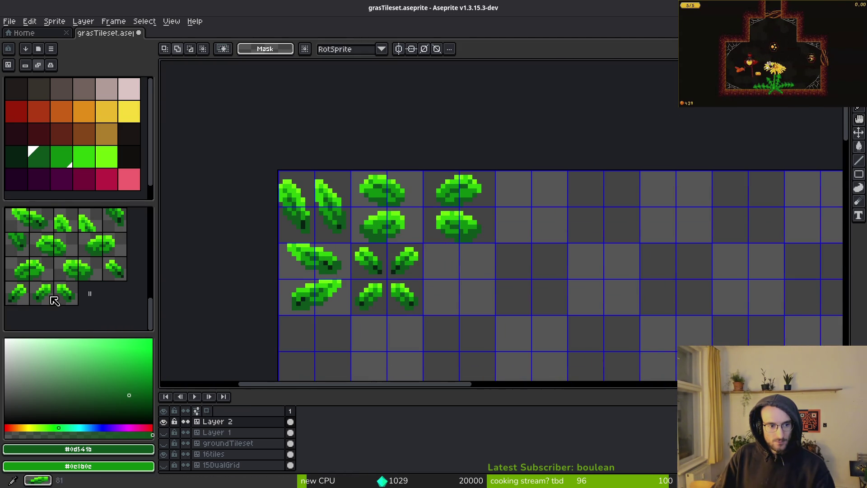
# With the Pencil, stamp a small leaf tile into several empty grid cells and rows
pyautogui.click(66, 302)
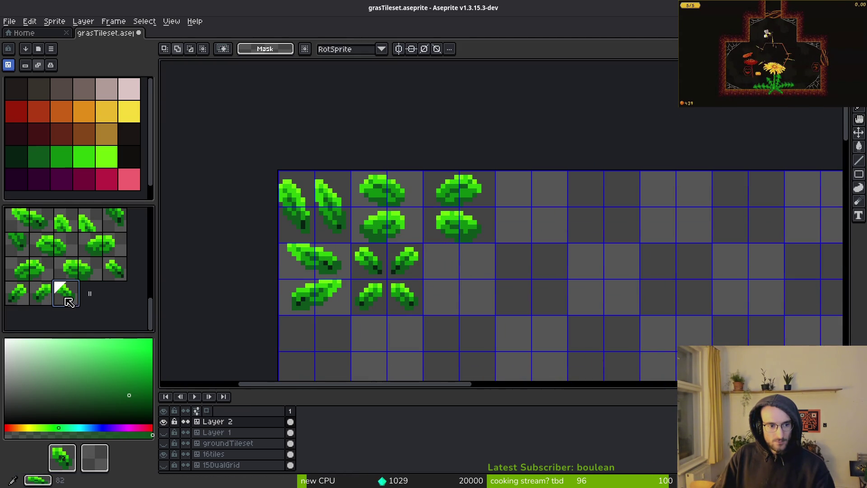
pyautogui.press('b')
pyautogui.click(550, 244)
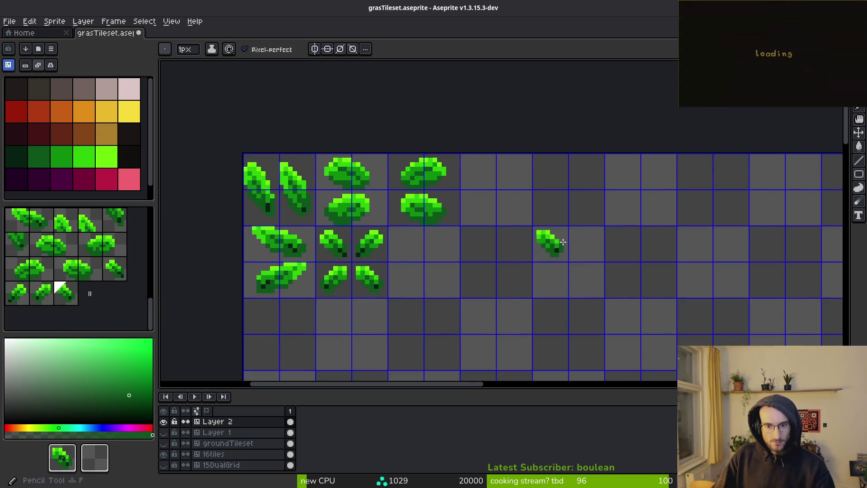
pyautogui.click(658, 208)
pyautogui.moveTo(658, 244); pyautogui.dragTo(658, 280)
pyautogui.moveTo(549, 316); pyautogui.dragTo(622, 316)
pyautogui.click(586, 244)
pyautogui.moveTo(513, 280); pyautogui.dragTo(513, 316)
pyautogui.click(694, 316)
pyautogui.scroll(-2, 698, 307)
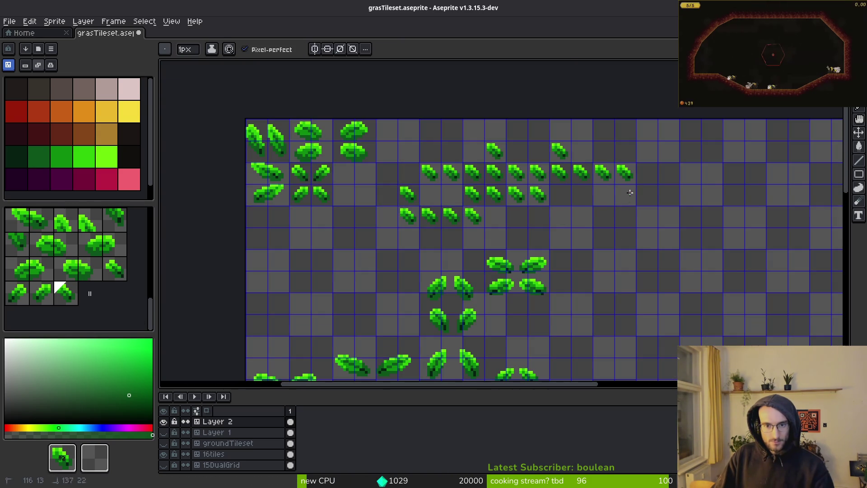
pyautogui.scroll(-3, 693, 317)
pyautogui.scroll(-1, 694, 317)
pyautogui.scroll(3, 700, 294)
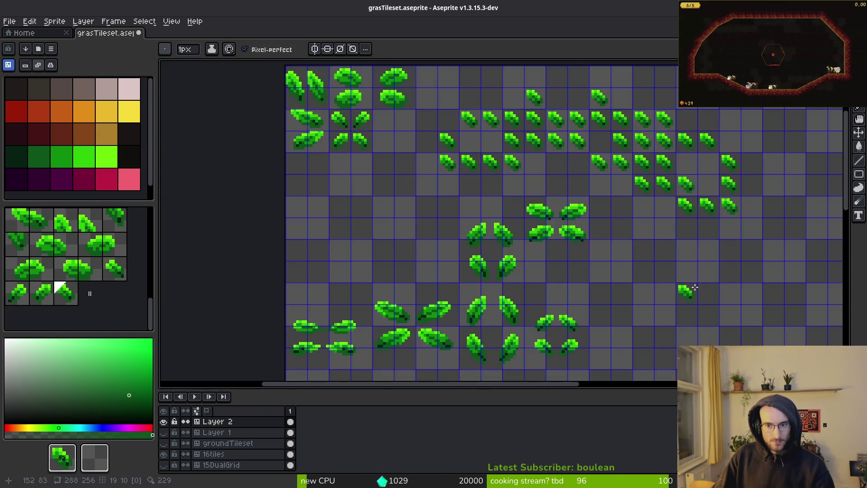
# Stamp other leaf variants across a row and nearby cells, then swap one for a wide bush tile
pyautogui.moveTo(68, 276); pyautogui.dragTo(88, 270)
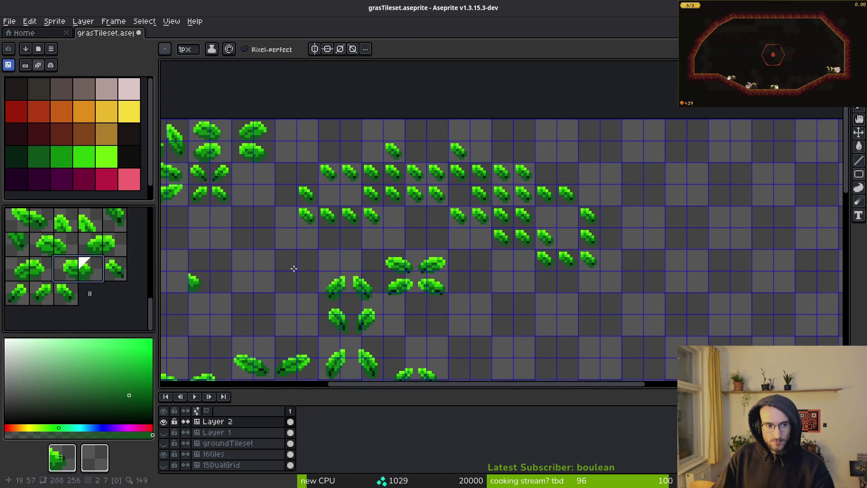
pyautogui.scroll(1, 540, 172)
pyautogui.moveTo(479, 170); pyautogui.dragTo(434, 186)
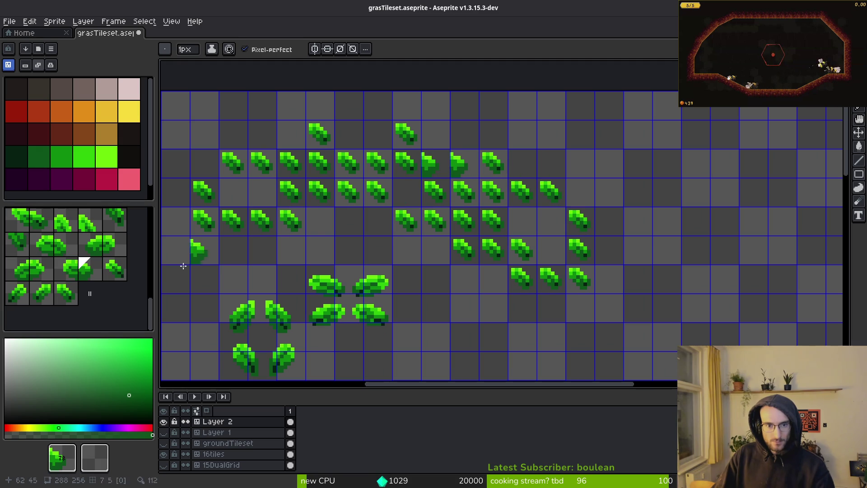
pyautogui.moveTo(74, 274); pyautogui.dragTo(85, 274)
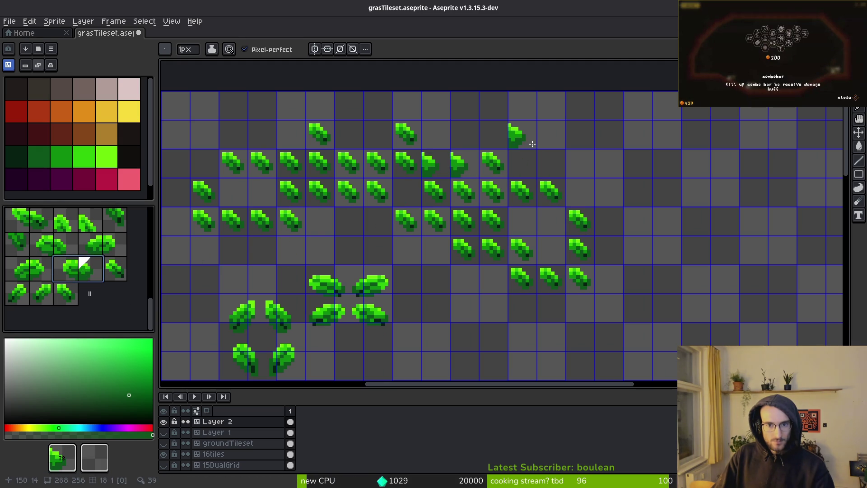
pyautogui.click(547, 155)
pyautogui.click(65, 269)
pyautogui.click(603, 134)
pyautogui.click(603, 192)
pyautogui.click(573, 192)
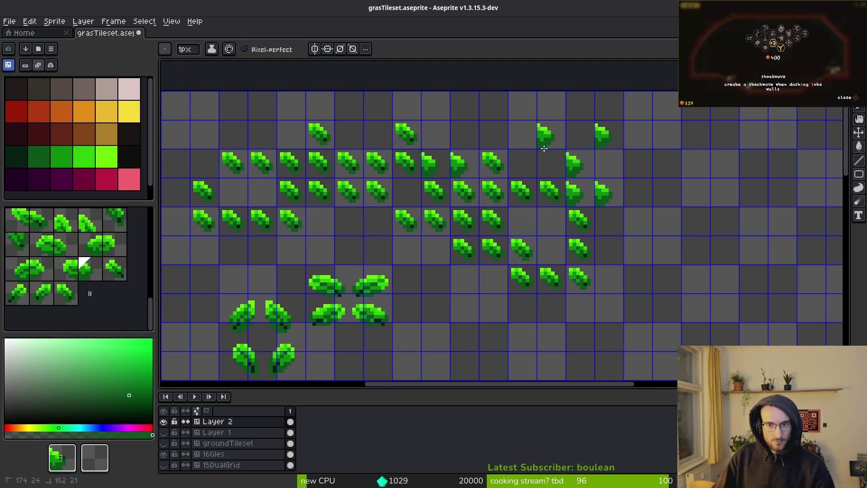
pyautogui.click(78, 273)
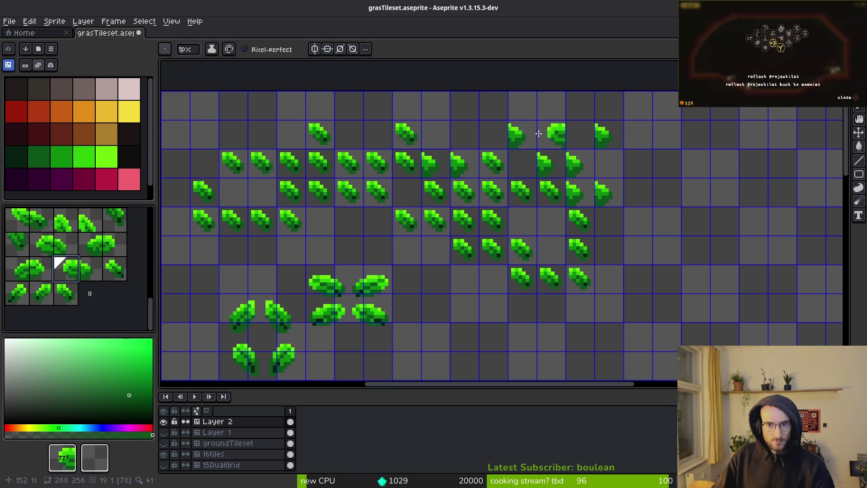
pyautogui.click(520, 139)
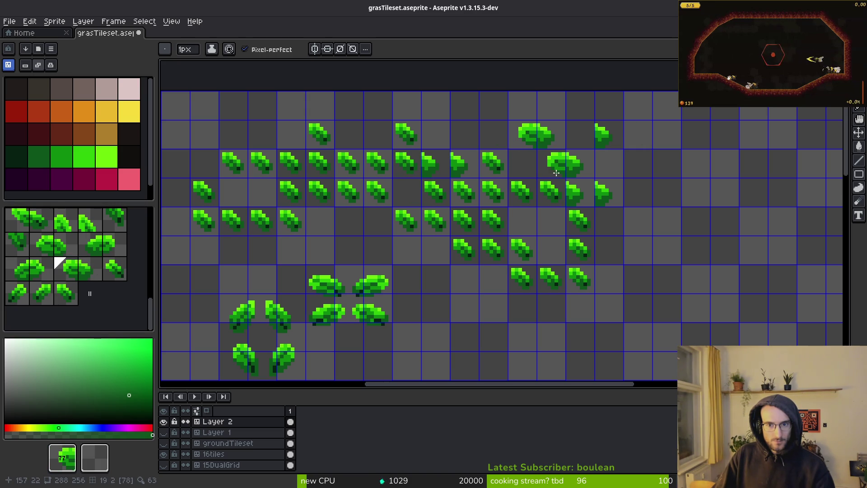
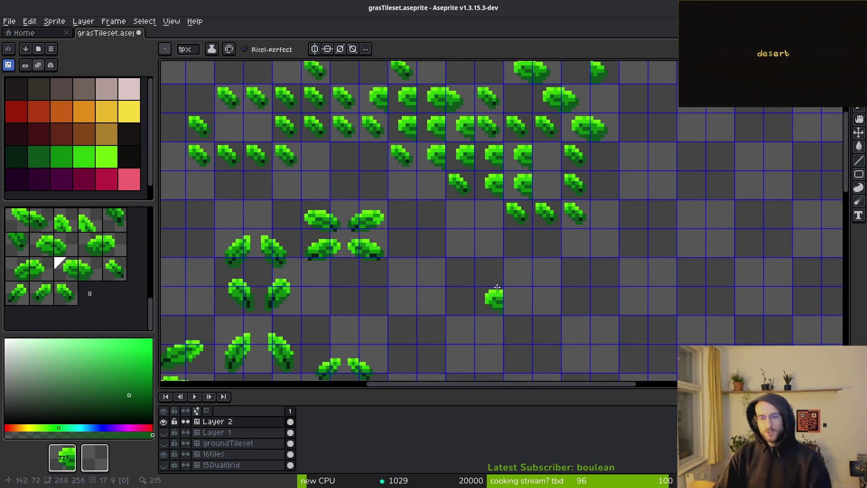
# Hide Layer 2's leaf variants and make Layer 1's wall tile visible
pyautogui.scroll(3, 498, 196)
pyautogui.hscroll(-2, 498, 196)
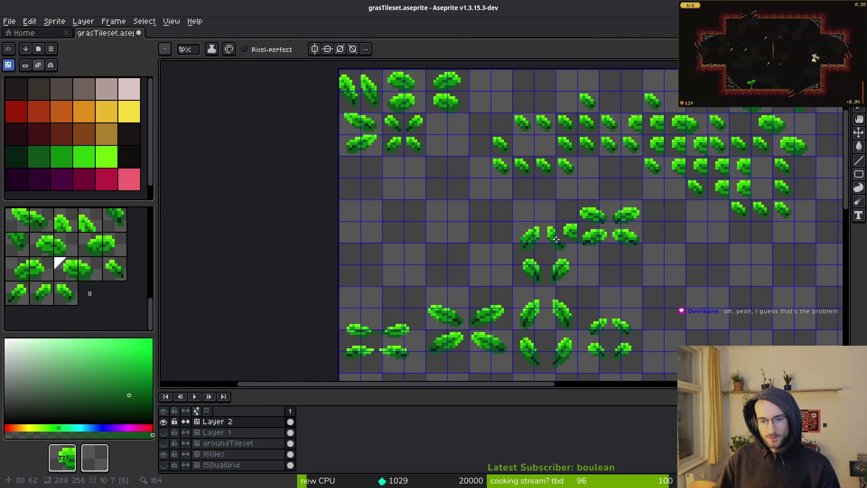
pyautogui.scroll(2, 641, 246)
pyautogui.hscroll(3, 641, 246)
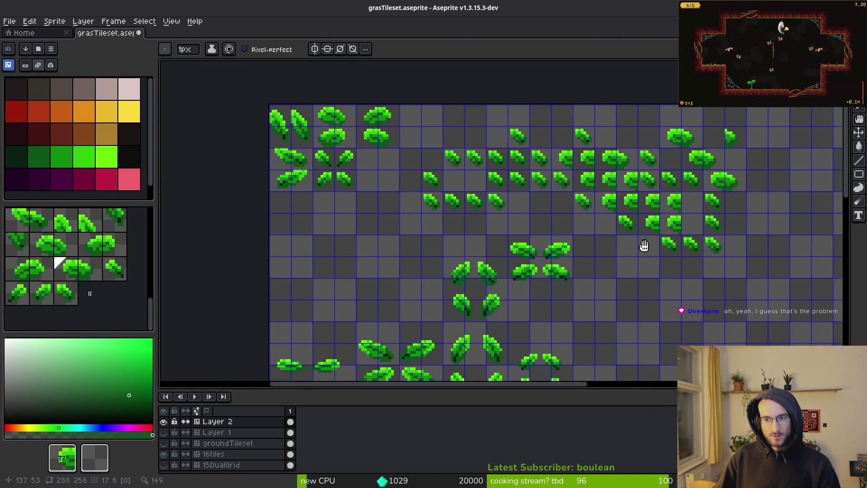
pyautogui.click(164, 421)
pyautogui.click(164, 432)
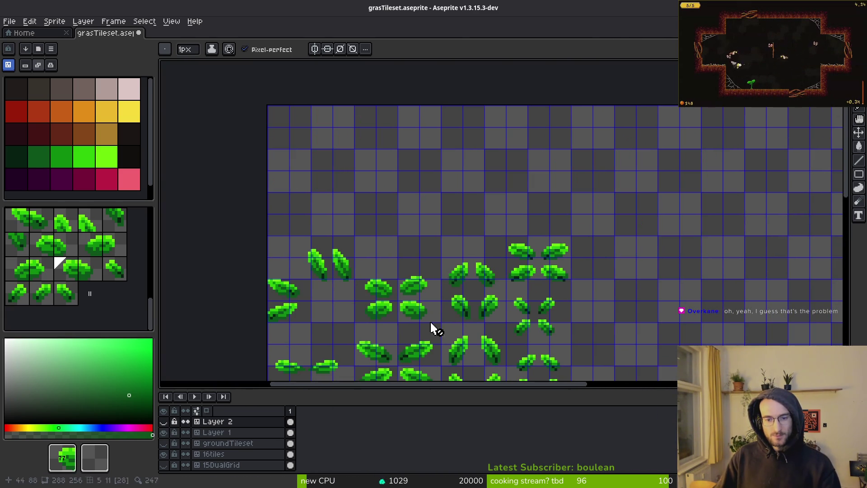
# Switch to pixel mode and marquee-select the leaf in the top-left tile
pyautogui.scroll(-5, 429, 164)
pyautogui.scroll(-2, 479, 219)
pyautogui.hscroll(1, 501, 220)
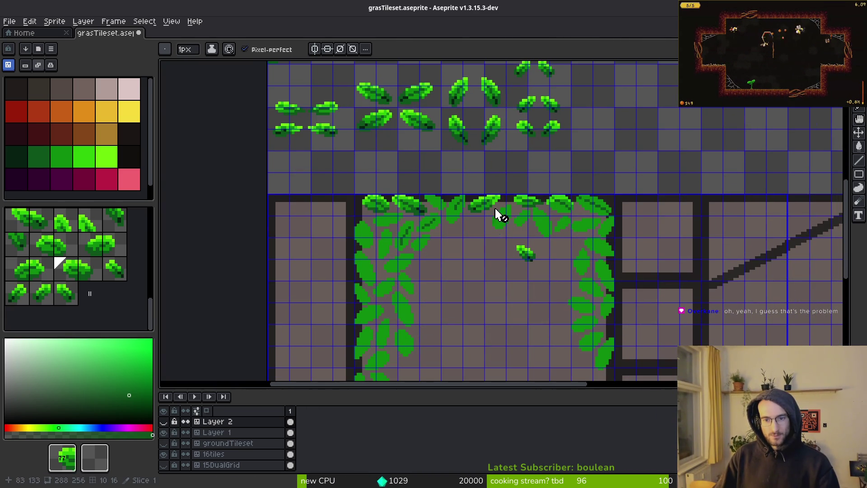
pyautogui.scroll(2, 443, 193)
pyautogui.hscroll(-1, 443, 193)
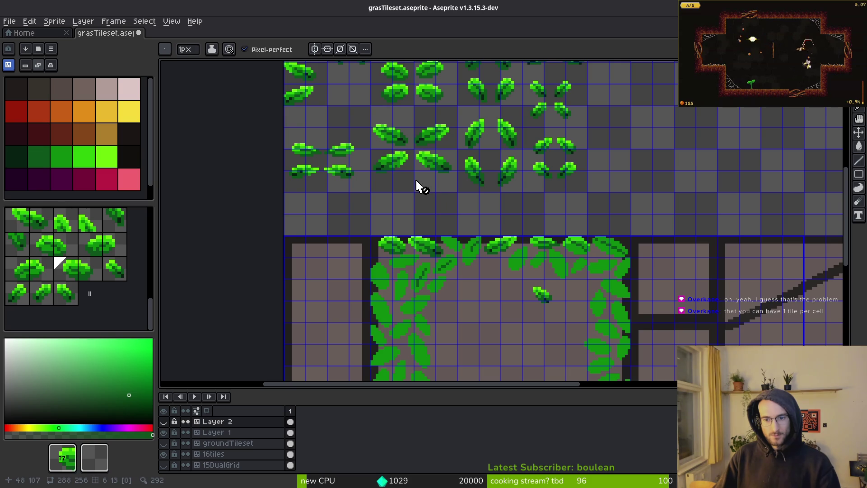
pyautogui.scroll(1, 432, 188)
pyautogui.press('m')
pyautogui.scroll(2, 364, 130)
pyautogui.moveTo(364, 130); pyautogui.dragTo(423, 170)
pyautogui.press('Tab')
pyautogui.moveTo(368, 125); pyautogui.dragTo(441, 186)
pyautogui.scroll(-3, 296, 145)
pyautogui.hscroll(8, 297, 144)
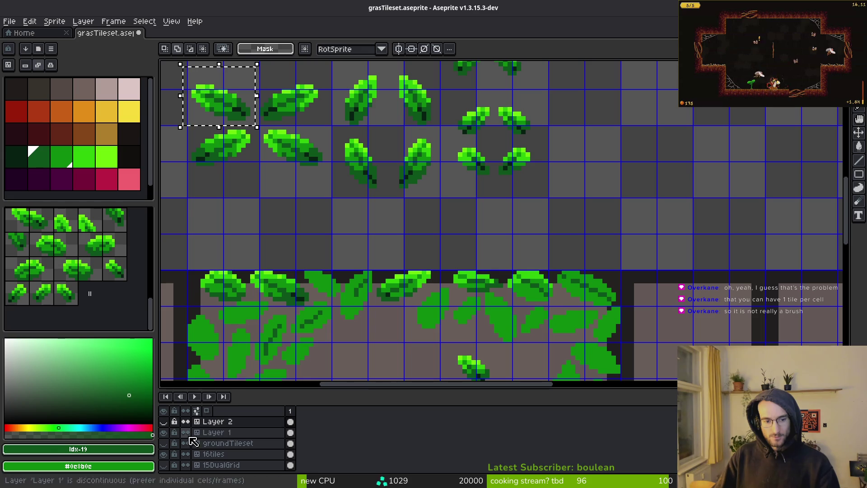
# On Layer 1, drag the selected leaf cluster onto the wall tile's top edge
pyautogui.click(291, 434)
pyautogui.moveTo(219, 95)
pyautogui.mouseDown()
pyautogui.moveTo(271, 131)
pyautogui.moveTo(585, 284)
pyautogui.mouseUp()
pyautogui.click(507, 271)
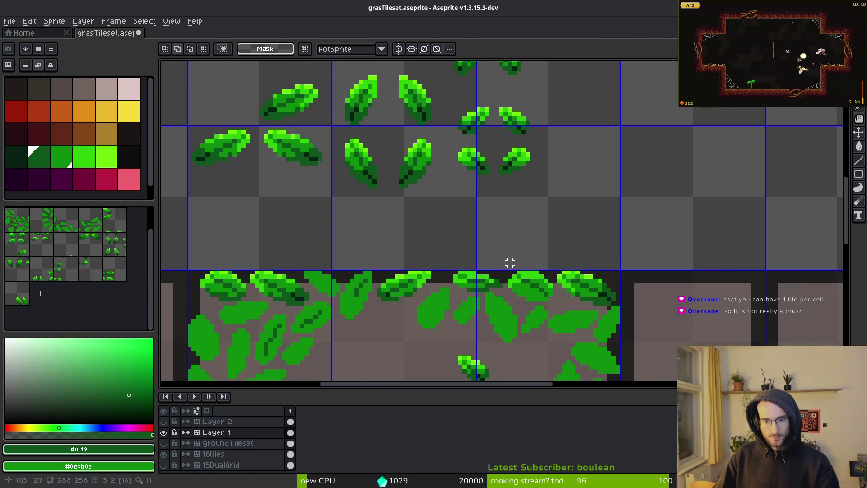
pyautogui.scroll(1, 513, 237)
pyautogui.moveTo(512, 168)
pyautogui.mouseDown()
pyautogui.moveTo(550, 194)
pyautogui.moveTo(507, 159)
pyautogui.moveTo(533, 303)
pyautogui.moveTo(512, 149)
pyautogui.mouseUp()
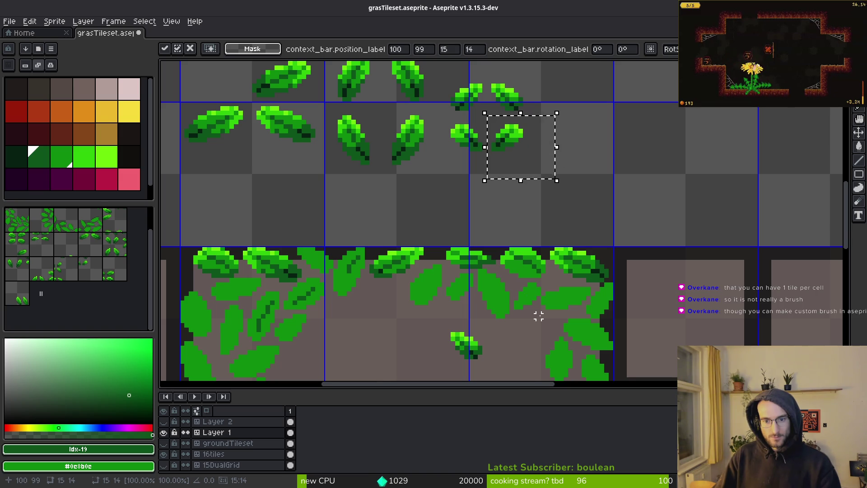
# Nudge the moved leaves one pixel left and bring the upper rows into view
pyautogui.scroll(3, 526, 246)
pyautogui.scroll(-3, 513, 215)
pyautogui.hscroll(2, 497, 186)
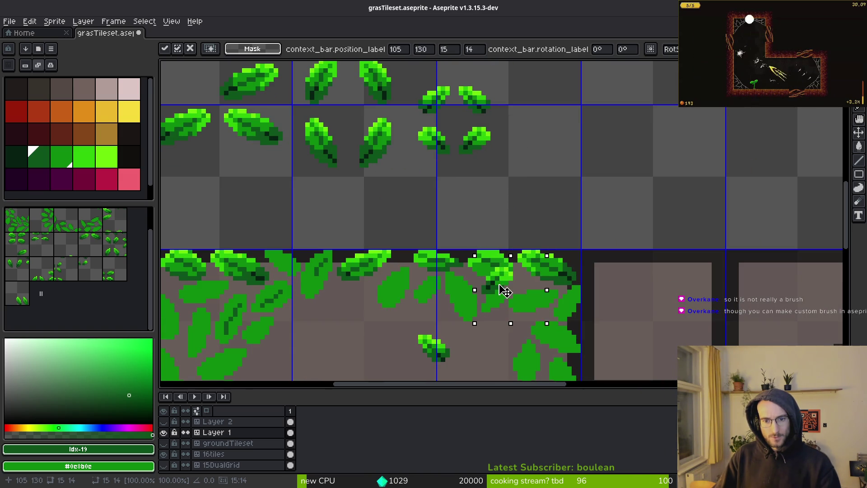
pyautogui.press('Left')
pyautogui.moveTo(480, 150)
pyautogui.mouseDown()
pyautogui.moveTo(506, 285)
pyautogui.moveTo(471, 141)
pyautogui.moveTo(471, 218)
pyautogui.mouseUp()
# Select the upper-right leaf, cancel that move, and return to the wall tile
pyautogui.moveTo(413, 84)
pyautogui.mouseDown()
pyautogui.moveTo(468, 138)
pyautogui.moveTo(464, 368)
pyautogui.moveTo(501, 184)
pyautogui.mouseUp()
pyautogui.scroll(-2, 479, 186)
pyautogui.scroll(5, 507, 233)
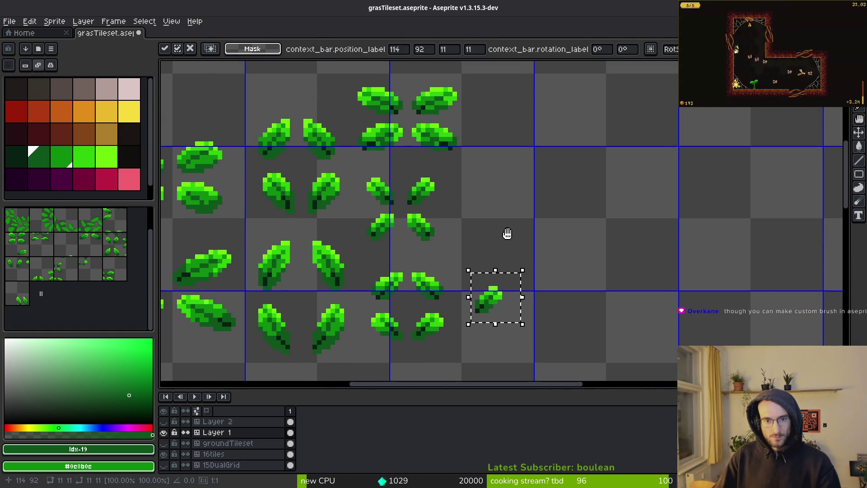
pyautogui.press('Escape')
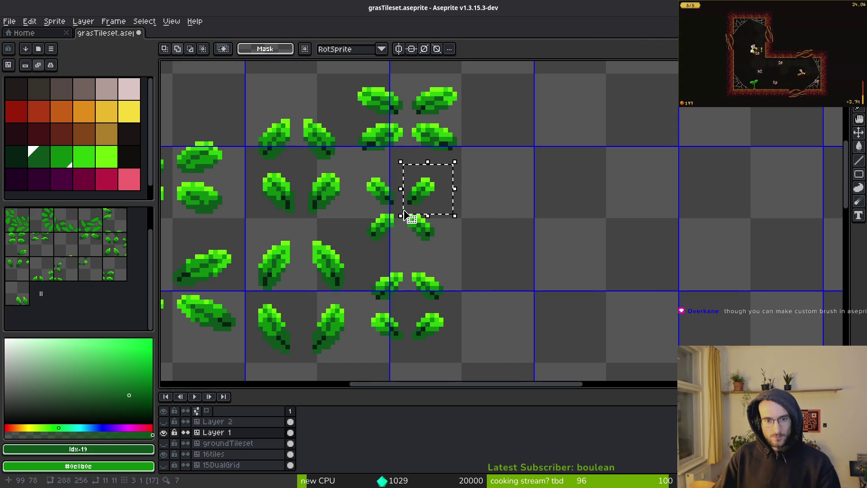
pyautogui.hscroll(-7, 466, 166)
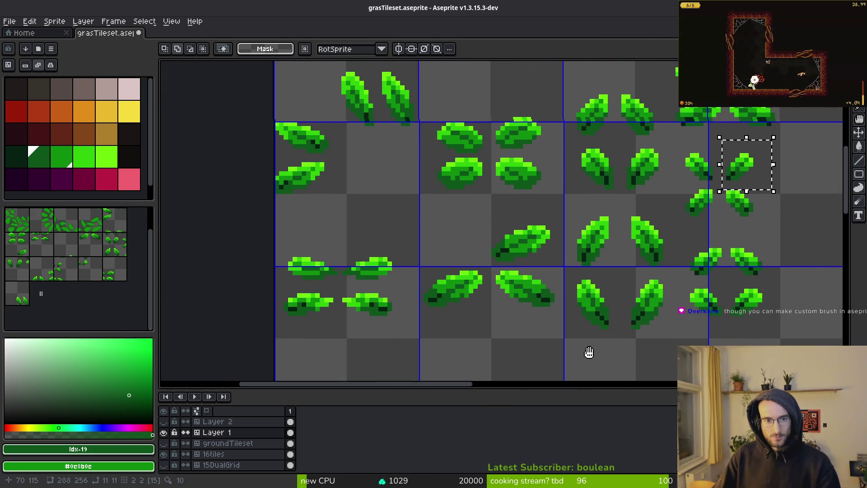
pyautogui.moveTo(589, 353)
pyautogui.mouseDown()
pyautogui.moveTo(396, 290)
pyautogui.moveTo(236, 112)
pyautogui.moveTo(231, 130)
pyautogui.mouseUp()
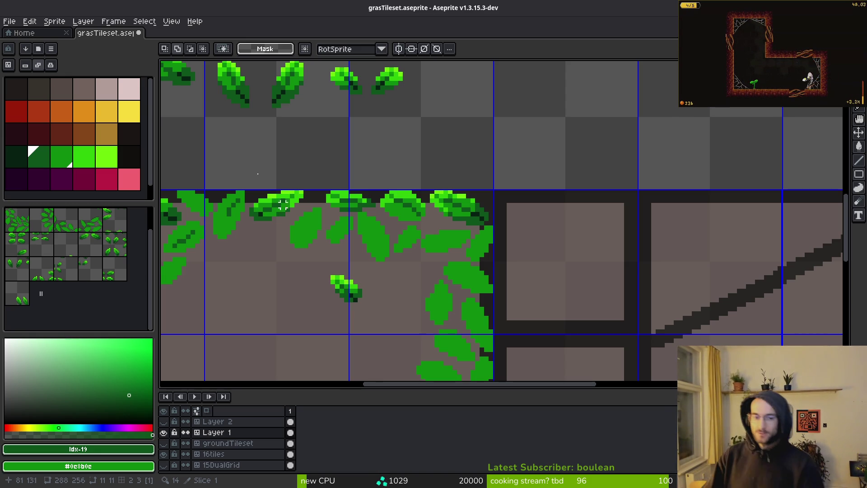
pyautogui.scroll(2, 386, 283)
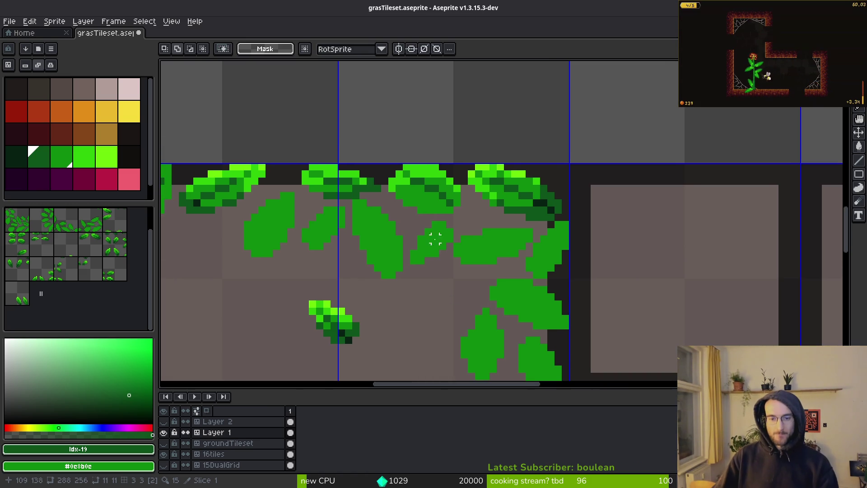
# Magic-wand select a flat leaf on the wall tile and try a pasted copy, then cancel it
pyautogui.moveTo(435, 246); pyautogui.dragTo(447, 289)
pyautogui.press('w')
pyautogui.click(448, 296)
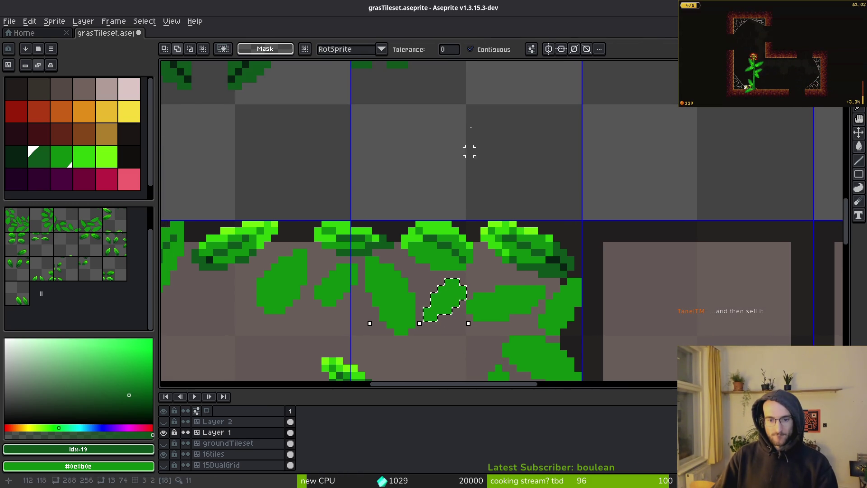
pyautogui.hotkey('ctrl', 'v')
pyautogui.moveTo(515, 236); pyautogui.dragTo(554, 232)
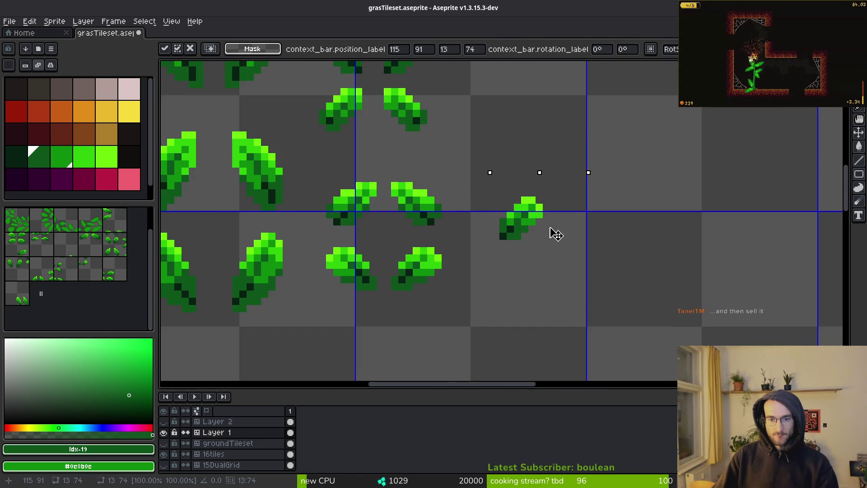
pyautogui.press('Escape')
# Move the flat leaf up into the empty sheet area and commit its placement
pyautogui.scroll(-1, 548, 271)
pyautogui.scroll(-1, 502, 224)
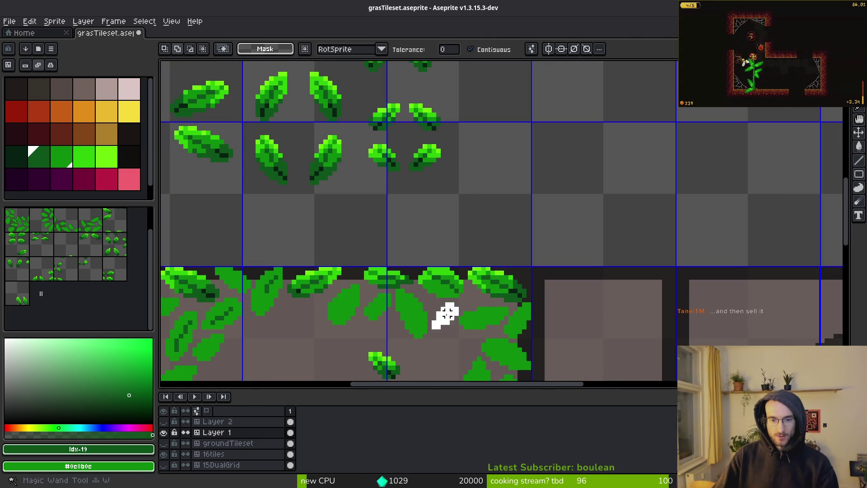
pyautogui.moveTo(443, 310); pyautogui.dragTo(497, 120)
pyautogui.scroll(2, 455, 203)
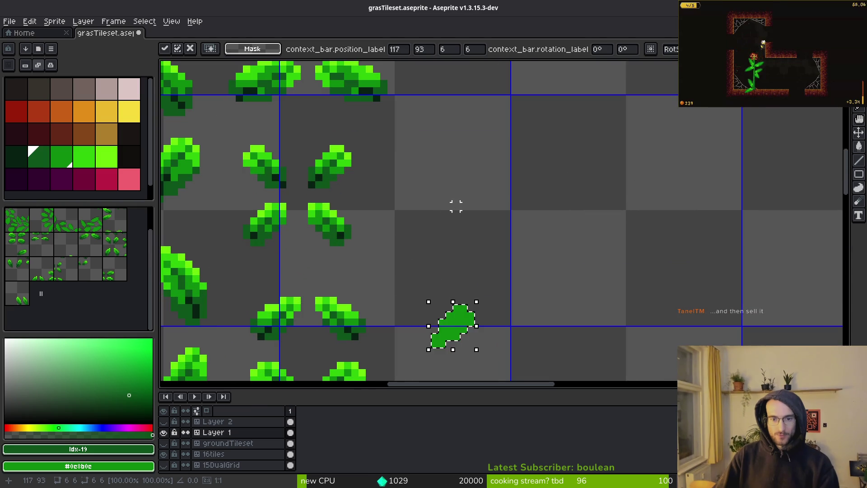
pyautogui.moveTo(471, 301); pyautogui.dragTo(442, 150)
pyautogui.press('Return')
pyautogui.scroll(3, 449, 281)
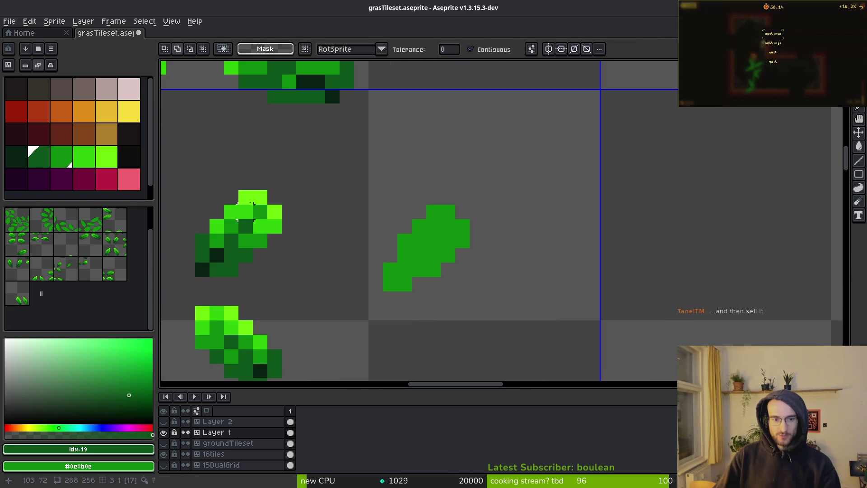
# Shade the leaf's lower end dark green #0d541b and highlight its top with #6cff0a
pyautogui.press('i')
pyautogui.click(250, 258)
pyautogui.press('w')
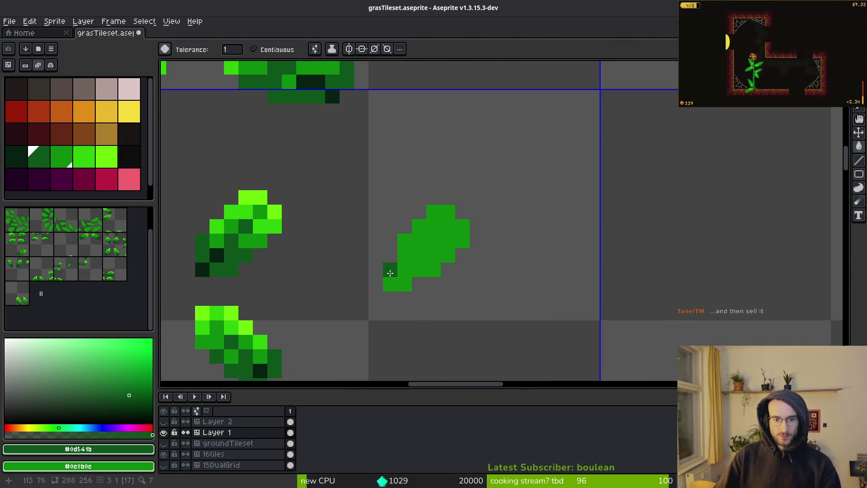
pyautogui.press('b')
pyautogui.moveTo(392, 275); pyautogui.dragTo(391, 281)
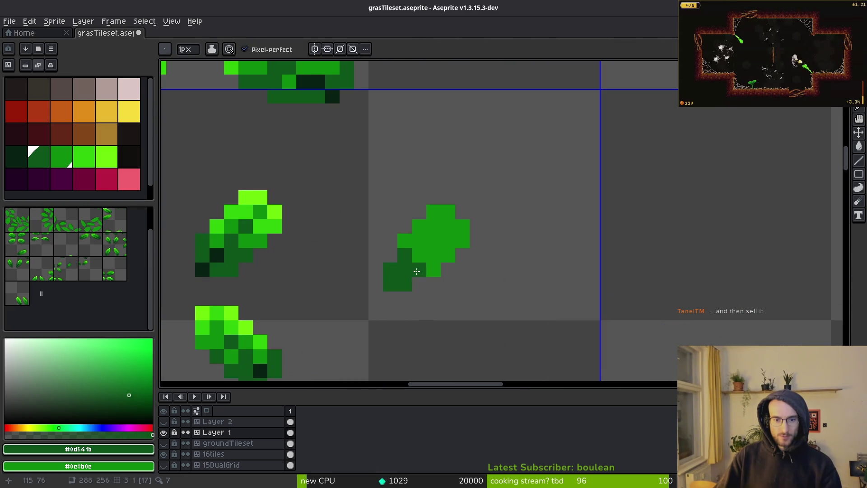
pyautogui.keyDown('alt'); pyautogui.click(274, 212); pyautogui.keyUp('alt')
pyautogui.click(436, 215)
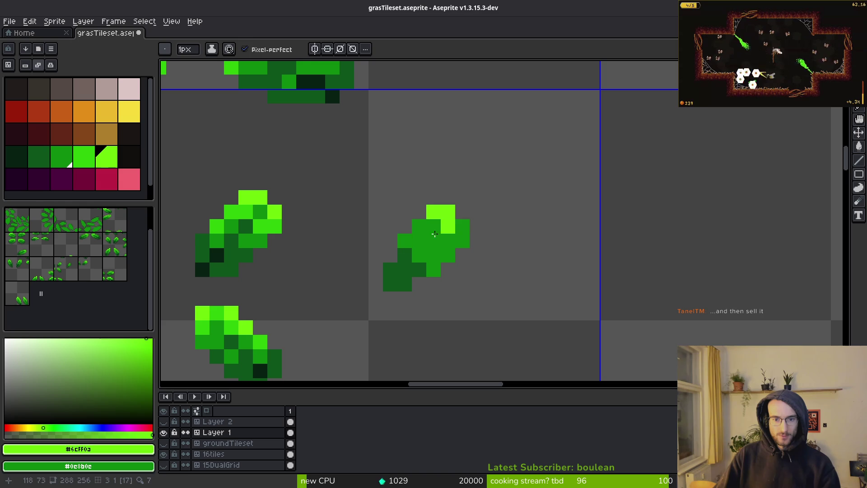
# Repaint leaf pixels mid green #2fc809 and add a dark-green #0d541b shading pixel
pyautogui.keyDown('alt'); pyautogui.click(437, 229); pyautogui.keyUp('alt')
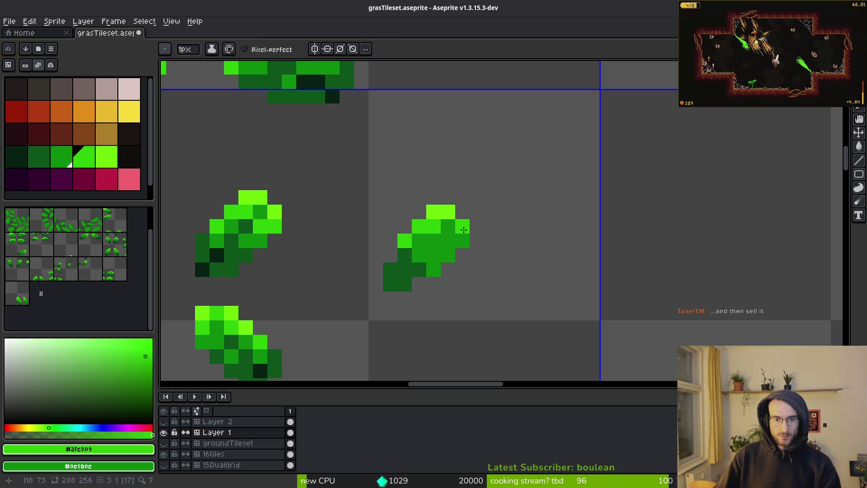
pyautogui.click(448, 226)
pyautogui.click(457, 240)
pyautogui.keyDown('alt'); pyautogui.click(421, 252); pyautogui.keyUp('alt')
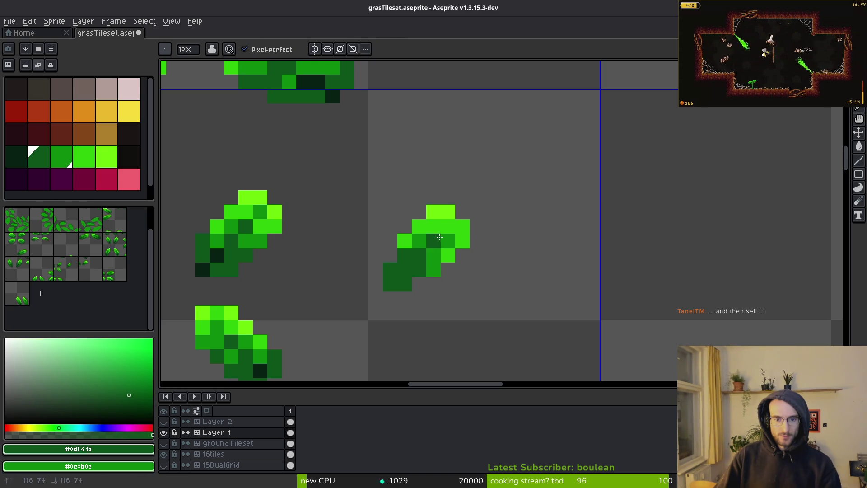
pyautogui.click(419, 284)
pyautogui.keyDown('alt'); pyautogui.click(216, 251); pyautogui.keyUp('alt')
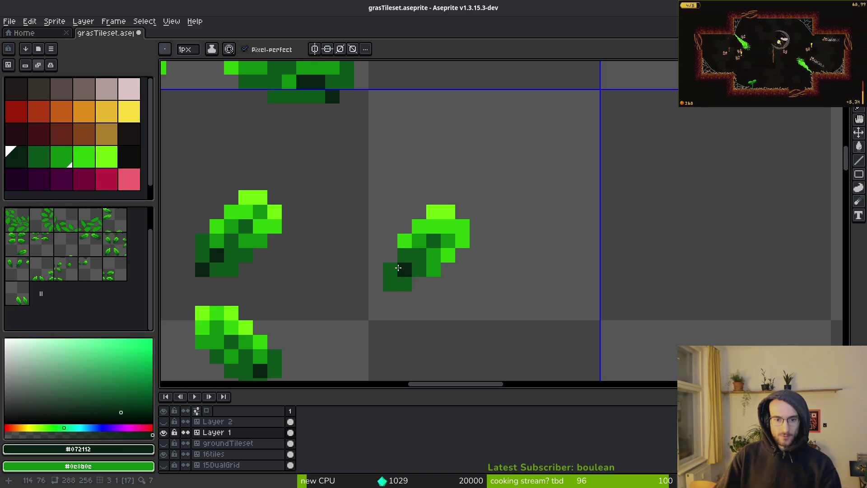
# Recolour the dark leaf pixel to mid green
pyautogui.scroll(-1, 488, 311)
pyautogui.scroll(2, 449, 292)
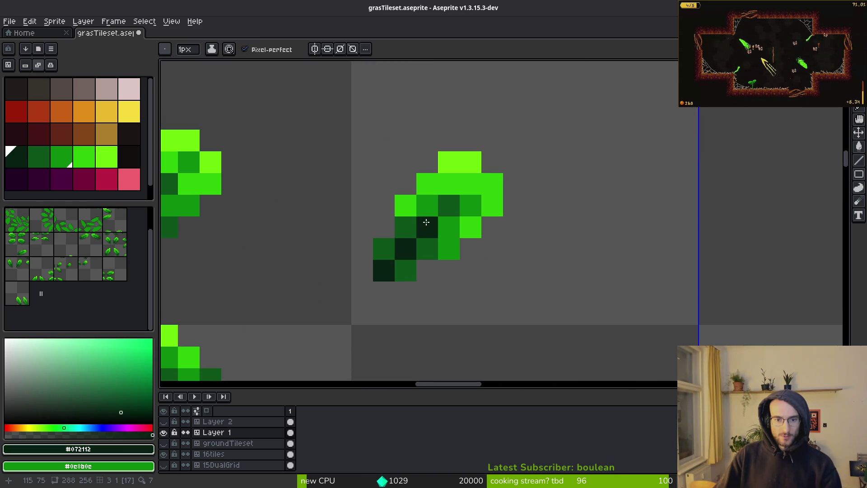
pyautogui.keyDown('alt'); pyautogui.click(449, 228); pyautogui.keyUp('alt')
pyautogui.click(409, 226)
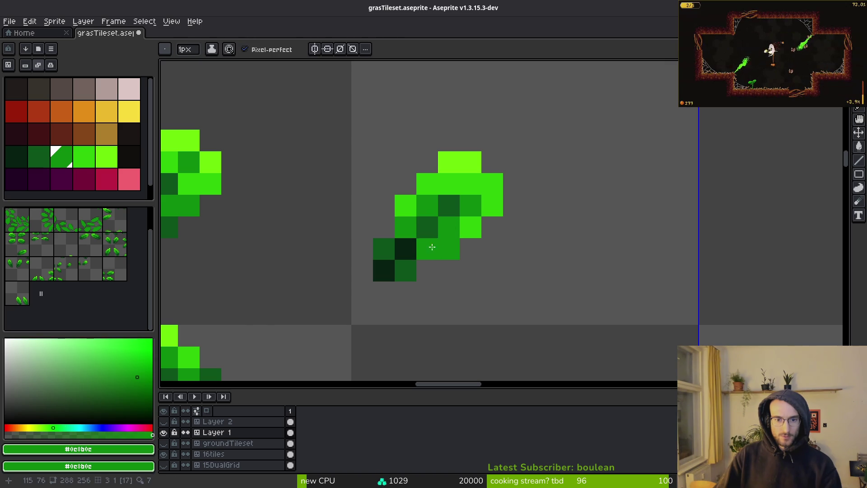
pyautogui.scroll(-2, 509, 273)
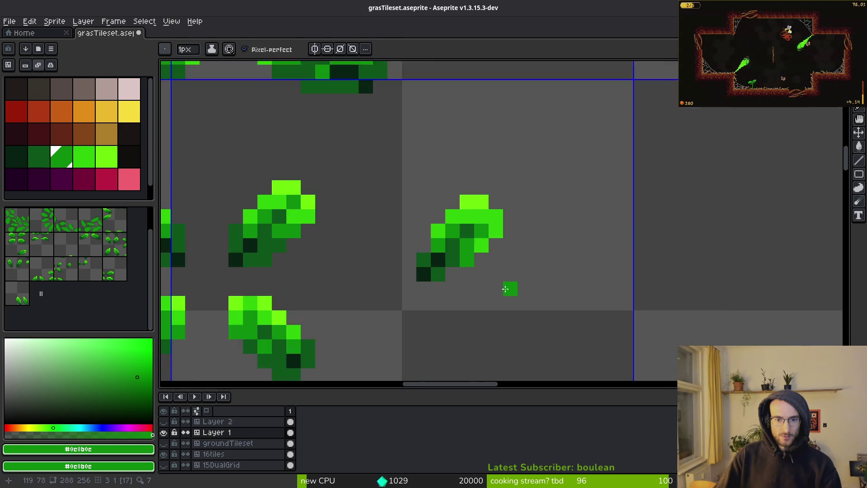
pyautogui.scroll(3, 493, 275)
# Sample the dark green and the bright green from the small leaves
pyautogui.keyDown('alt'); pyautogui.click(437, 236); pyautogui.keyUp('alt')
pyautogui.scroll(-3, 465, 232)
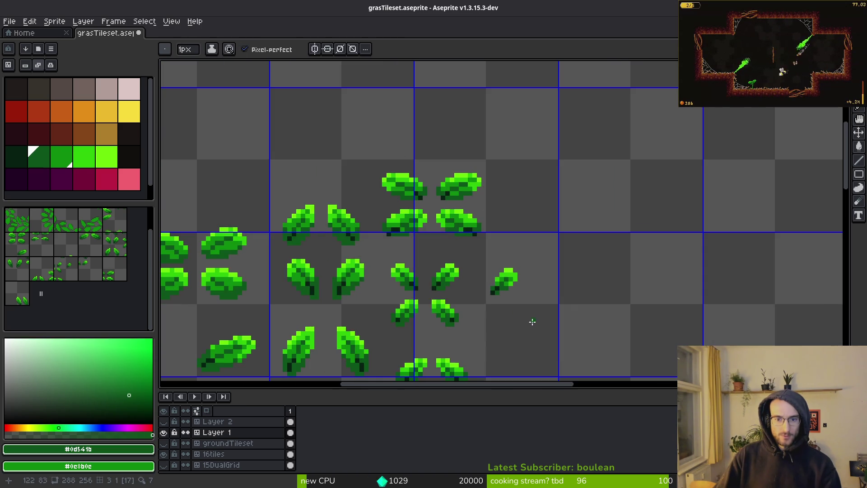
pyautogui.scroll(3, 506, 280)
pyautogui.keyDown('alt'); pyautogui.click(482, 180); pyautogui.keyUp('alt')
pyautogui.scroll(-4, 520, 271)
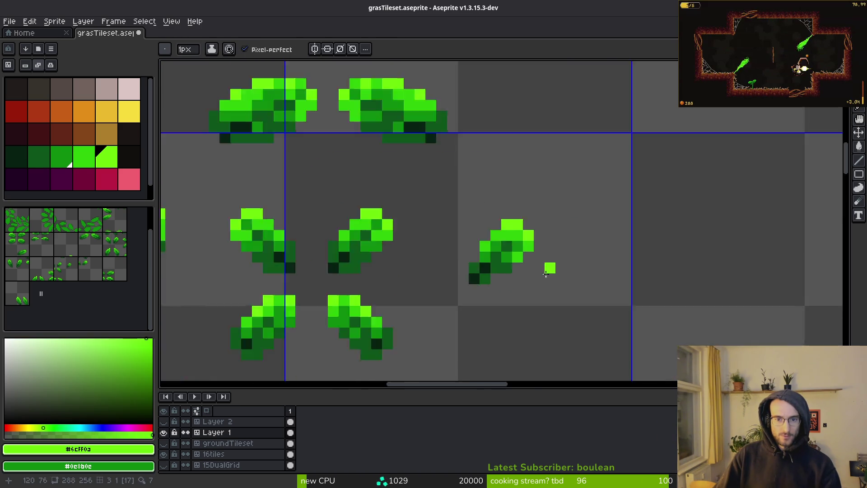
pyautogui.press('m')
pyautogui.scroll(-1, 506, 276)
pyautogui.scroll(4, 474, 252)
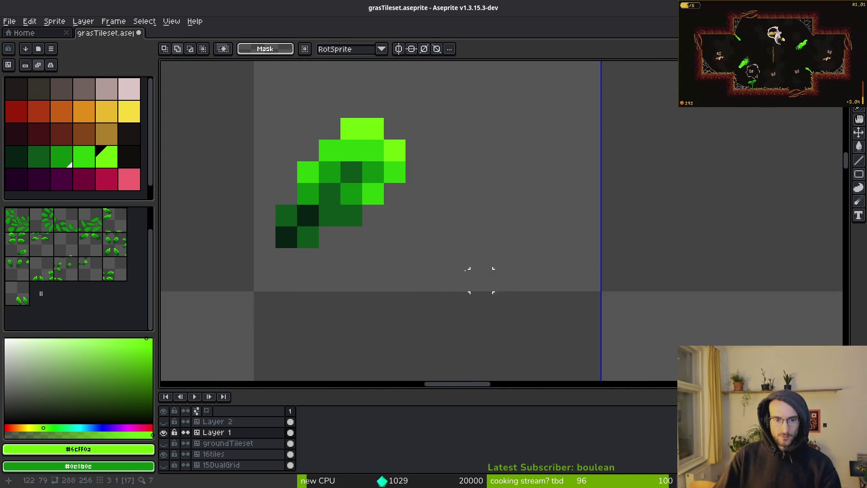
# Duplicate the small diagonal leaf and mirror the copy horizontally beside the original
pyautogui.moveTo(277, 97); pyautogui.dragTo(473, 271)
pyautogui.hotkey('ctrl', 'c')
pyautogui.hotkey('ctrl', 'v')
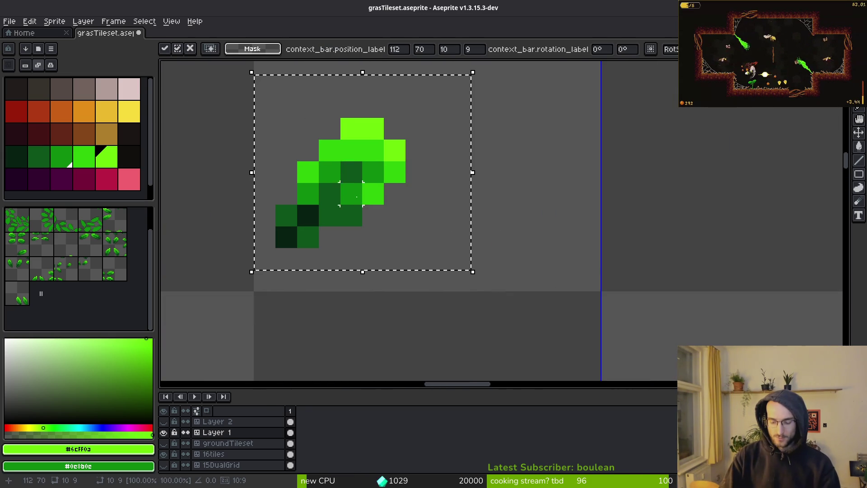
pyautogui.hotkey('shift', 'h')
pyautogui.press('Right')
pyautogui.press('Right')
pyautogui.press('Right')
pyautogui.press('Left')
pyautogui.press('Left')
pyautogui.press('Return')
pyautogui.scroll(-4, 418, 252)
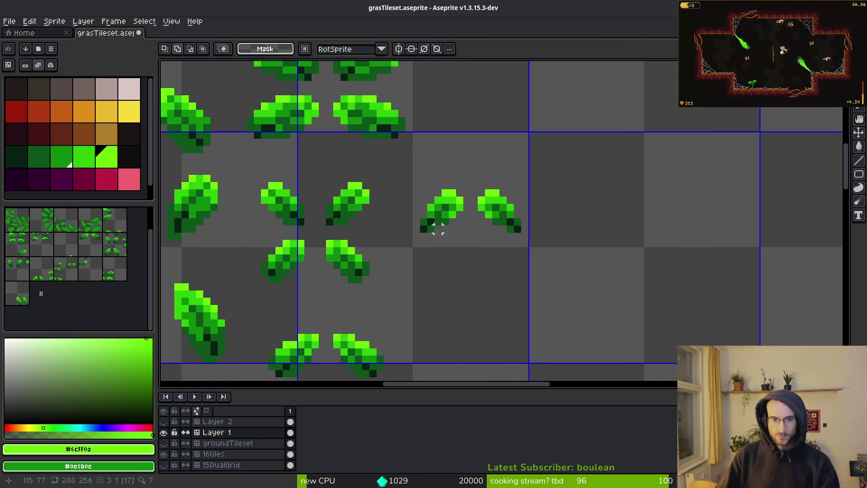
# Move another small leaf down below the mirrored pair
pyautogui.moveTo(459, 236); pyautogui.dragTo(465, 248)
pyautogui.click(446, 244)
pyautogui.moveTo(447, 219)
pyautogui.mouseDown()
pyautogui.moveTo(441, 277)
pyautogui.moveTo(449, 275)
pyautogui.mouseUp()
pyautogui.scroll(3, 449, 275)
pyautogui.press('Return')
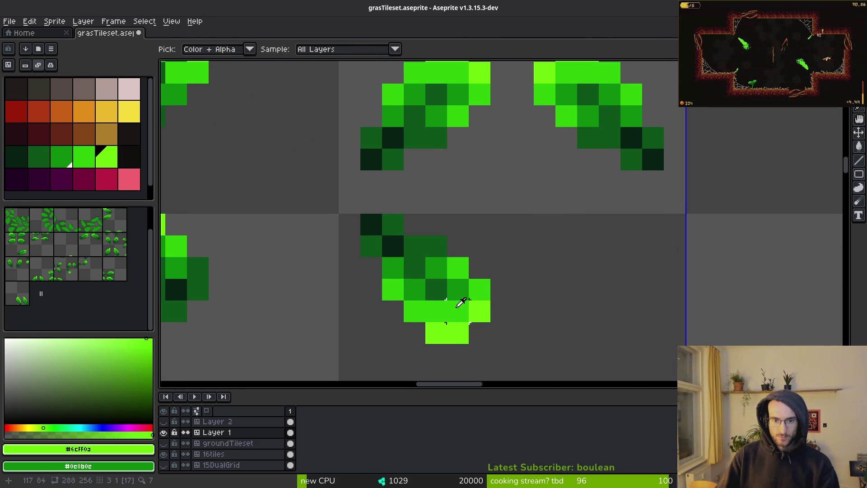
# Bucket-fill the lower leaf's top pixels with the leaf's bright green
pyautogui.press('i')
pyautogui.click(460, 302)
pyautogui.press('g')
pyautogui.click(393, 247)
pyautogui.click(372, 225)
pyautogui.click(392, 224)
pyautogui.click(371, 246)
pyautogui.click(414, 245)
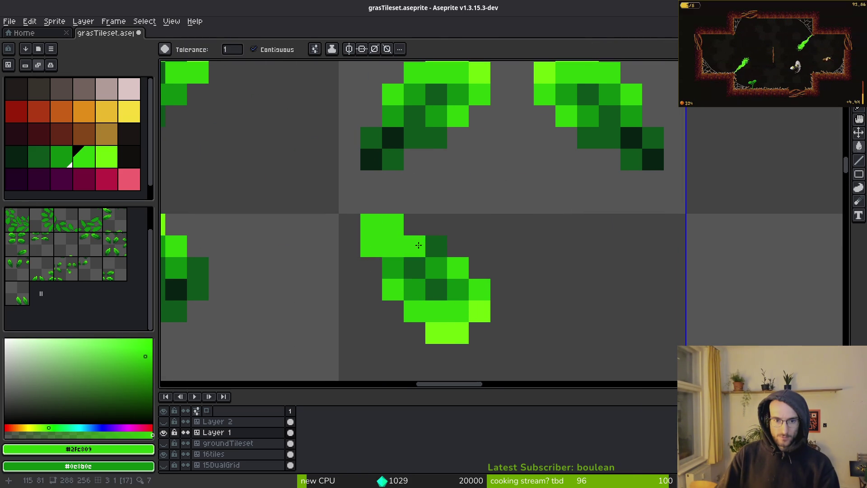
pyautogui.click(436, 246)
pyautogui.click(415, 268)
# Bucket-fill the lower leaf's bottom and edge pixels dark green
pyautogui.keyDown('alt'); pyautogui.click(436, 289); pyautogui.keyUp('alt')
pyautogui.click(436, 312)
pyautogui.click(447, 333)
pyautogui.click(479, 311)
pyautogui.click(393, 290)
pyautogui.click(478, 289)
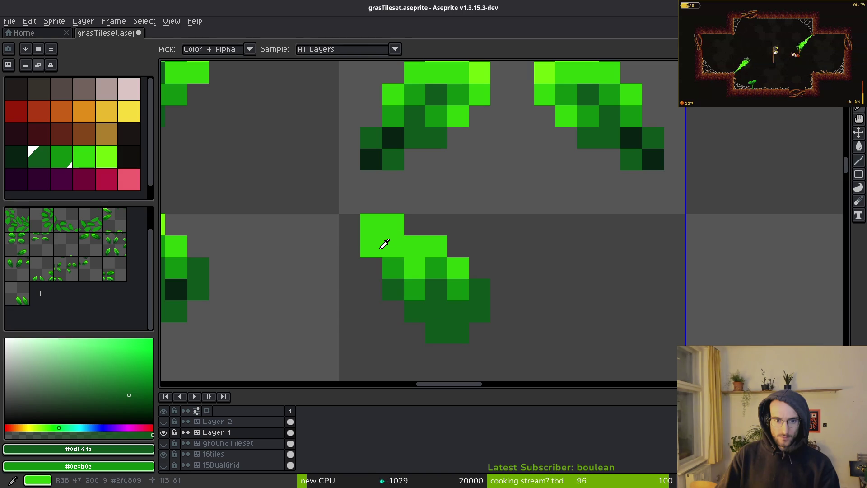
# Touch up the lower leaf with mid-green and near-black pencil pixels
pyautogui.keyDown('alt'); pyautogui.click(393, 262); pyautogui.keyUp('alt')
pyautogui.click(376, 249)
pyautogui.hotkey('ctrl', 'z')
pyautogui.press('b')
pyautogui.click(458, 268)
pyautogui.click(458, 310)
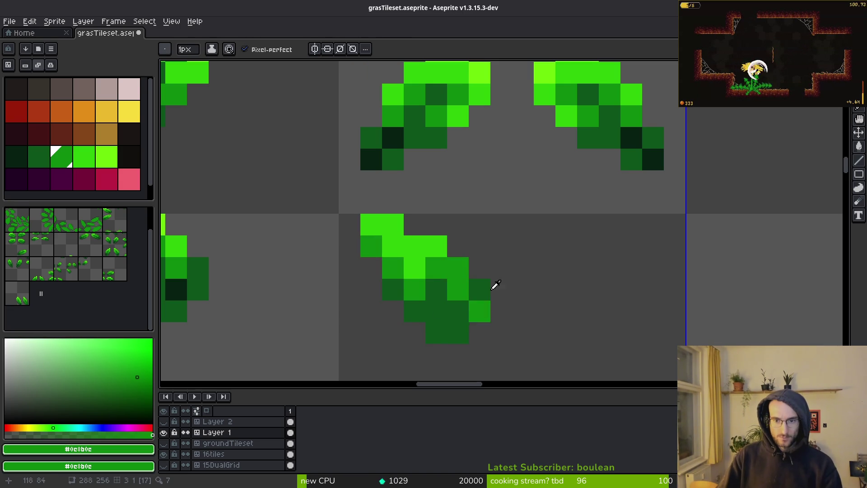
pyautogui.keyDown('alt'); pyautogui.click(638, 135); pyautogui.keyUp('alt')
pyautogui.click(437, 289)
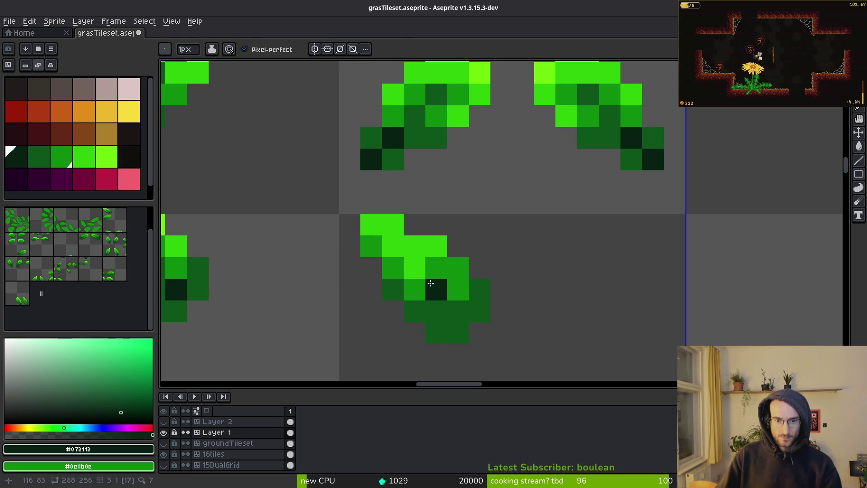
pyautogui.click(436, 311)
pyautogui.keyDown('alt'); pyautogui.click(475, 286); pyautogui.keyUp('alt')
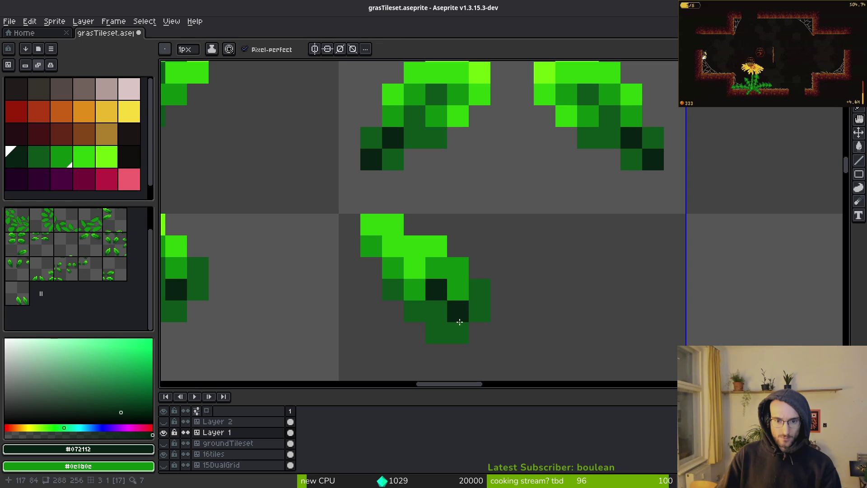
pyautogui.click(436, 289)
pyautogui.hotkey('ctrl', 'z')
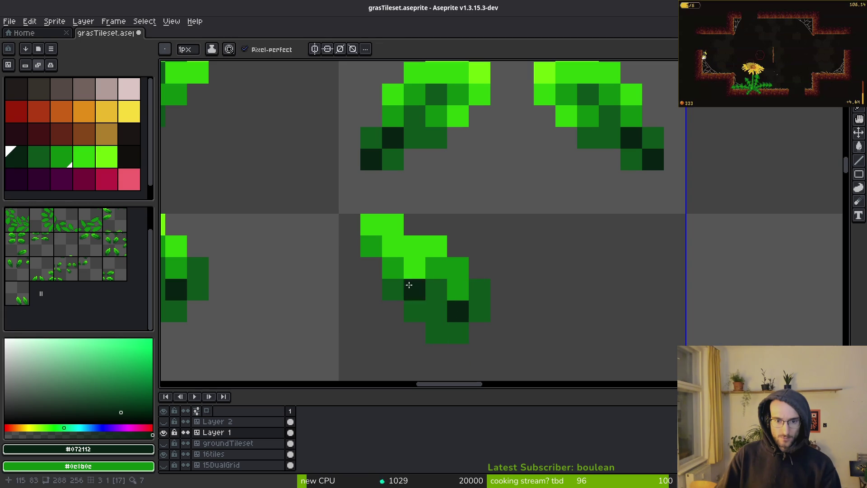
# Paint final bright-green highlights and dark-green shadows on the lower leaf, then save
pyautogui.keyDown('alt'); pyautogui.click(418, 252); pyautogui.keyUp('alt')
pyautogui.click(450, 278)
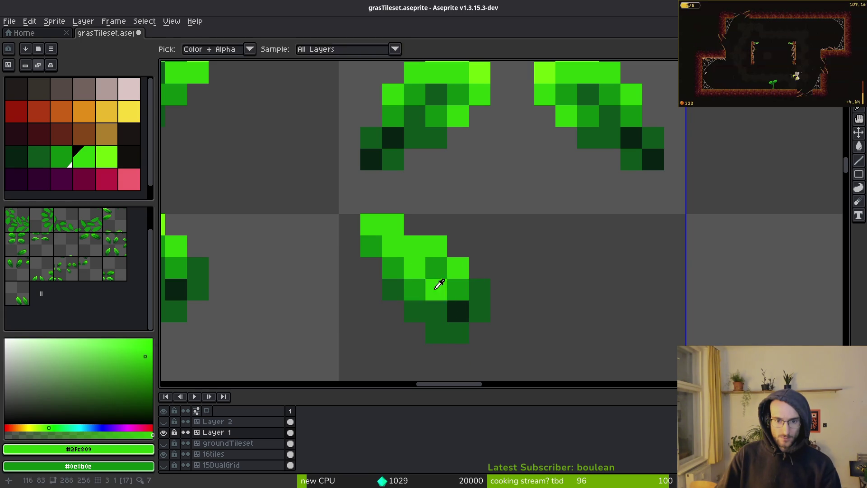
pyautogui.keyDown('alt'); pyautogui.click(437, 283); pyautogui.keyUp('alt')
pyautogui.moveTo(416, 269); pyautogui.dragTo(422, 303)
pyautogui.keyDown('alt'); pyautogui.click(371, 226); pyautogui.keyUp('alt')
pyautogui.moveTo(371, 246); pyautogui.dragTo(393, 268)
pyautogui.scroll(-5, 506, 290)
pyautogui.scroll(5, 515, 310)
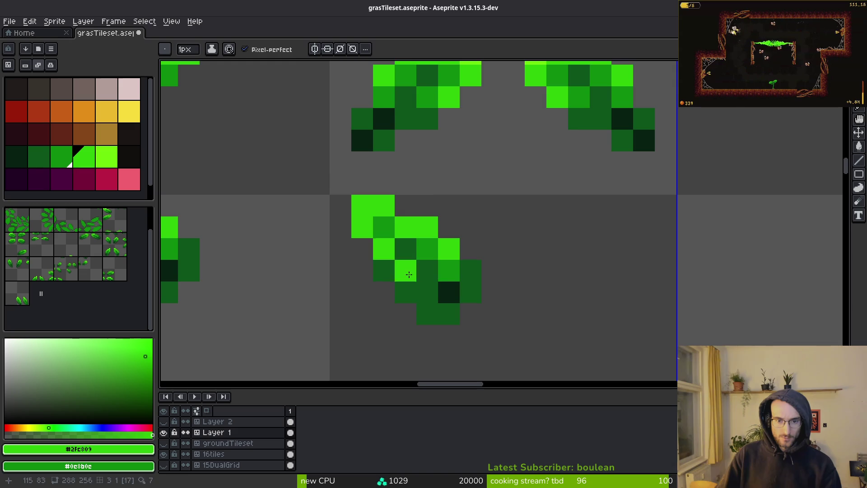
pyautogui.scroll(-5, 510, 298)
pyautogui.scroll(5, 517, 313)
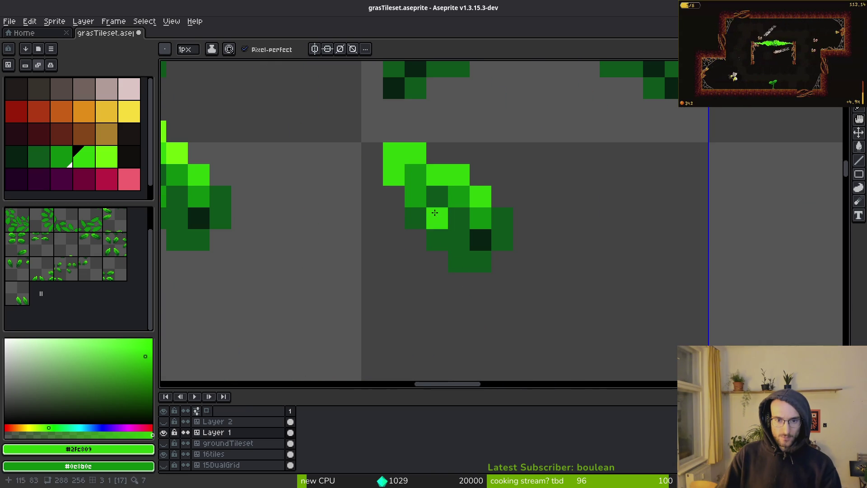
pyautogui.scroll(-5, 491, 243)
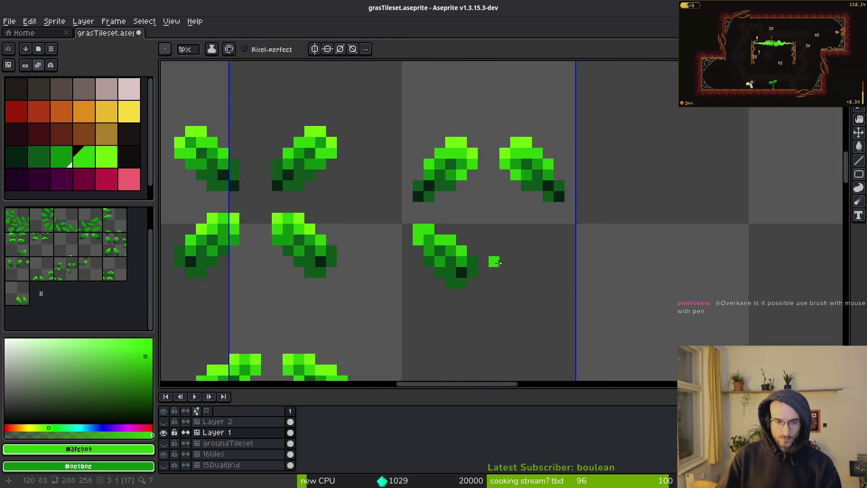
pyautogui.hotkey('ctrl', 's')
# Mirror the reshaded lower leaf horizontally, nudge it into place, and save grasTileset.aseprite
pyautogui.scroll(-5, 483, 250)
pyautogui.scroll(6, 484, 251)
pyautogui.press('m')
pyautogui.moveTo(325, 209); pyautogui.dragTo(485, 325)
pyautogui.hotkey('shift', 'h')
pyautogui.press('Right')
pyautogui.press('Right')
pyautogui.press('Right')
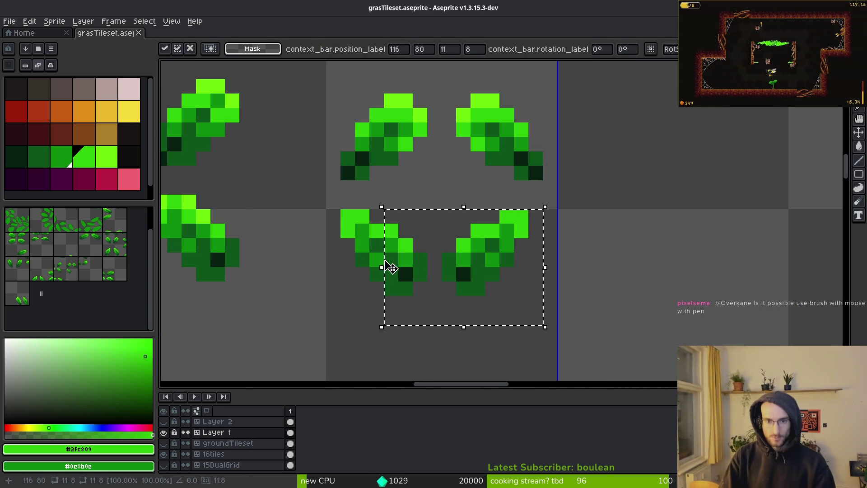
pyautogui.press('Left')
pyautogui.press('Left')
pyautogui.press('Right')
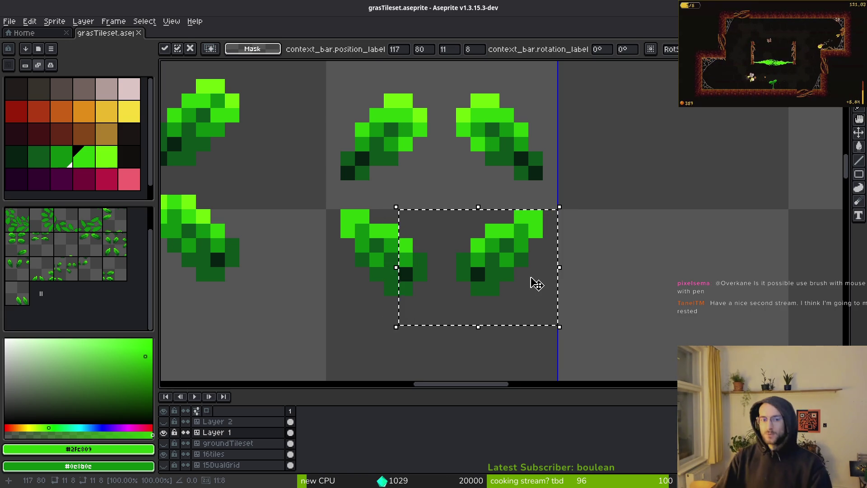
pyautogui.hotkey('ctrl', 'd')
pyautogui.scroll(-3, 513, 251)
pyautogui.hotkey('ctrl', 's')
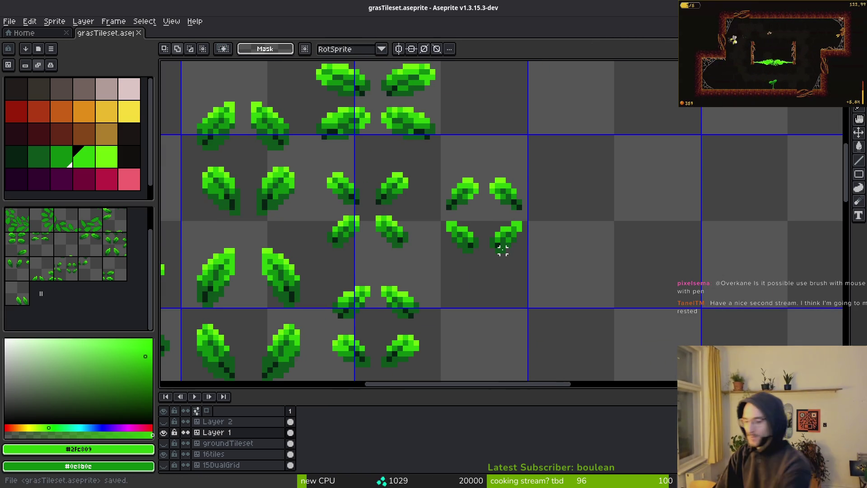
pyautogui.press('XF86AudioLowerVolume')
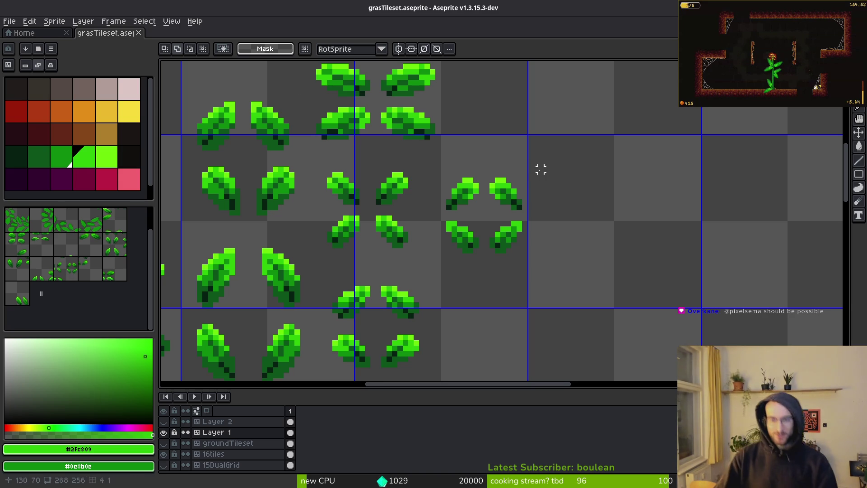
pyautogui.scroll(3, 497, 190)
# Move the four small leaves up and to the left
pyautogui.moveTo(386, 149); pyautogui.dragTo(596, 319)
pyautogui.moveTo(533, 285)
pyautogui.mouseDown()
pyautogui.moveTo(497, 239)
pyautogui.moveTo(532, 207)
pyautogui.moveTo(523, 199)
pyautogui.mouseUp()
pyautogui.press('Return')
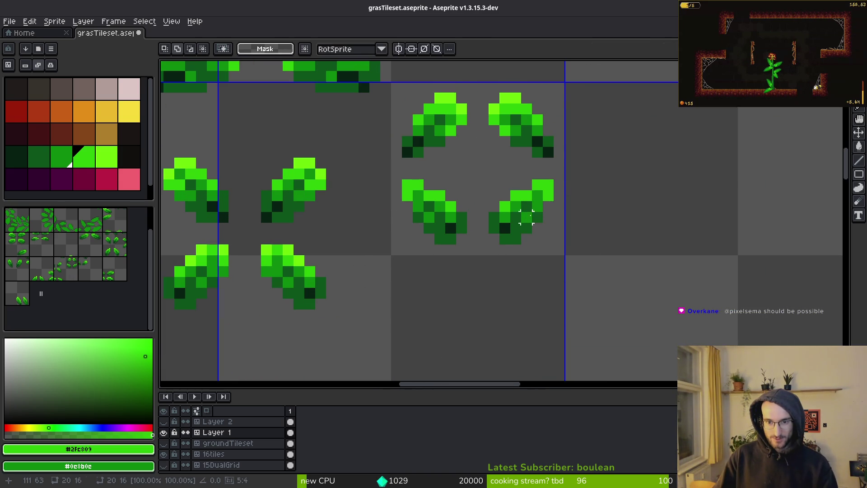
pyautogui.scroll(-4, 466, 256)
pyautogui.scroll(-1, 467, 256)
pyautogui.scroll(4, 335, 181)
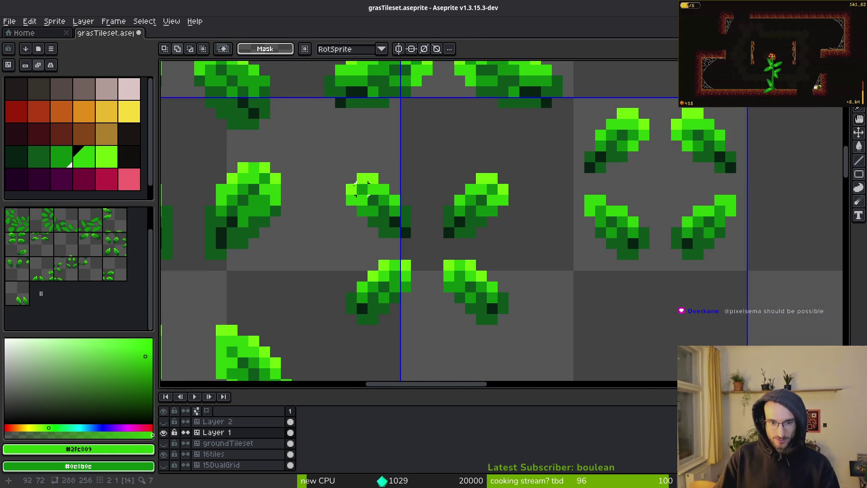
# Shift the left and right leaf pairs up one pixel each and save
pyautogui.moveTo(307, 156); pyautogui.dragTo(417, 332)
pyautogui.moveTo(402, 289)
pyautogui.mouseDown()
pyautogui.moveTo(393, 232)
pyautogui.moveTo(413, 277)
pyautogui.mouseUp()
pyautogui.moveTo(434, 152); pyautogui.dragTo(552, 346)
pyautogui.moveTo(499, 289); pyautogui.dragTo(503, 276)
pyautogui.scroll(-6, 503, 276)
pyautogui.hotkey('ctrl', 's')
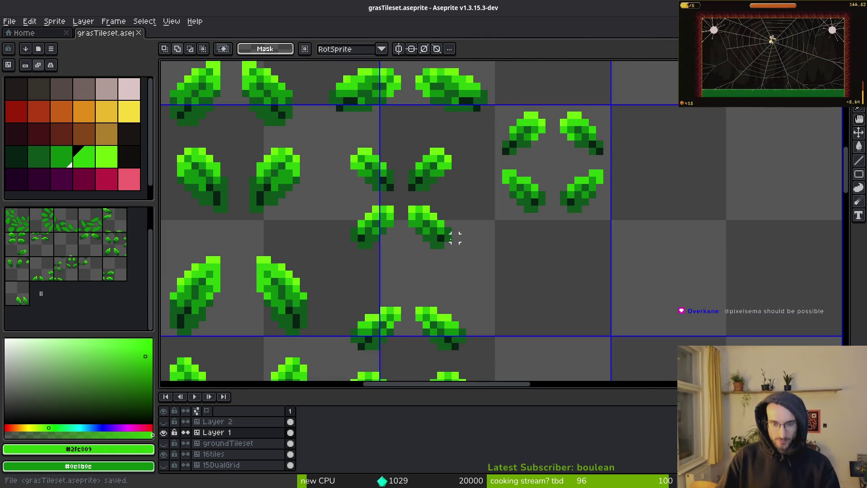
pyautogui.scroll(-1, 432, 249)
pyautogui.scroll(6, 432, 268)
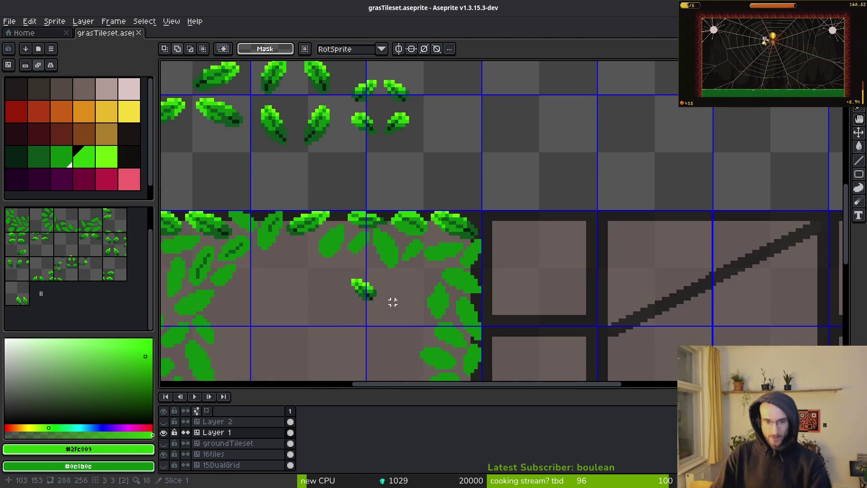
# Move the wall tile's small leaf up into the top row of leaves
pyautogui.moveTo(407, 244); pyautogui.dragTo(461, 304)
pyautogui.scroll(2, 466, 321)
pyautogui.moveTo(439, 265)
pyautogui.mouseDown()
pyautogui.moveTo(362, 198)
pyautogui.moveTo(259, 189)
pyautogui.moveTo(250, 135)
pyautogui.moveTo(253, 165)
pyautogui.mouseUp()
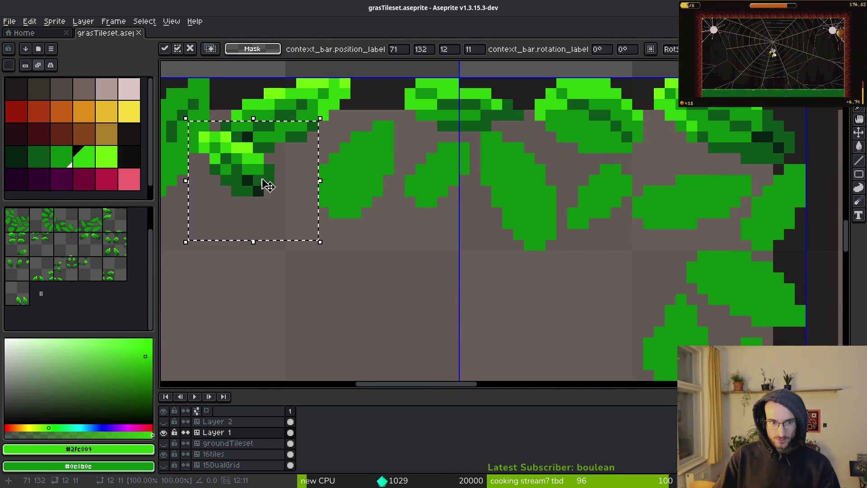
pyautogui.scroll(-4, 289, 235)
pyautogui.moveTo(307, 252); pyautogui.dragTo(369, 310)
pyautogui.moveTo(343, 273)
pyautogui.mouseDown()
pyautogui.moveTo(337, 285)
pyautogui.moveTo(426, 345)
pyautogui.mouseUp()
pyautogui.click(361, 303)
pyautogui.scroll(2, 362, 303)
pyautogui.moveTo(387, 318)
pyautogui.mouseDown()
pyautogui.moveTo(370, 282)
pyautogui.moveTo(397, 266)
pyautogui.moveTo(376, 280)
pyautogui.moveTo(400, 293)
pyautogui.mouseUp()
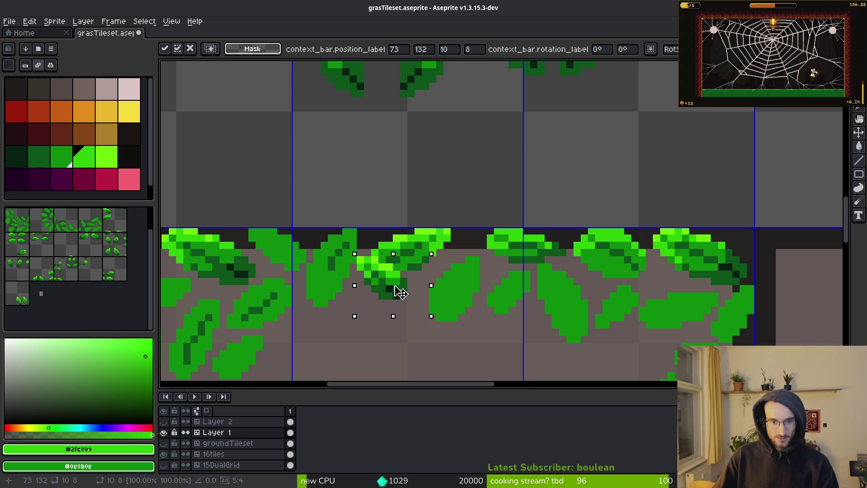
pyautogui.press('Return')
pyautogui.scroll(-4, 413, 325)
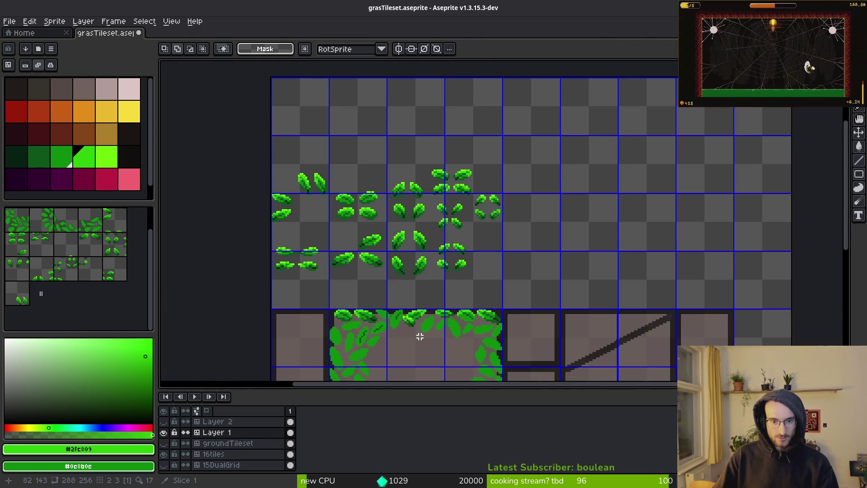
# Deselect and save the tileset
pyautogui.hotkey('ctrl', 'd')
pyautogui.hotkey('ctrl', 's')
pyautogui.scroll(3, 407, 289)
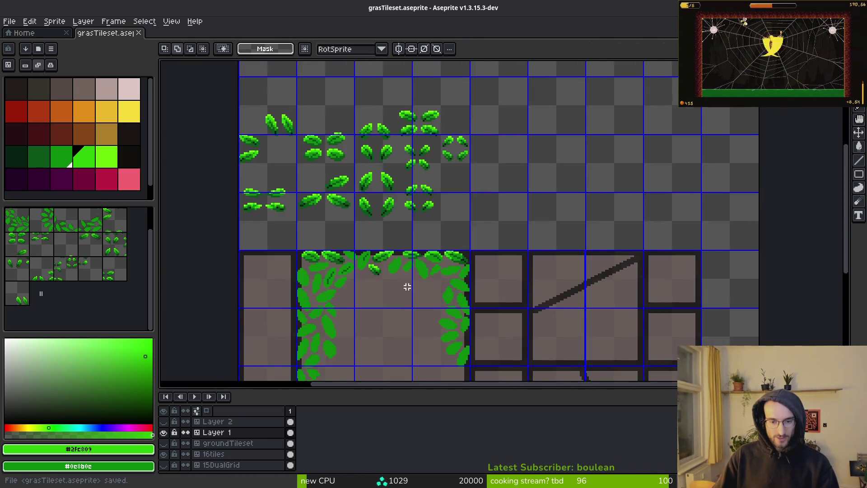
pyautogui.scroll(-2, 415, 280)
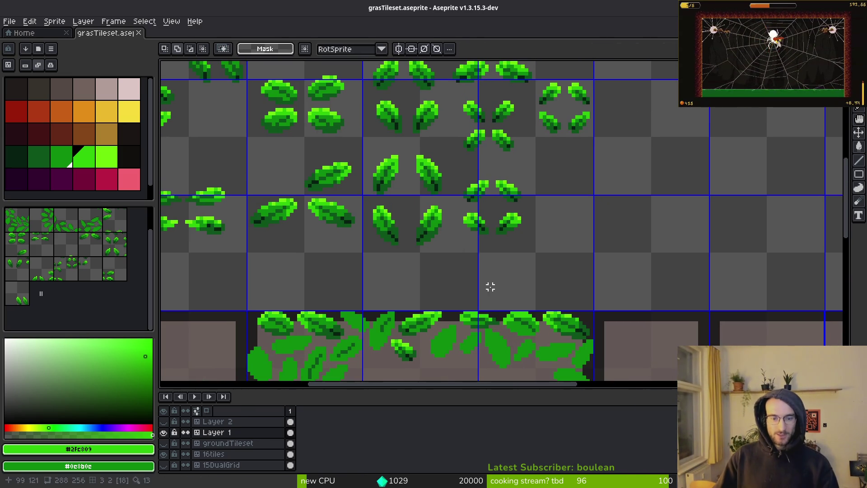
pyautogui.scroll(2, 448, 260)
pyautogui.scroll(-1, 435, 178)
pyautogui.scroll(-1, 441, 208)
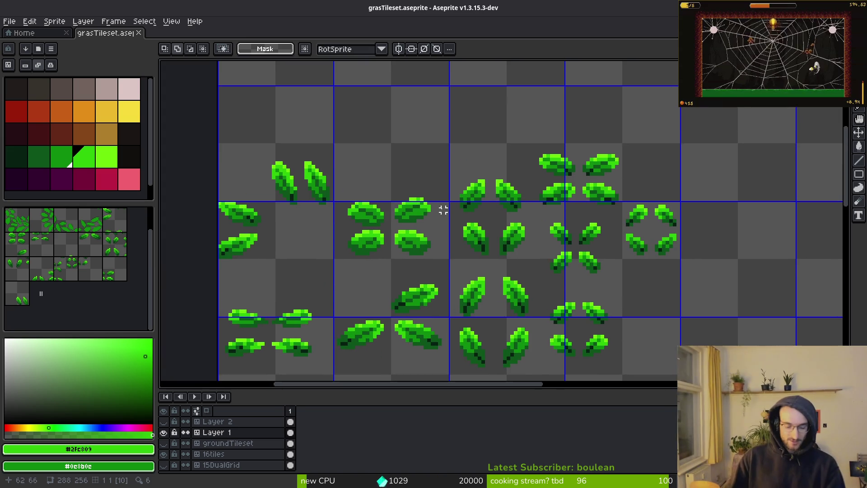
pyautogui.scroll(1, 258, 151)
# Place a copy of the leaf sprite block further to the right
pyautogui.moveTo(257, 136); pyautogui.dragTo(666, 339)
pyautogui.moveTo(595, 296)
pyautogui.mouseDown()
pyautogui.moveTo(451, 299)
pyautogui.moveTo(511, 279)
pyautogui.moveTo(706, 276)
pyautogui.mouseUp()
pyautogui.scroll(-1, 470, 304)
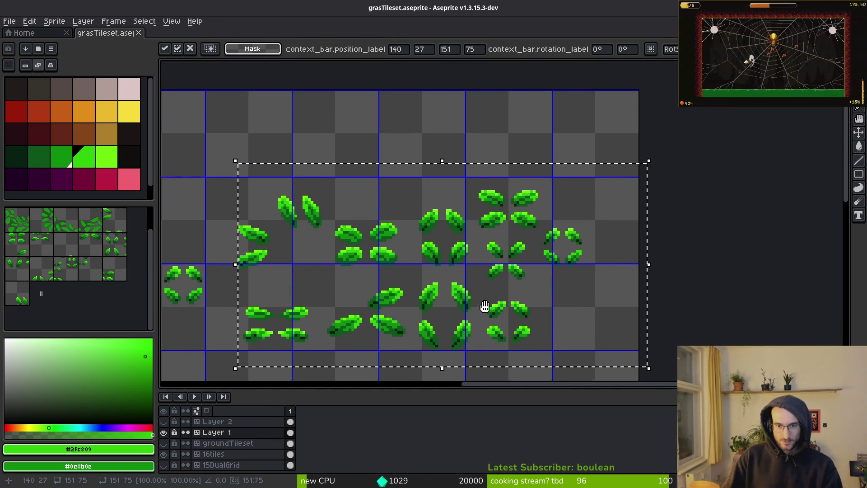
pyautogui.scroll(2, 359, 232)
pyautogui.scroll(1, 359, 232)
# Replace bright green #4cff0a with #2fc809 and save grasTileset.aseprite
pyautogui.keyDown('alt'); pyautogui.click(343, 218); pyautogui.keyUp('alt')
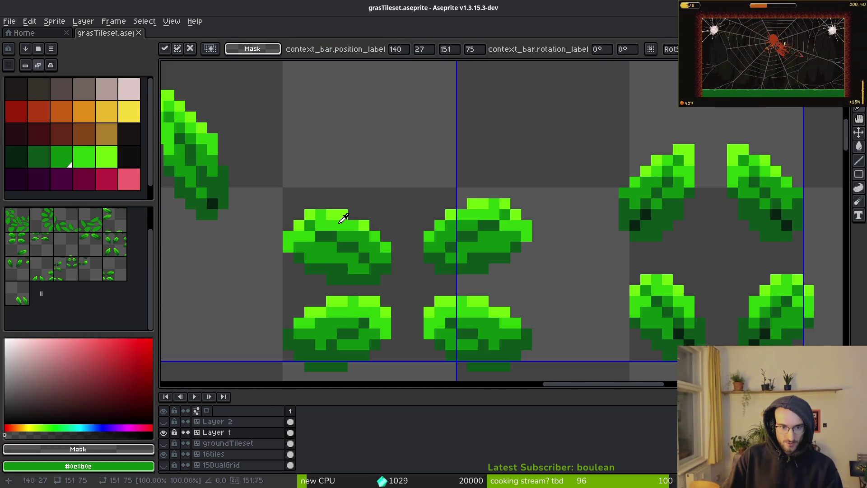
pyautogui.rightClick(436, 255)
pyautogui.hotkey('shift', 'r')
pyautogui.click(299, 116)
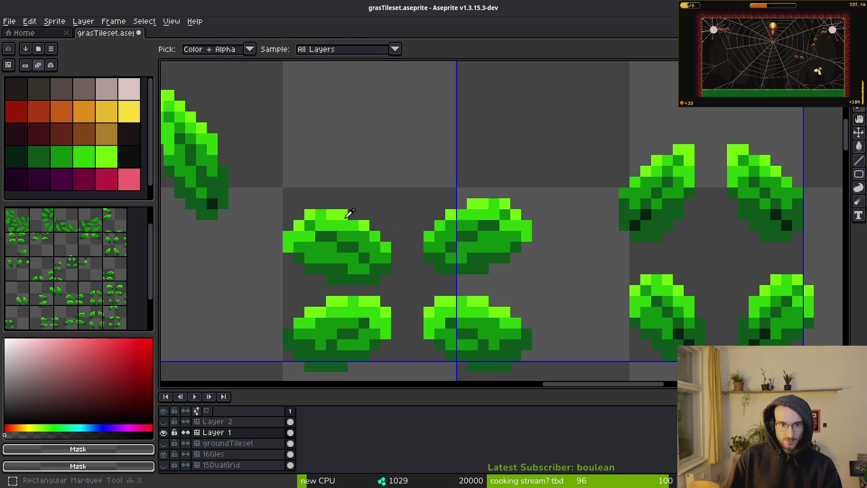
pyautogui.keyDown('alt'); pyautogui.click(351, 214); pyautogui.keyUp('alt')
pyautogui.keyDown('alt'); pyautogui.rightClick(352, 217); pyautogui.keyUp('alt')
pyautogui.hotkey('shift', 'r')
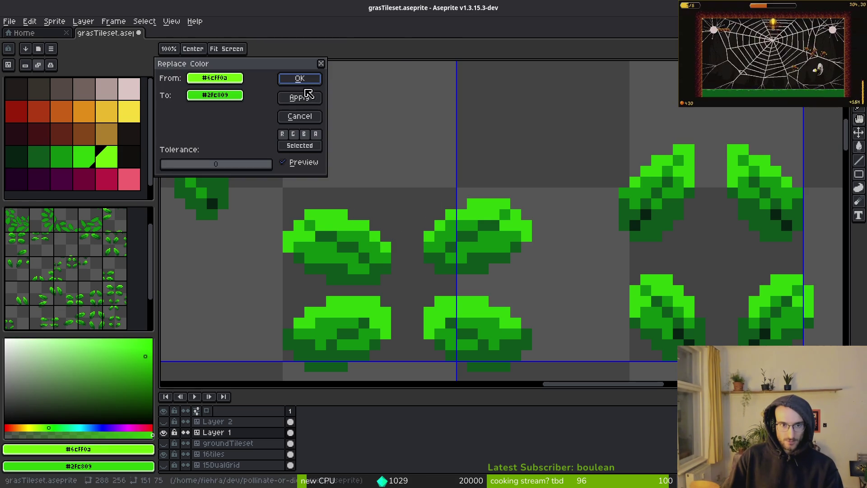
pyautogui.click(300, 88)
pyautogui.scroll(-3, 449, 227)
pyautogui.hotkey('ctrl', 's')
pyautogui.scroll(-2, 474, 249)
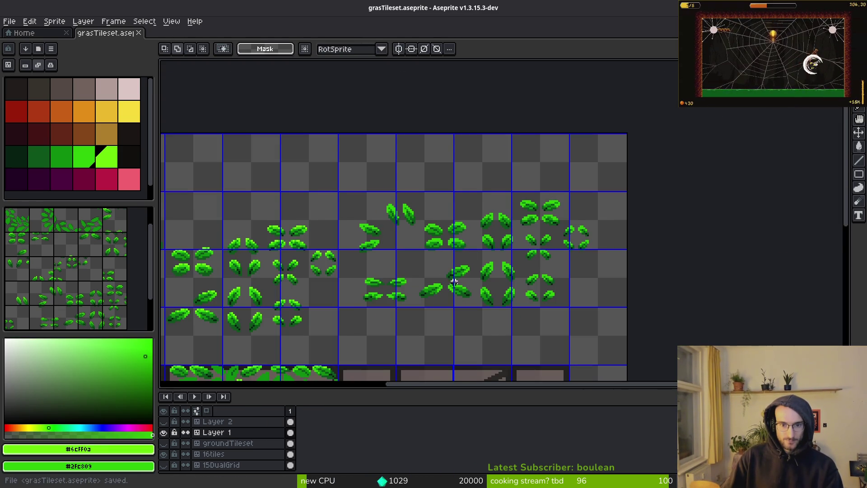
# Select the copied leaf sprites and move them down and to the left
pyautogui.scroll(-3, 452, 282)
pyautogui.moveTo(372, 137); pyautogui.dragTo(530, 251)
pyautogui.moveTo(463, 223); pyautogui.dragTo(453, 245)
# Move a pair of leaves into the neighbouring tile and commit the move
pyautogui.scroll(3, 453, 246)
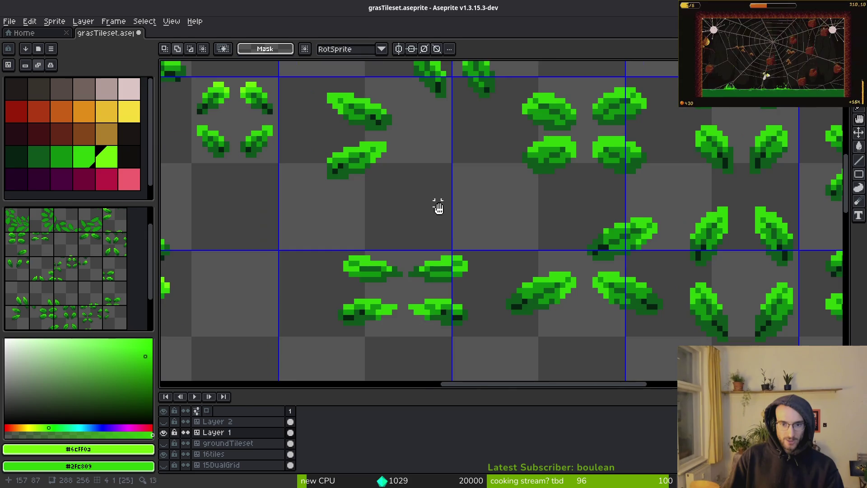
pyautogui.scroll(-3, 470, 271)
pyautogui.scroll(8, 337, 219)
pyautogui.scroll(-7, 475, 249)
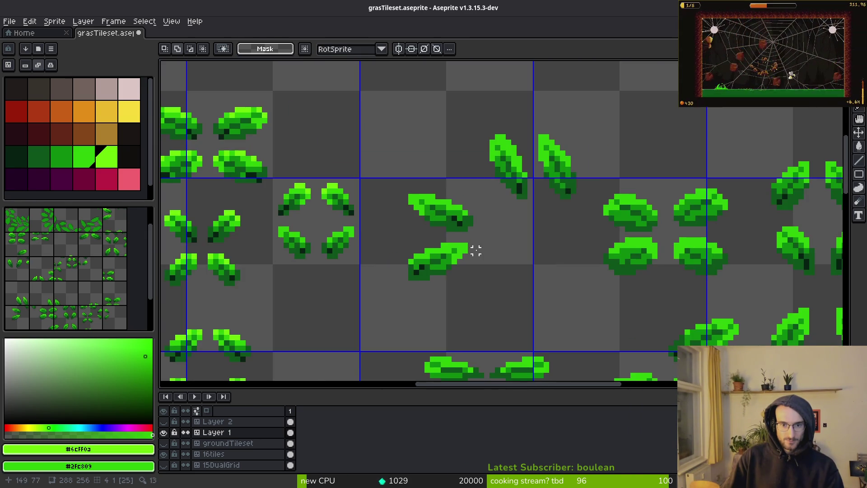
pyautogui.scroll(-2, 476, 250)
pyautogui.scroll(2, 476, 258)
pyautogui.moveTo(395, 190)
pyautogui.mouseDown()
pyautogui.moveTo(480, 281)
pyautogui.moveTo(408, 225)
pyautogui.moveTo(497, 312)
pyautogui.mouseUp()
pyautogui.moveTo(455, 271); pyautogui.dragTo(548, 294)
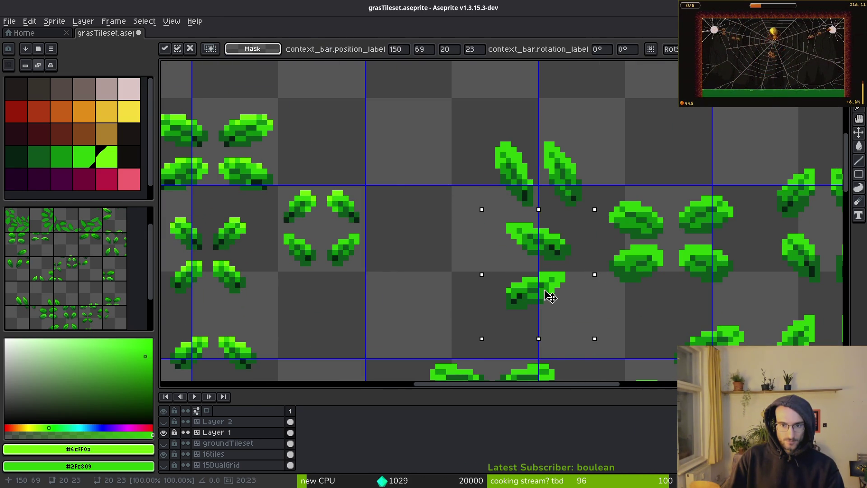
pyautogui.hotkey('ctrl', 'd')
# Nudge the two upright leaves slightly up and to the left
pyautogui.scroll(-3, 480, 246)
pyautogui.scroll(3, 551, 255)
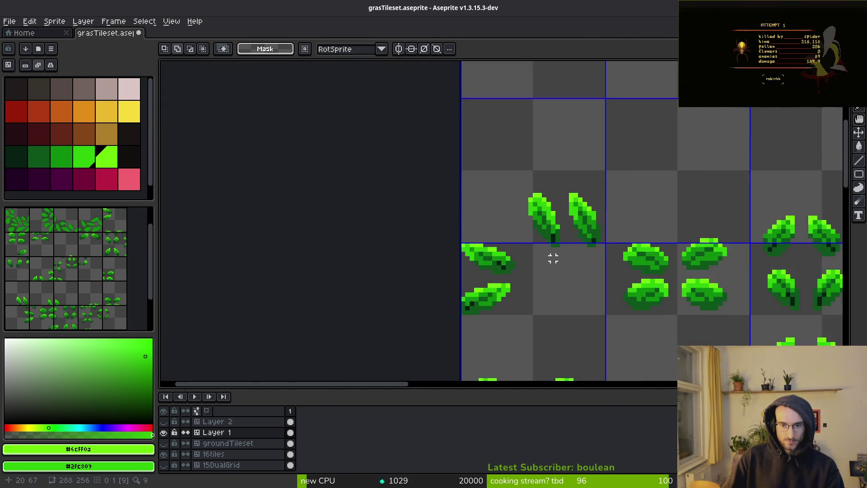
pyautogui.moveTo(467, 171)
pyautogui.mouseDown()
pyautogui.moveTo(570, 270)
pyautogui.moveTo(495, 213)
pyautogui.moveTo(532, 224)
pyautogui.mouseUp()
pyautogui.moveTo(396, 240); pyautogui.dragTo(427, 288)
# Shift the leftmost leaves right, the lower leaves left, and the upright leaves left
pyautogui.moveTo(361, 230); pyautogui.dragTo(476, 334)
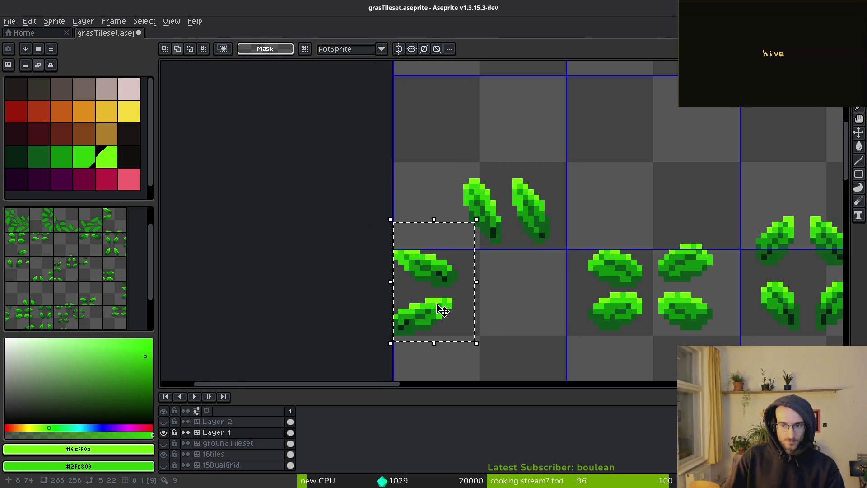
pyautogui.moveTo(431, 307)
pyautogui.mouseDown()
pyautogui.moveTo(517, 318)
pyautogui.moveTo(470, 304)
pyautogui.moveTo(460, 311)
pyautogui.mouseUp()
pyautogui.moveTo(419, 150)
pyautogui.mouseDown()
pyautogui.moveTo(554, 234)
pyautogui.moveTo(564, 251)
pyautogui.mouseUp()
pyautogui.moveTo(519, 230)
pyautogui.mouseDown()
pyautogui.moveTo(470, 222)
pyautogui.moveTo(478, 226)
pyautogui.mouseUp()
pyautogui.hotkey('ctrl', 'd')
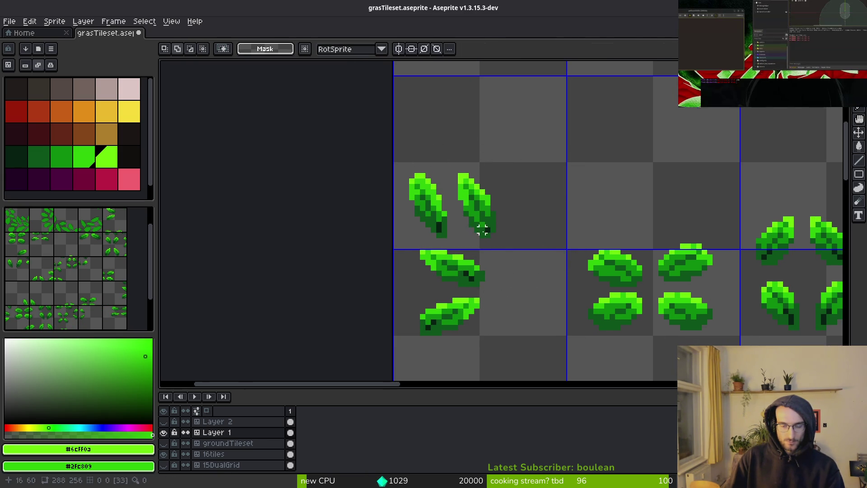
# Pan across the sheet to bring the remaining leaf tiles into view
pyautogui.scroll(-4, 479, 226)
pyautogui.moveTo(602, 310); pyautogui.dragTo(502, 297)
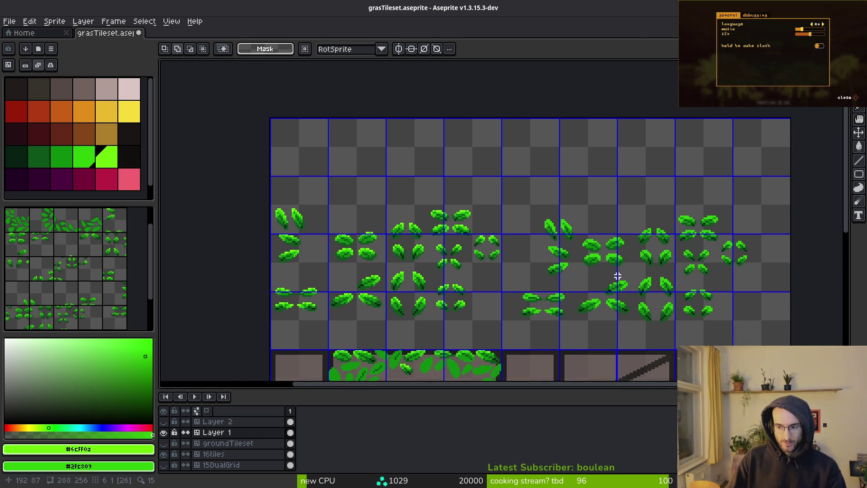
pyautogui.scroll(2, 548, 304)
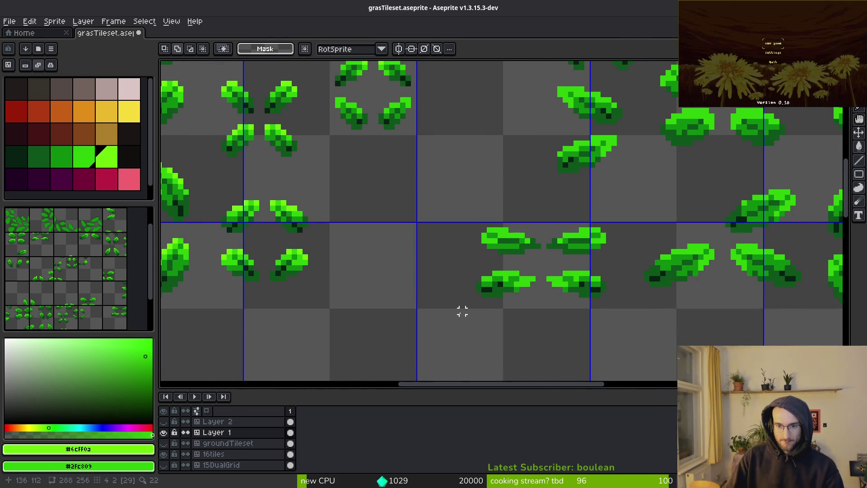
pyautogui.scroll(-2, 560, 284)
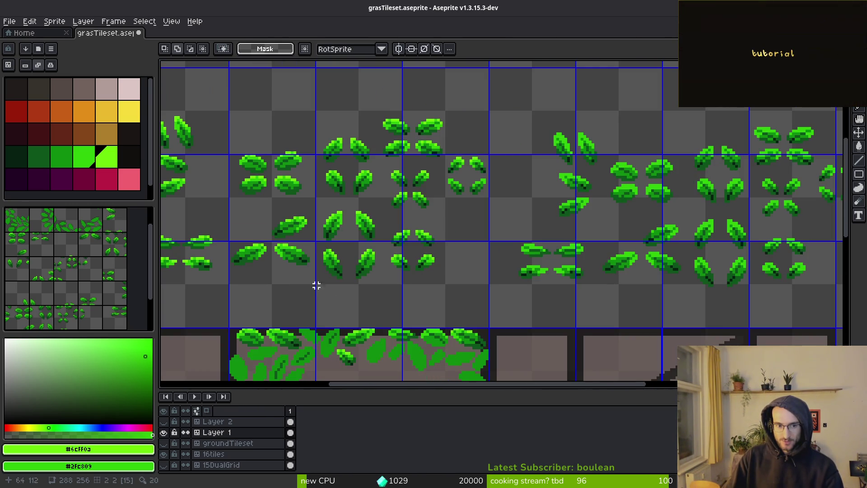
pyautogui.moveTo(269, 283); pyautogui.dragTo(463, 280)
pyautogui.scroll(2, 491, 273)
pyautogui.scroll(3, 544, 264)
# With the pencil, recolour a lime leaf pixel to mid green #2fc809
pyautogui.press('b')
pyautogui.keyDown('alt'); pyautogui.click(495, 259); pyautogui.keyUp('alt')
pyautogui.click(348, 255)
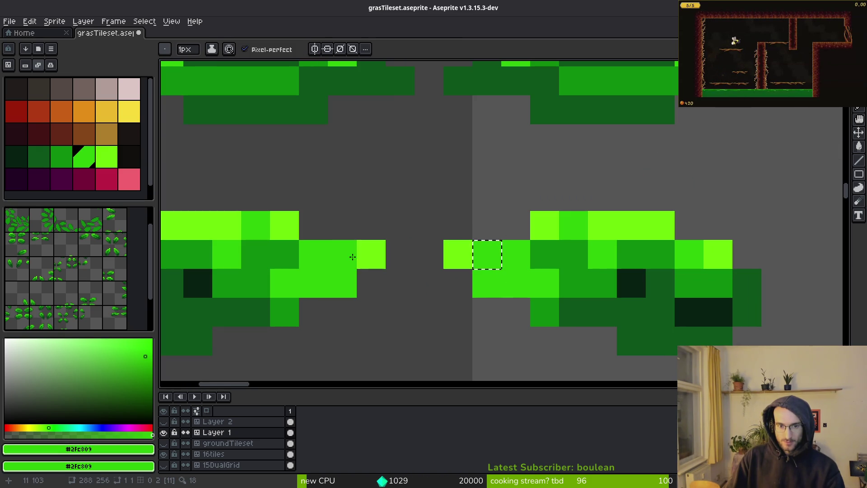
pyautogui.scroll(-5, 361, 271)
pyautogui.scroll(3, 357, 268)
pyautogui.scroll(2, 365, 300)
# Add shading pixels to the flat leaves in #0c8b0c and dark green #0d541b
pyautogui.keyDown('alt'); pyautogui.click(324, 286); pyautogui.keyUp('alt')
pyautogui.click(391, 304)
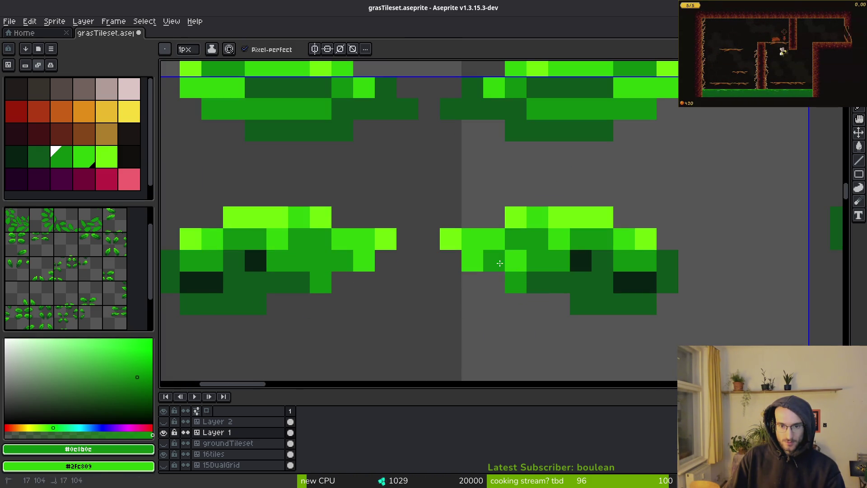
pyautogui.scroll(-3, 525, 336)
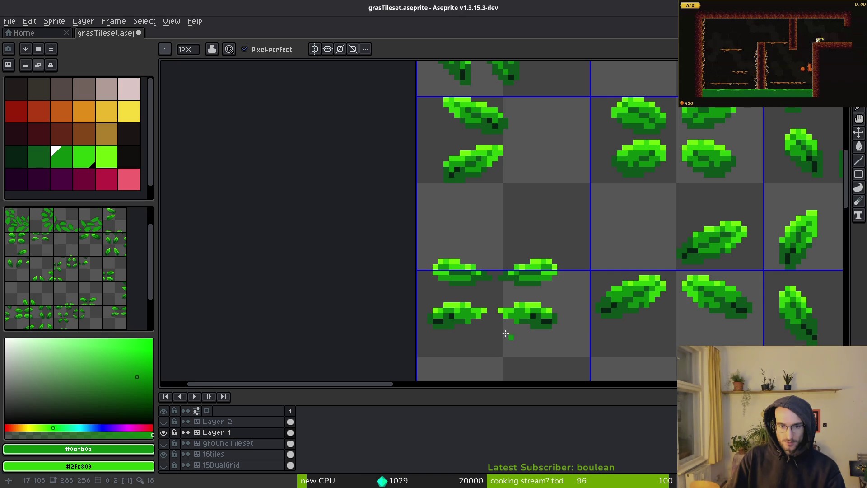
pyautogui.scroll(4, 513, 339)
pyautogui.scroll(1, 291, 306)
pyautogui.click(358, 245)
pyautogui.keyDown('alt'); pyautogui.click(354, 268); pyautogui.keyUp('alt')
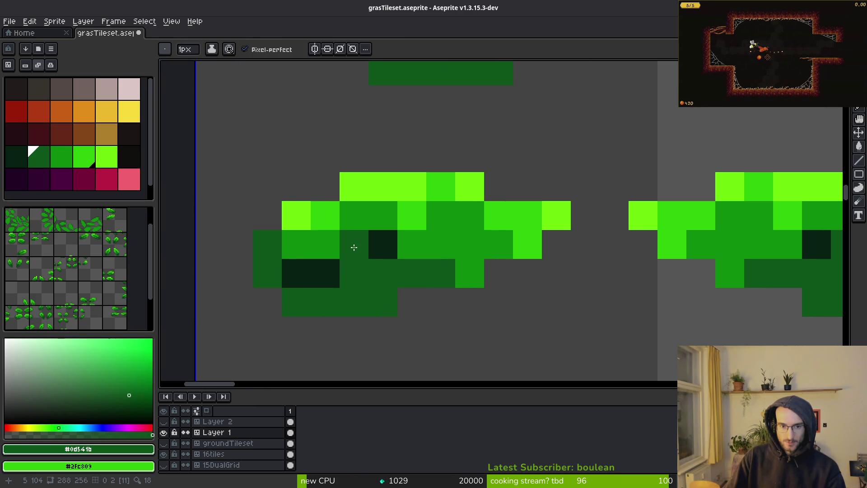
pyautogui.click(390, 251)
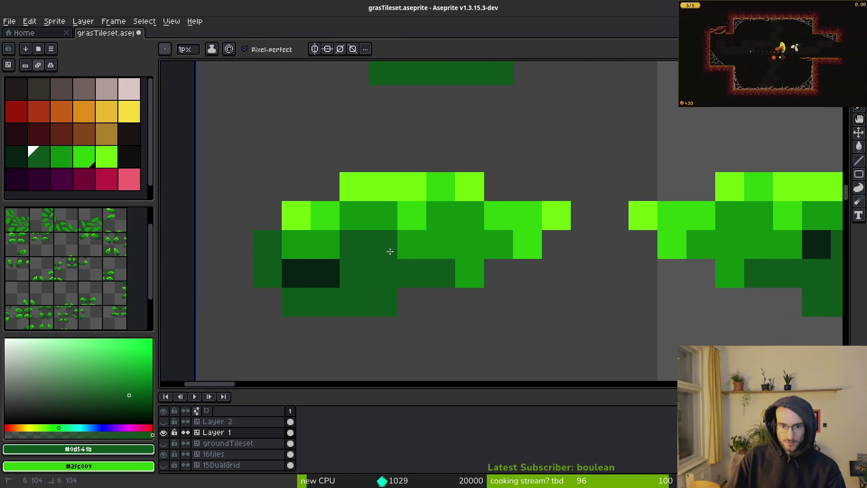
pyautogui.keyDown('alt'); pyautogui.click(407, 246); pyautogui.keyUp('alt')
pyautogui.click(383, 273)
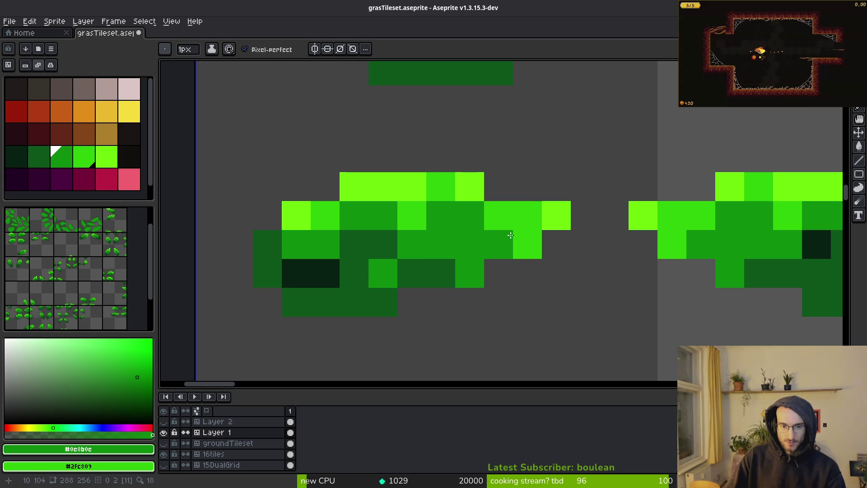
# Sample leaf greens and paint two darker shade pixels on the right-hand leaf
pyautogui.scroll(-3, 511, 235)
pyautogui.scroll(3, 497, 285)
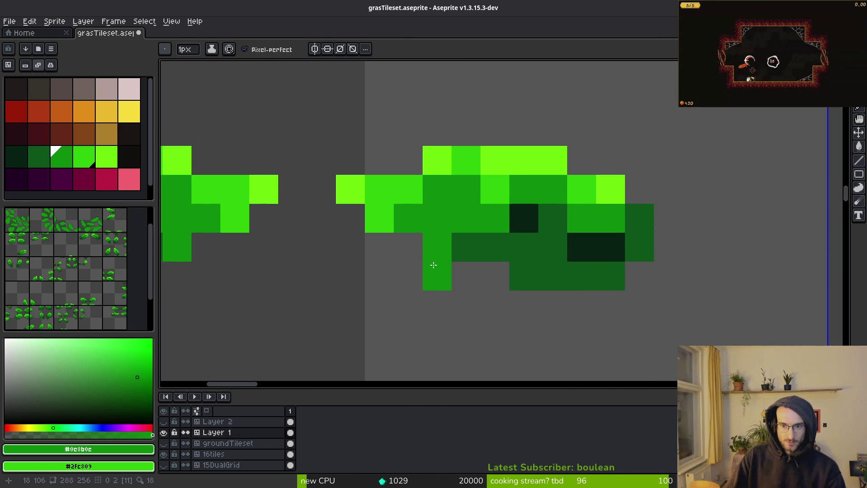
pyautogui.keyDown('alt'); pyautogui.click(524, 218); pyautogui.keyUp('alt')
pyautogui.scroll(-3, 574, 302)
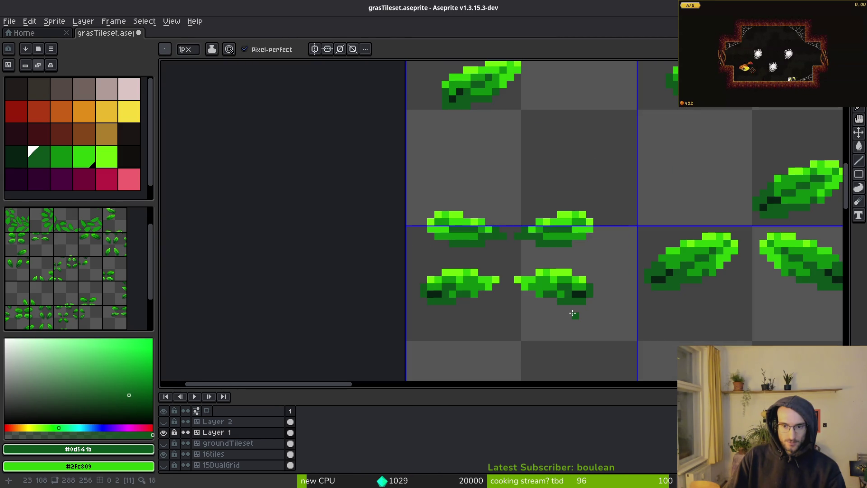
pyautogui.scroll(3, 573, 313)
pyautogui.keyDown('alt'); pyautogui.click(474, 246); pyautogui.keyUp('alt')
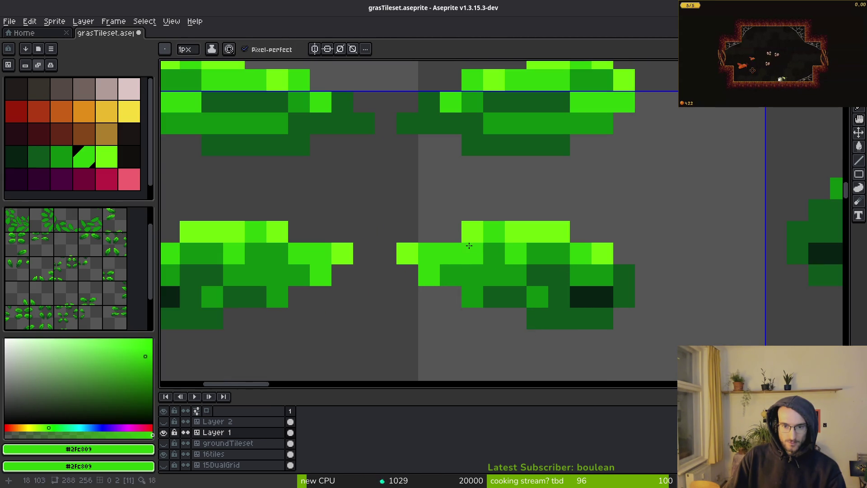
pyautogui.scroll(-3, 547, 321)
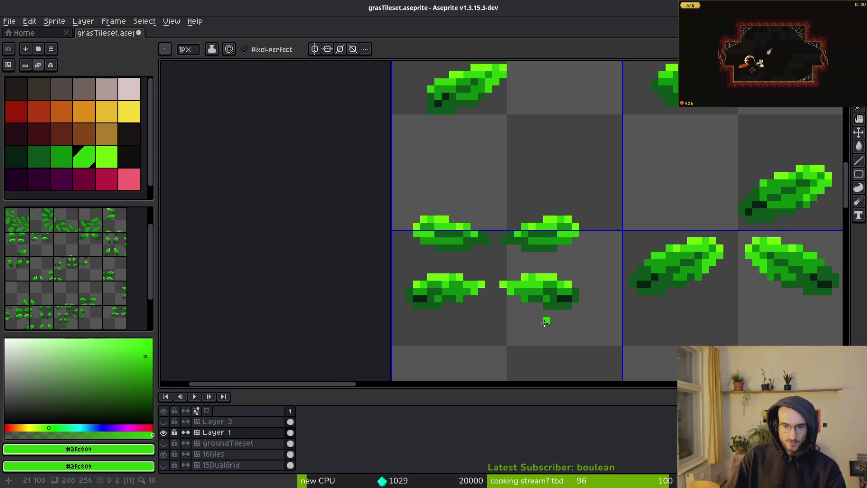
pyautogui.scroll(3, 539, 320)
pyautogui.keyDown('alt'); pyautogui.click(560, 186); pyautogui.keyUp('alt')
pyautogui.click(540, 181)
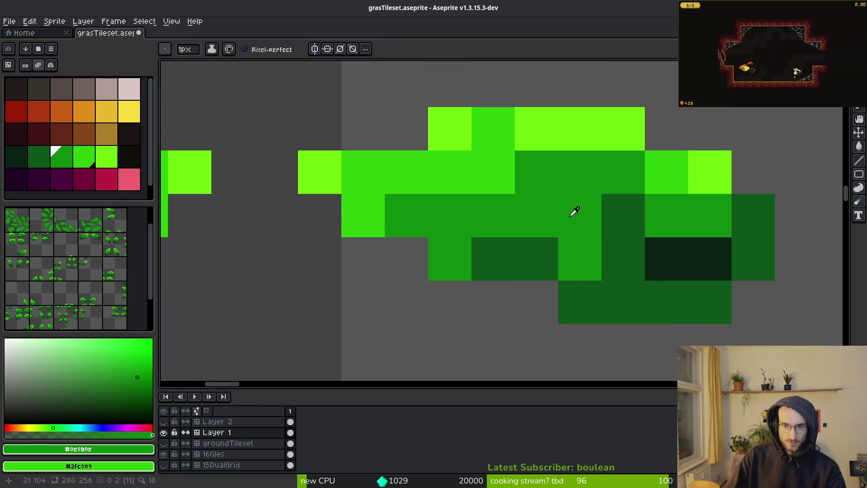
pyautogui.keyDown('alt'); pyautogui.click(559, 207); pyautogui.keyUp('alt')
pyautogui.click(538, 181)
pyautogui.scroll(-3, 550, 230)
pyautogui.scroll(3, 553, 253)
# Undo the last two painted pixels and save grasTileset.aseprite
pyautogui.hotkey('ctrl', 'z')
pyautogui.hotkey('ctrl', 'z')
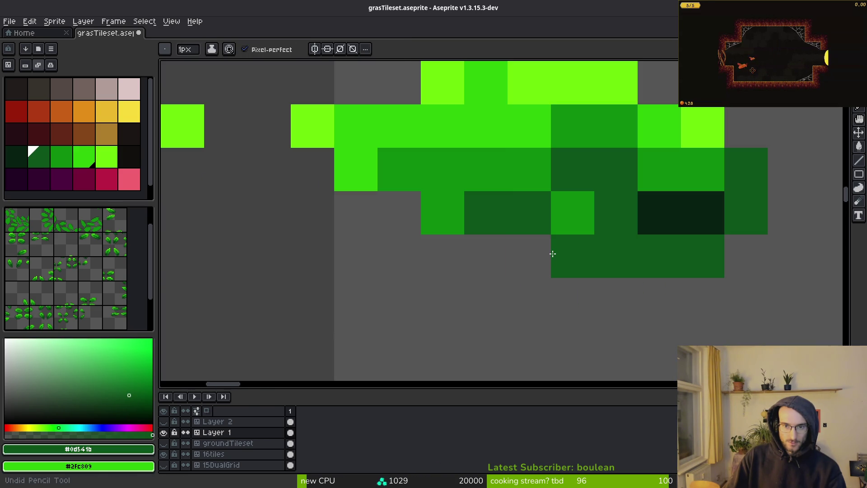
pyautogui.hotkey('ctrl', 'z')
pyautogui.hotkey('ctrl', 'z')
pyautogui.scroll(-3, 551, 254)
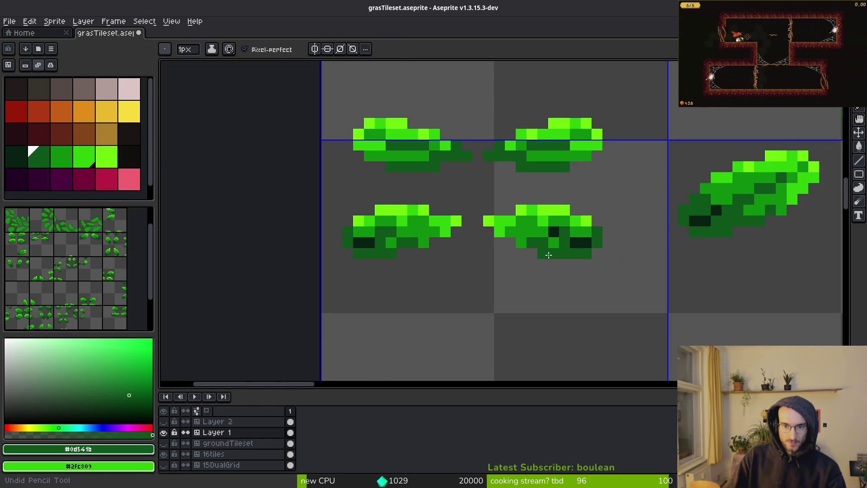
pyautogui.hotkey('ctrl', 's')
pyautogui.scroll(-4, 560, 267)
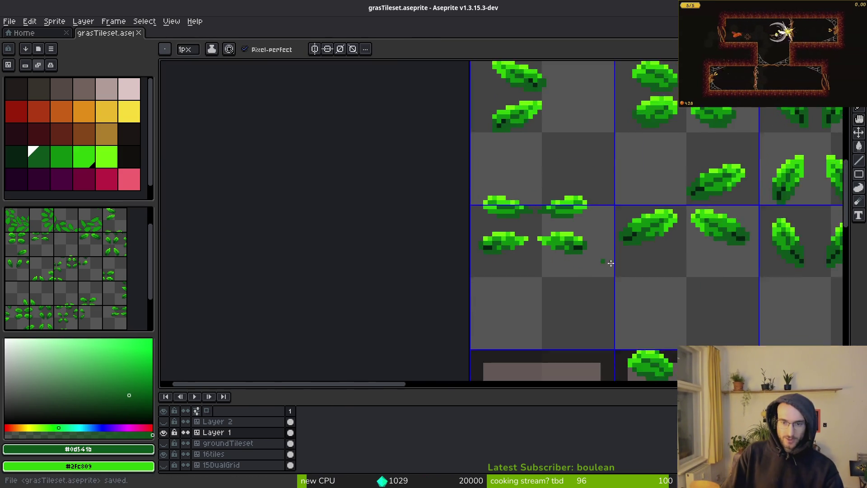
pyautogui.scroll(-3, 553, 261)
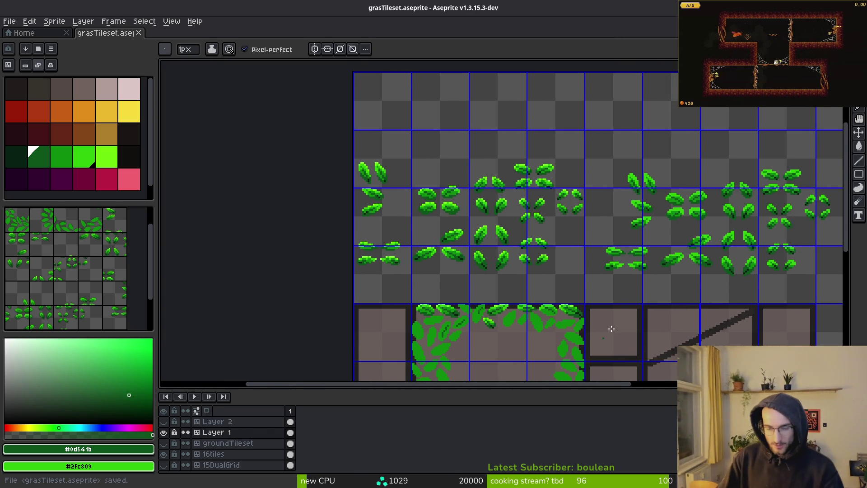
# Marquee-select a small leaf on the wall tile and commit it in its new spot
pyautogui.scroll(2, 544, 320)
pyautogui.scroll(-2, 497, 280)
pyautogui.scroll(2, 434, 242)
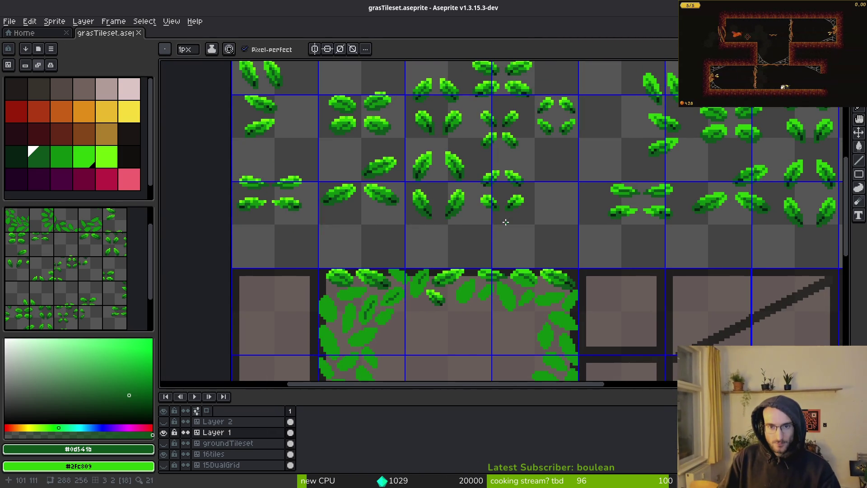
pyautogui.scroll(-2, 479, 190)
pyautogui.scroll(2, 452, 155)
pyautogui.press('m')
pyautogui.moveTo(414, 90)
pyautogui.mouseDown()
pyautogui.moveTo(443, 128)
pyautogui.moveTo(470, 272)
pyautogui.mouseUp()
pyautogui.scroll(-1, 482, 199)
pyautogui.scroll(1, 419, 127)
pyautogui.scroll(2, 473, 276)
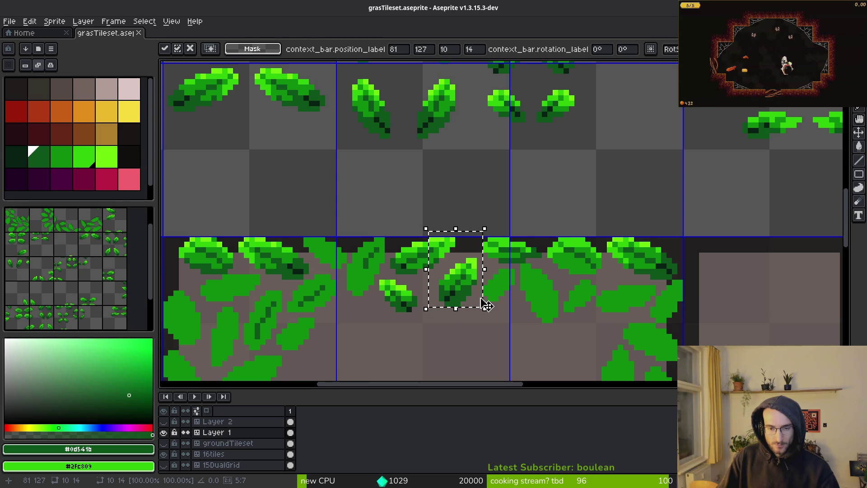
pyautogui.press('Return')
# Move the lower-middle leaf up and right, then shift it up toward the top leaves
pyautogui.scroll(-5, 492, 264)
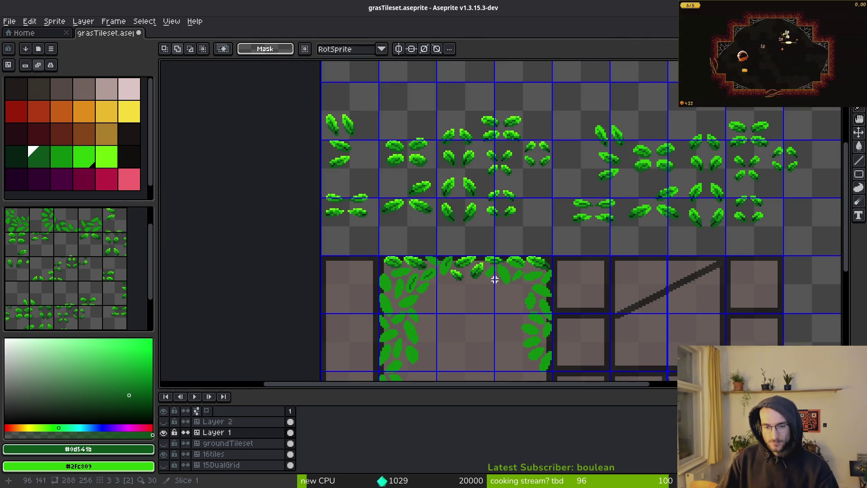
pyautogui.scroll(3, 481, 282)
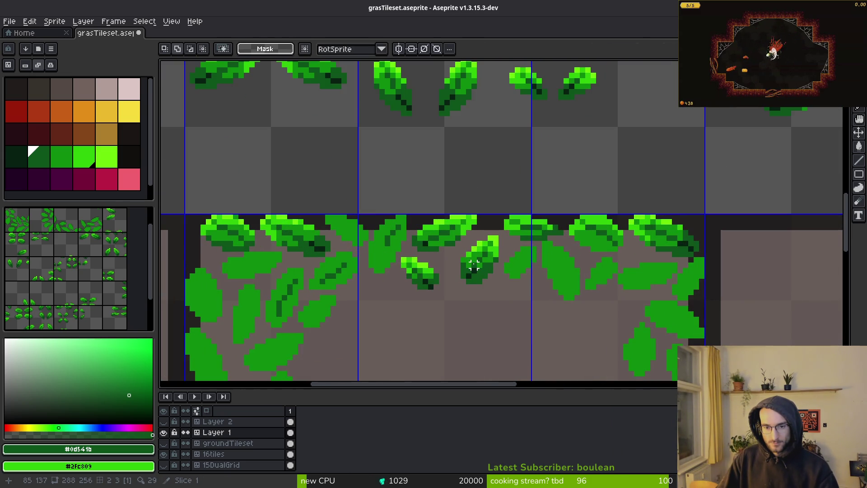
pyautogui.scroll(3, 485, 266)
pyautogui.moveTo(434, 196)
pyautogui.mouseDown()
pyautogui.moveTo(513, 348)
pyautogui.moveTo(532, 318)
pyautogui.mouseUp()
pyautogui.moveTo(498, 294)
pyautogui.mouseDown()
pyautogui.moveTo(514, 243)
pyautogui.moveTo(551, 247)
pyautogui.moveTo(538, 234)
pyautogui.moveTo(524, 236)
pyautogui.moveTo(478, 316)
pyautogui.mouseUp()
pyautogui.press('Return')
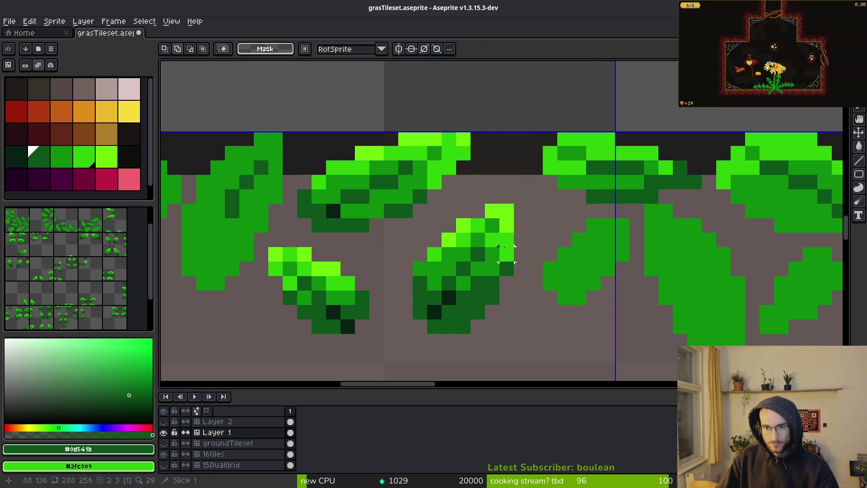
pyautogui.moveTo(419, 211)
pyautogui.mouseDown()
pyautogui.moveTo(507, 329)
pyautogui.moveTo(516, 237)
pyautogui.moveTo(532, 232)
pyautogui.moveTo(535, 249)
pyautogui.mouseUp()
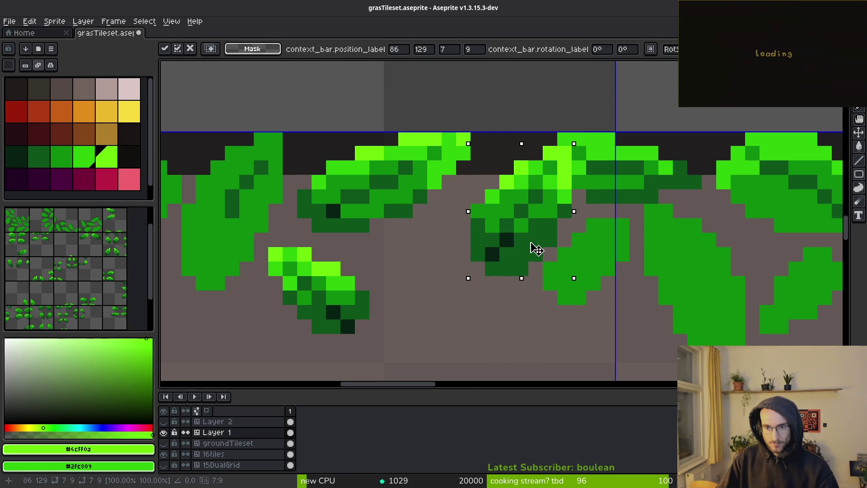
pyautogui.scroll(-1, 536, 248)
pyautogui.hotkey('ctrl', 'd')
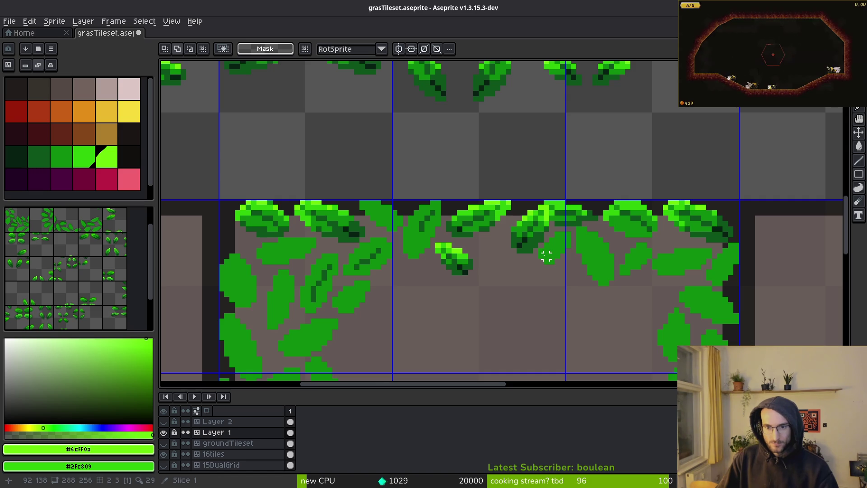
pyautogui.scroll(1, 547, 250)
# Magic-wand select the loose leaf and move it down and to the left
pyautogui.press('w')
pyautogui.click(560, 260)
pyautogui.moveTo(560, 260); pyautogui.dragTo(416, 344)
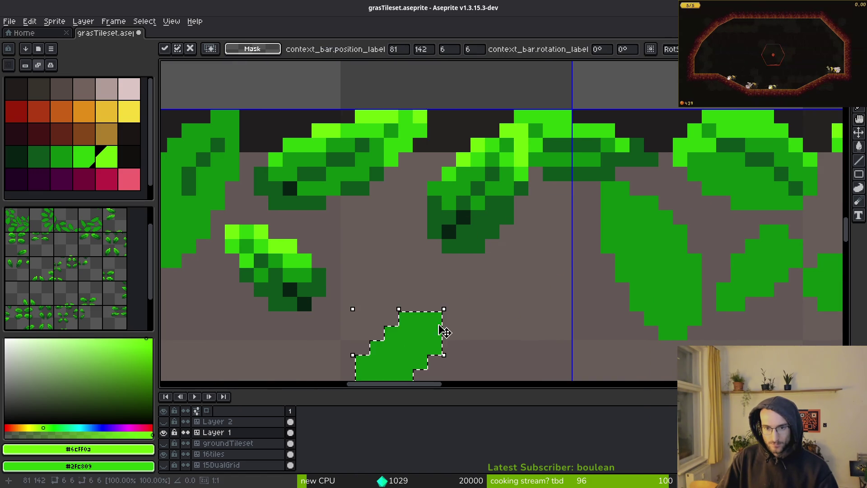
pyautogui.scroll(-1, 434, 293)
pyautogui.hotkey('ctrl', 'd')
pyautogui.scroll(-2, 442, 289)
pyautogui.scroll(1, 497, 268)
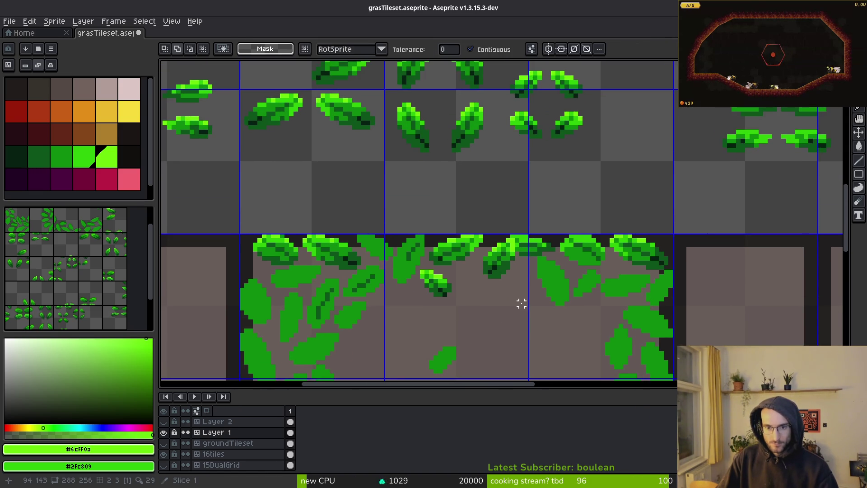
pyautogui.scroll(-2, 534, 304)
pyautogui.scroll(-1, 408, 221)
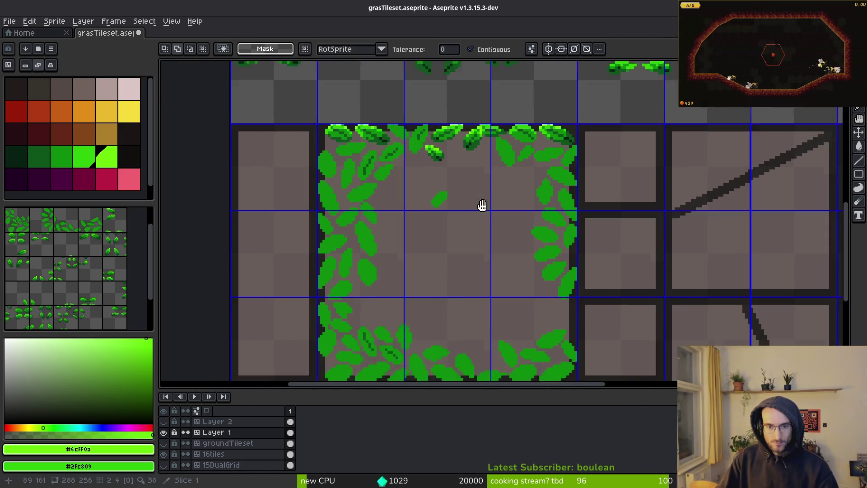
pyautogui.scroll(-1, 443, 239)
# Outline the leaf-bordered tile with a yellow rectangle and fill its grey interior dark green
pyautogui.press('r')
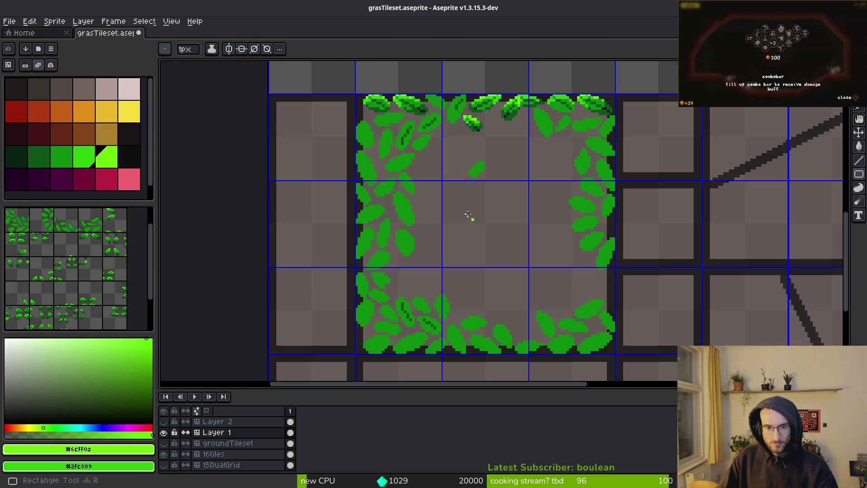
pyautogui.click(116, 119)
pyautogui.moveTo(352, 92); pyautogui.dragTo(616, 356)
pyautogui.click(17, 157)
pyautogui.press('g')
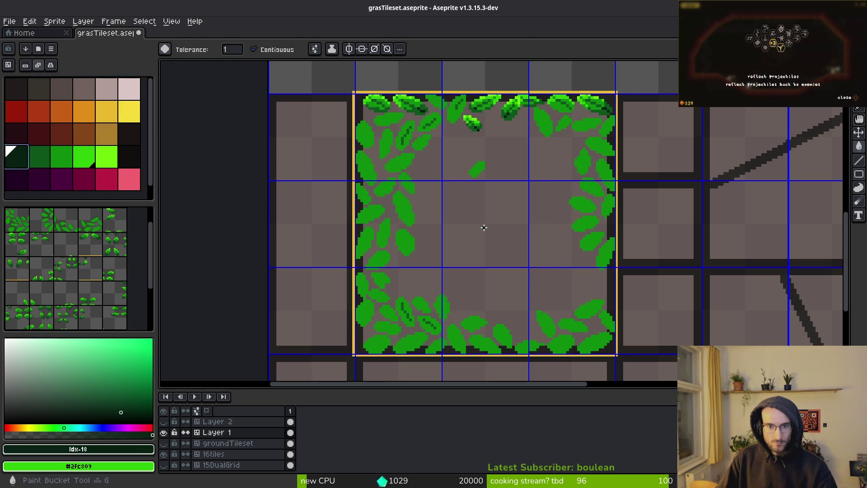
pyautogui.click(485, 229)
pyautogui.scroll(3, 504, 242)
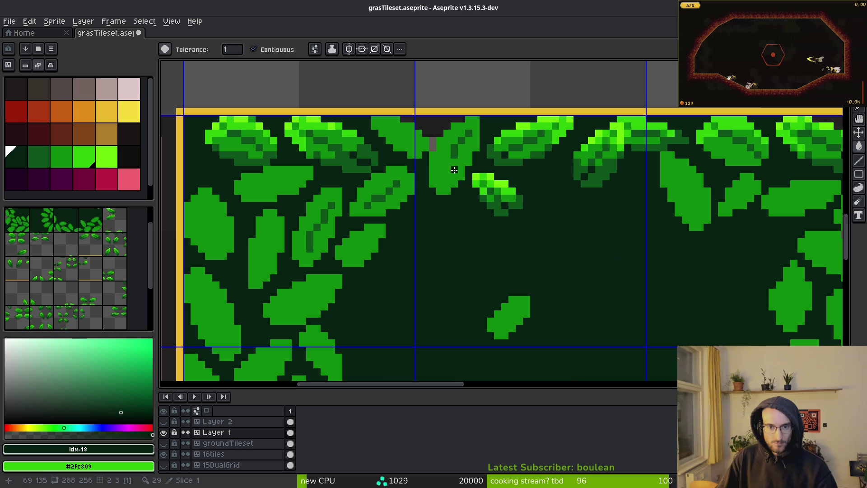
pyautogui.scroll(-3, 431, 125)
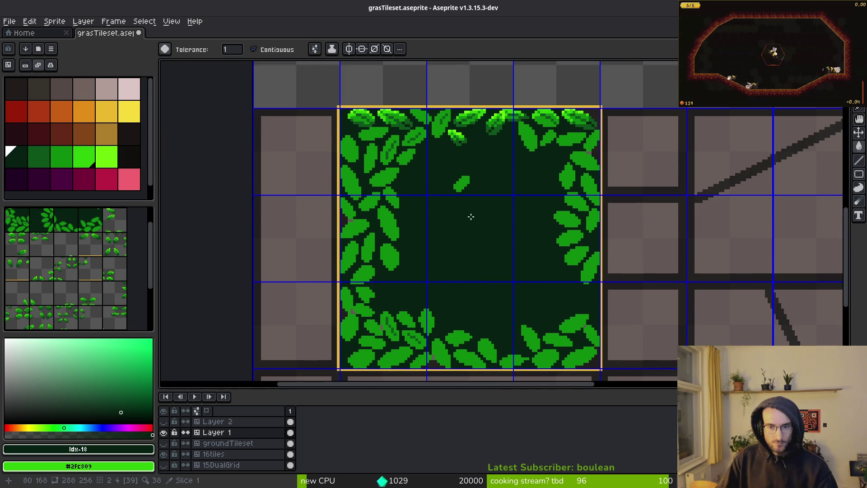
# Sample the dark green #072112 and fill leftover gaps, undoing a fill that spilled outside
pyautogui.press('m')
pyautogui.scroll(5, 580, 315)
pyautogui.scroll(-3, 575, 277)
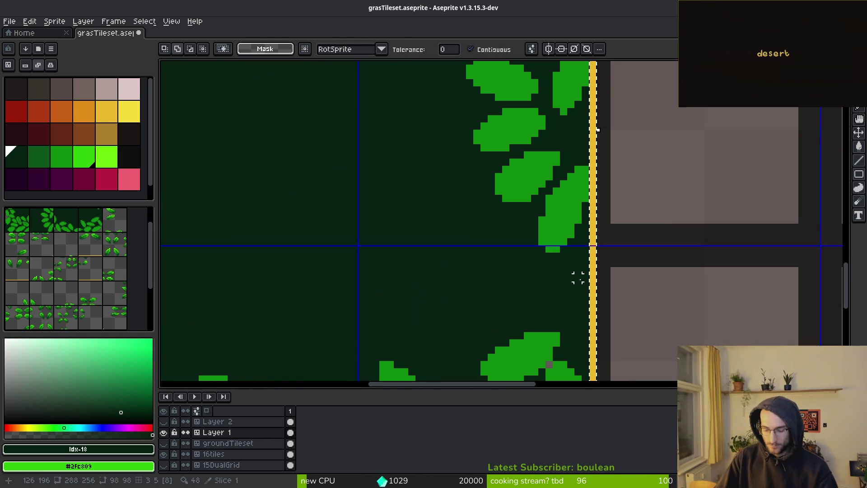
pyautogui.scroll(-3, 426, 273)
pyautogui.scroll(3, 556, 271)
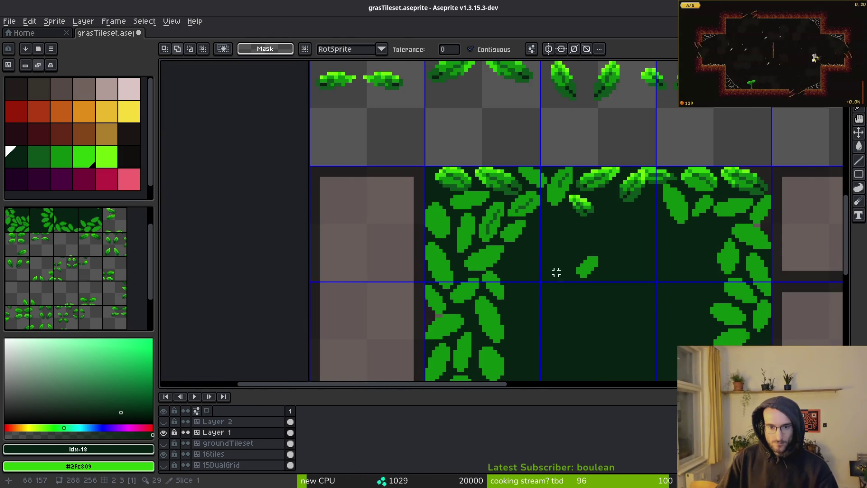
pyautogui.scroll(1, 412, 308)
pyautogui.scroll(2, 652, 235)
pyautogui.scroll(2, 652, 236)
pyautogui.press('i')
pyautogui.click(641, 163)
pyautogui.press('g')
pyautogui.click(461, 247)
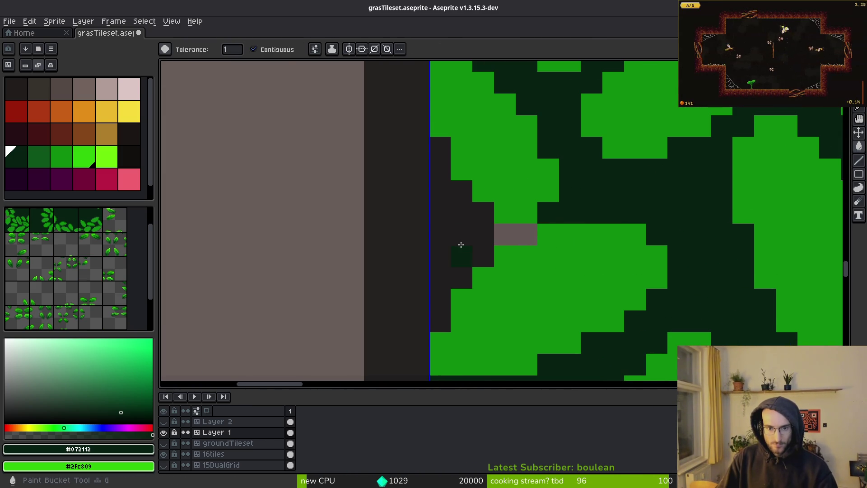
pyautogui.click(441, 176)
pyautogui.hotkey('ctrl', 'z')
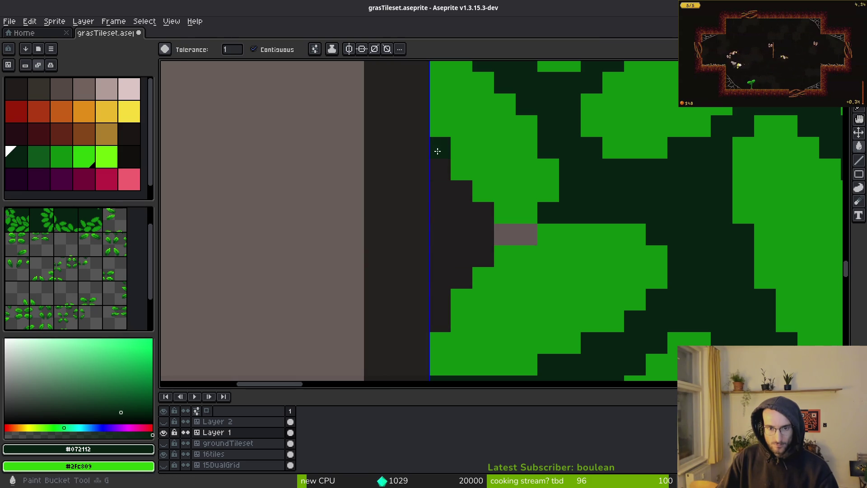
# Draw dark green down the tile's left edge and fill the transparent gap beside the leaves
pyautogui.press('b')
pyautogui.moveTo(440, 185); pyautogui.dragTo(425, 313)
pyautogui.press('g')
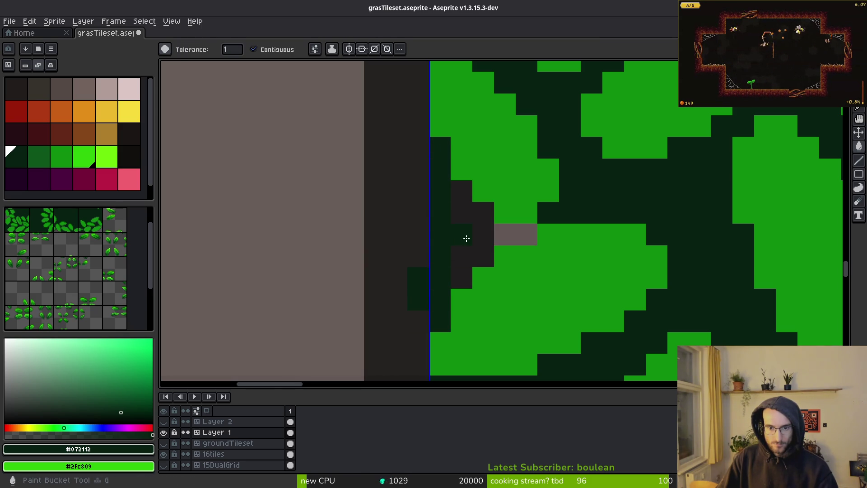
pyautogui.click(460, 243)
pyautogui.press('b')
pyautogui.scroll(-4, 416, 297)
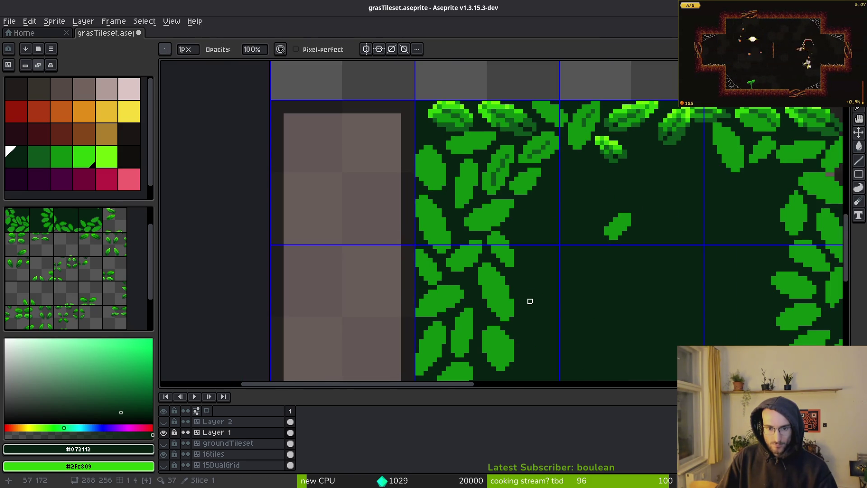
# Save the tileset file
pyautogui.hotkey('ctrl', 's')
pyautogui.scroll(-2, 362, 136)
pyautogui.scroll(3, 407, 223)
# Try a dark green bucket fill on the lower transparent area, then undo it
pyautogui.press('g')
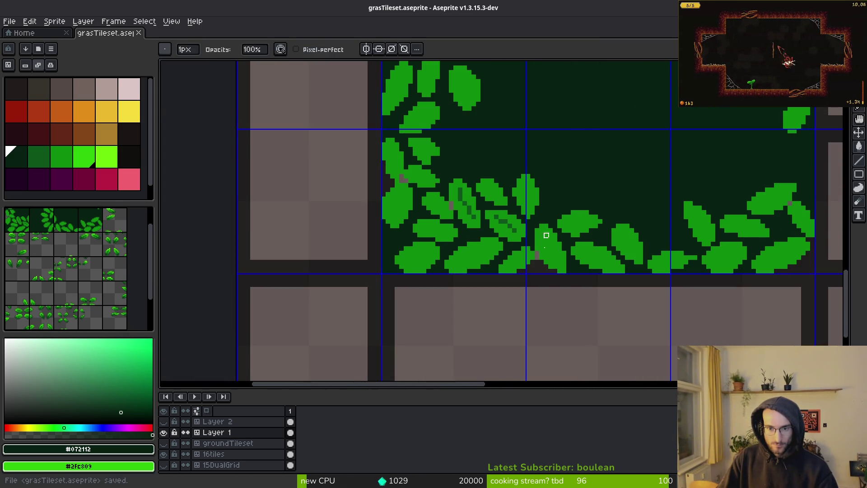
pyautogui.scroll(2, 550, 217)
pyautogui.click(501, 267)
pyautogui.hotkey('ctrl', 'z')
pyautogui.press('b')
pyautogui.scroll(2, 503, 268)
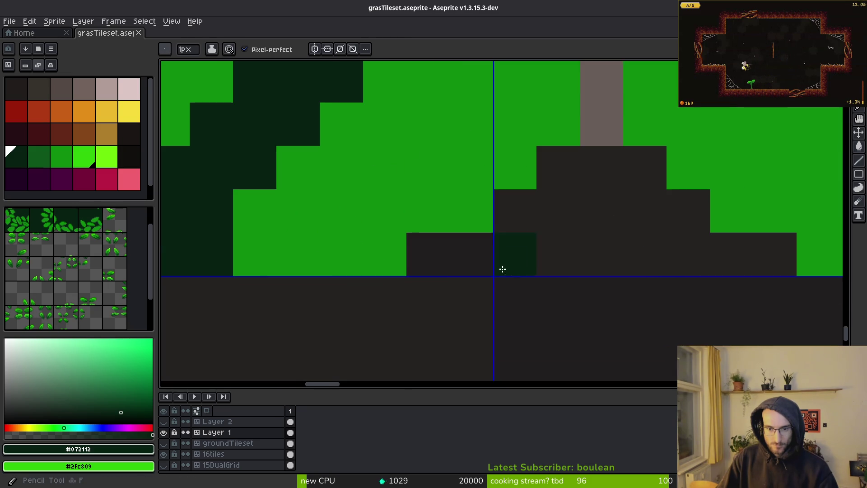
# Bucket-fill the gaps and pockets between leaves dark green, undoing the left-edge spill
pyautogui.press('g')
pyautogui.click(593, 184)
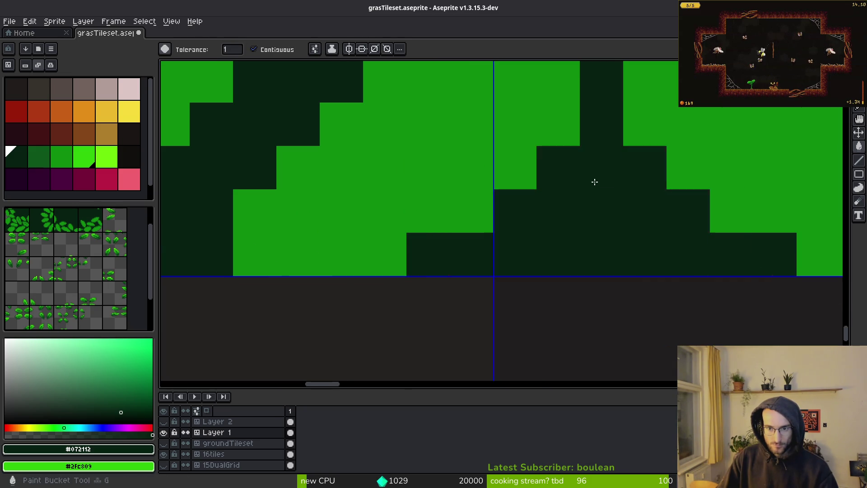
pyautogui.scroll(-2, 593, 184)
pyautogui.scroll(2, 561, 357)
pyautogui.click(480, 303)
pyautogui.scroll(-2, 480, 303)
pyautogui.click(486, 251)
pyautogui.scroll(2, 486, 252)
pyautogui.scroll(-2, 433, 142)
pyautogui.click(435, 196)
pyautogui.hotkey('ctrl', 'z')
pyautogui.press('f')
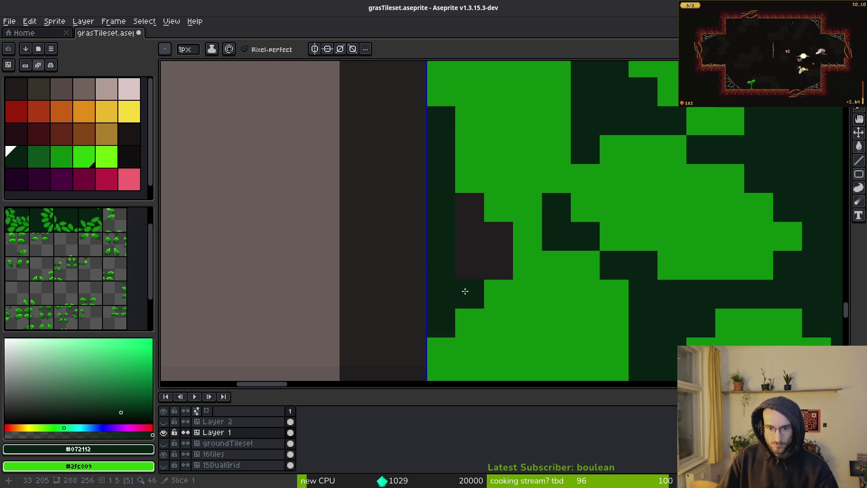
# Check the tile edges for leftover gaps, finishing with the Pencil tool active
pyautogui.scroll(-3, 496, 248)
pyautogui.hscroll(5, 520, 294)
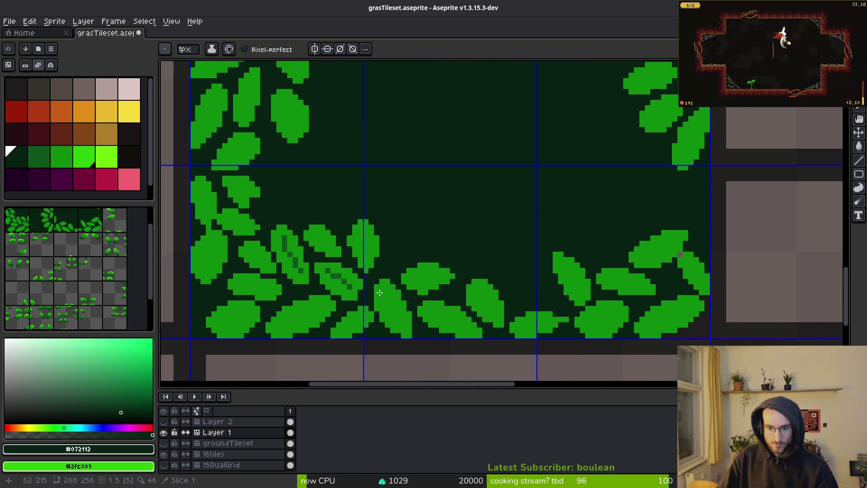
pyautogui.scroll(2, 661, 305)
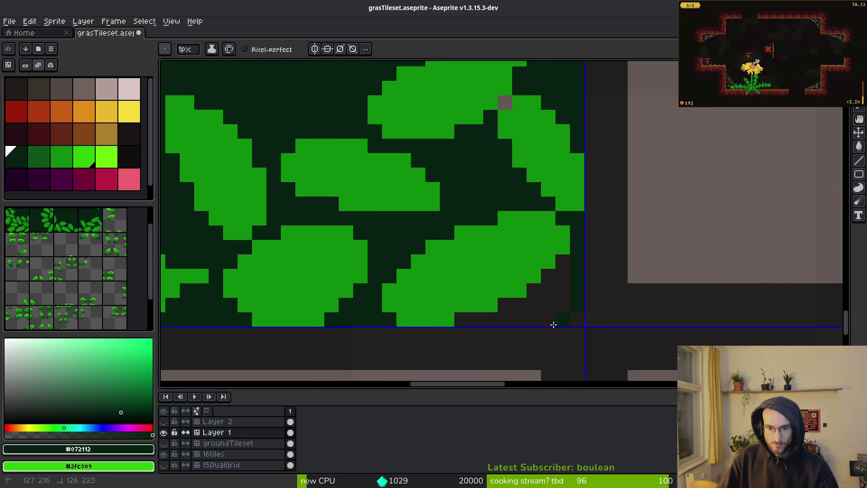
pyautogui.press('g')
pyautogui.scroll(-2, 556, 311)
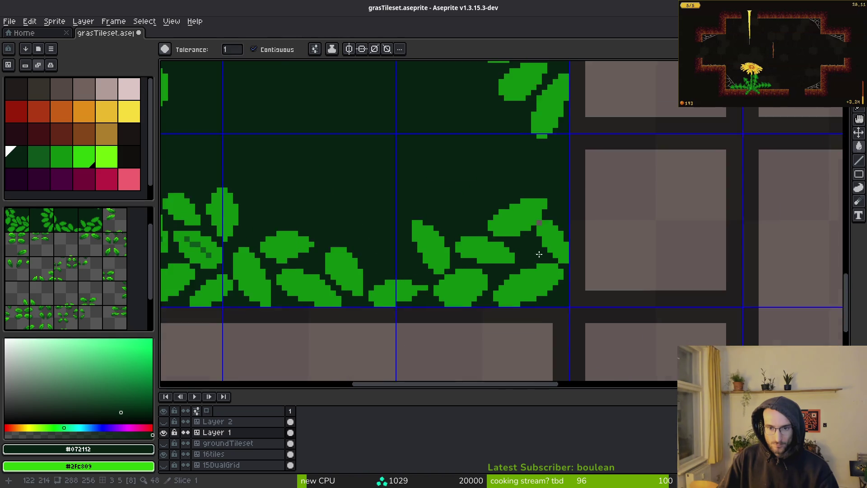
pyautogui.scroll(2, 551, 272)
pyautogui.scroll(-2, 522, 306)
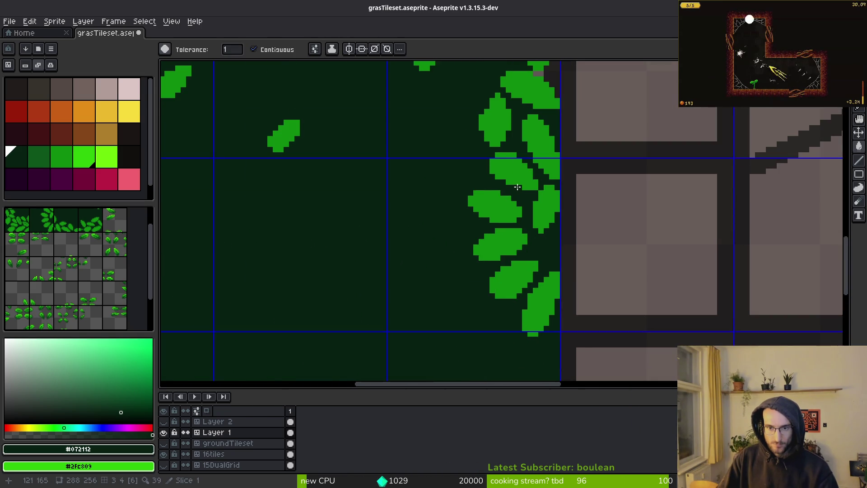
pyautogui.scroll(-2, 519, 316)
pyautogui.scroll(3, 557, 303)
pyautogui.press('b')
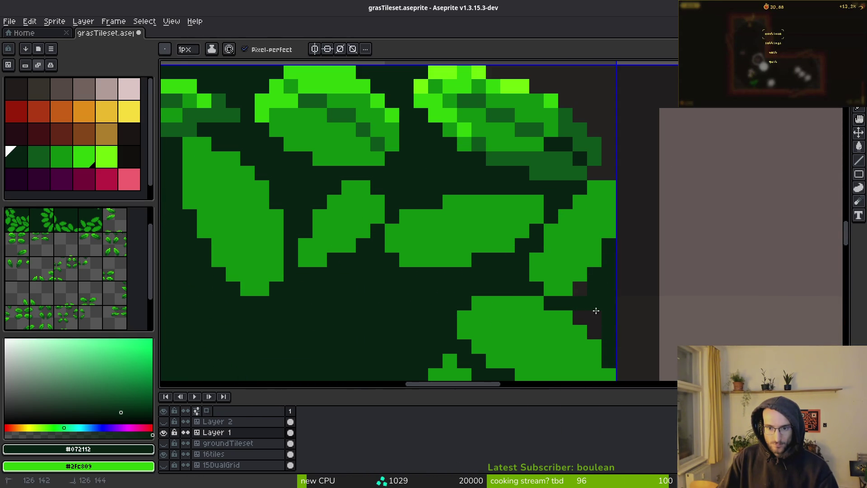
pyautogui.scroll(-1, 587, 287)
pyautogui.scroll(1, 560, 251)
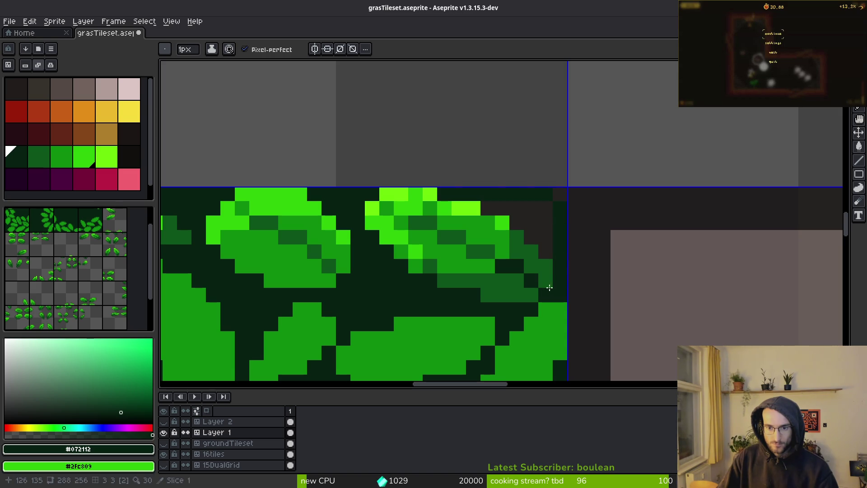
pyautogui.press('g')
pyautogui.scroll(-3, 532, 223)
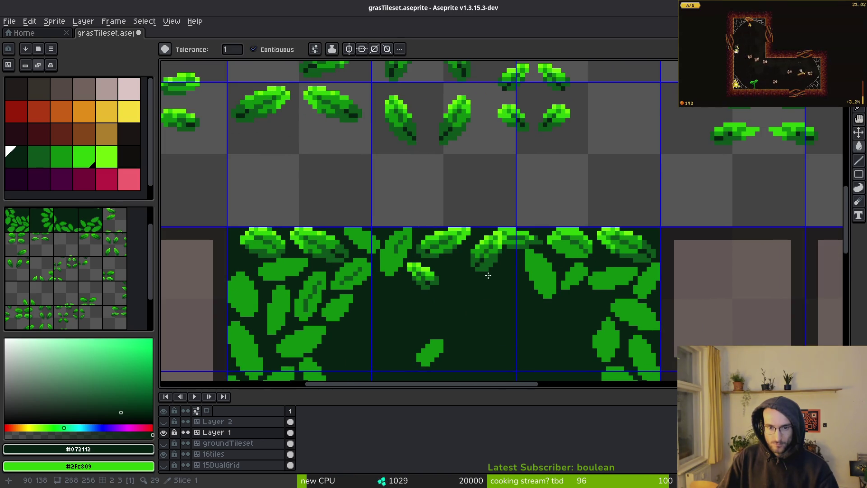
pyautogui.scroll(1, 493, 273)
pyautogui.scroll(-2, 459, 220)
pyautogui.press('b')
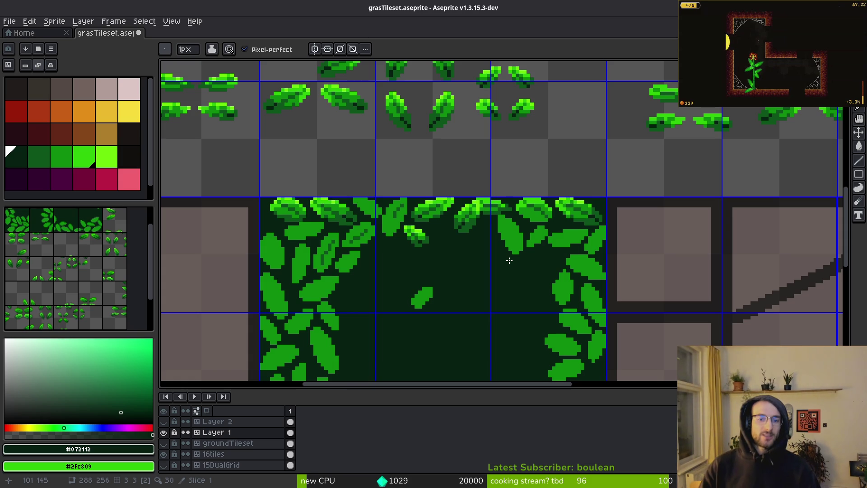
pyautogui.scroll(-5, 629, 149)
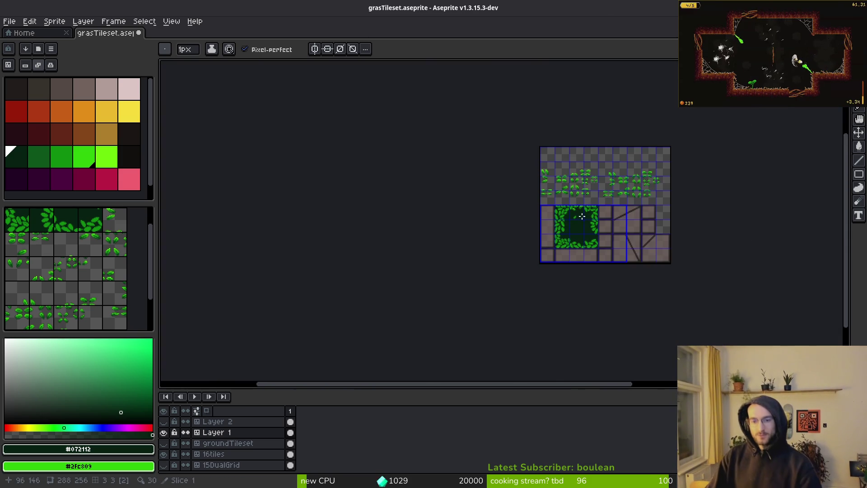
# Magic Wand a leaf on the dark tile and move it into an empty upper tile
pyautogui.scroll(4, 593, 208)
pyautogui.scroll(-3, 594, 208)
pyautogui.scroll(5, 569, 287)
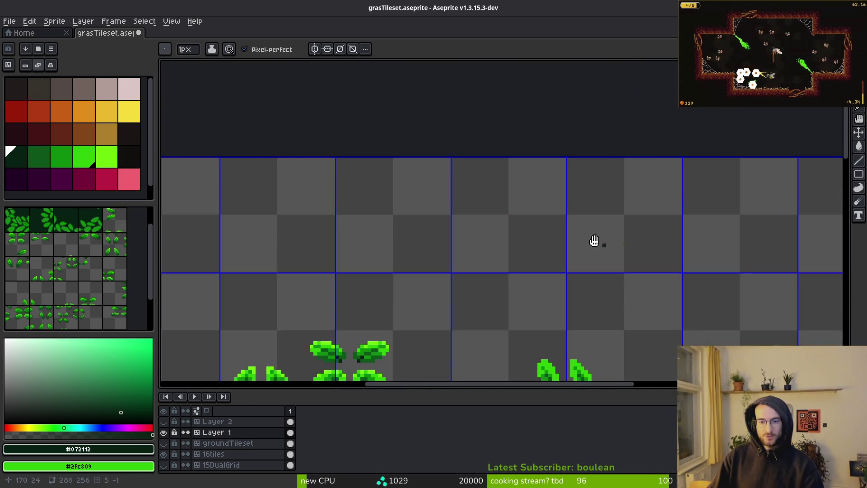
pyautogui.scroll(-3, 523, 270)
pyautogui.scroll(3, 458, 301)
pyautogui.press('w')
pyautogui.click(443, 231)
pyautogui.moveTo(461, 238)
pyautogui.mouseDown()
pyautogui.moveTo(629, 203)
pyautogui.moveTo(635, 171)
pyautogui.moveTo(673, 170)
pyautogui.moveTo(659, 193)
pyautogui.mouseUp()
pyautogui.scroll(-4, 629, 203)
pyautogui.scroll(4, 635, 170)
pyautogui.press('Return')
# Paste a copied leaf and drop it to the left of the first leaf
pyautogui.scroll(-3, 575, 168)
pyautogui.scroll(3, 528, 309)
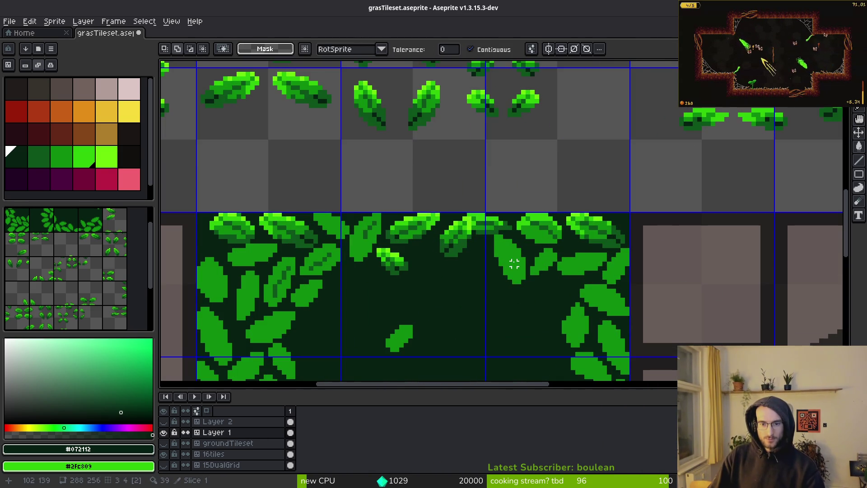
pyautogui.scroll(-2, 514, 264)
pyautogui.scroll(2, 389, 232)
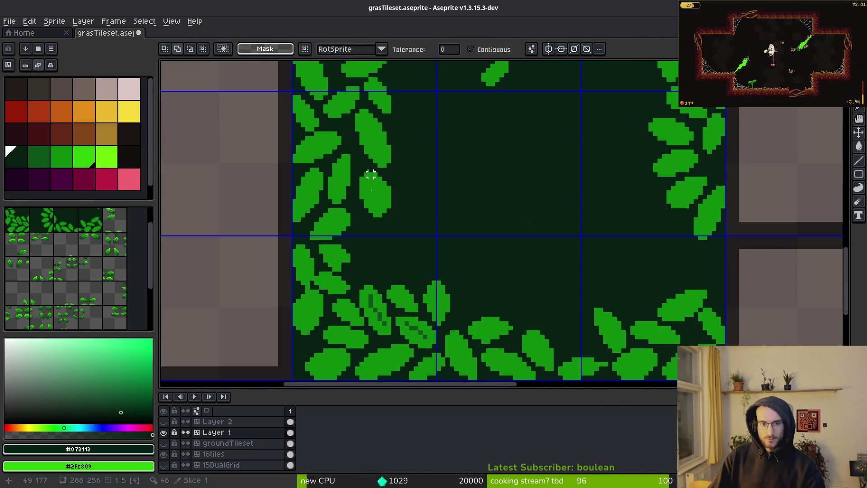
pyautogui.scroll(-2, 587, 230)
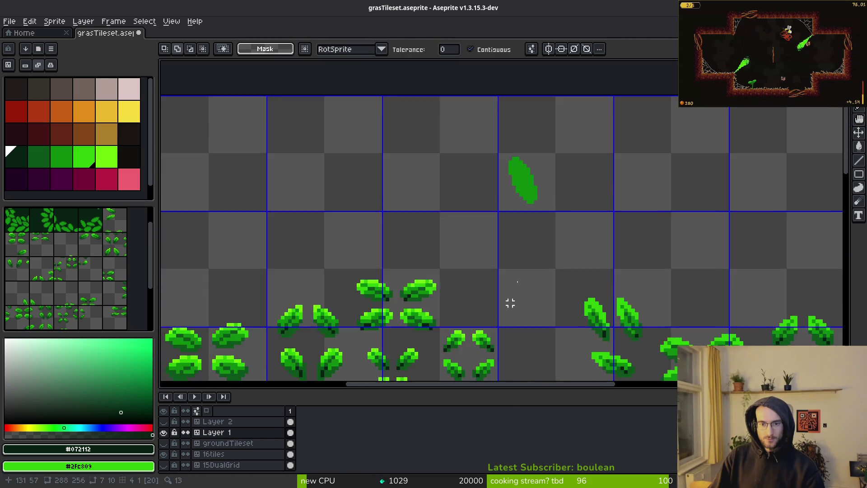
pyautogui.hotkey('ctrl', 'v')
pyautogui.scroll(3, 389, 279)
pyautogui.scroll(-3, 503, 252)
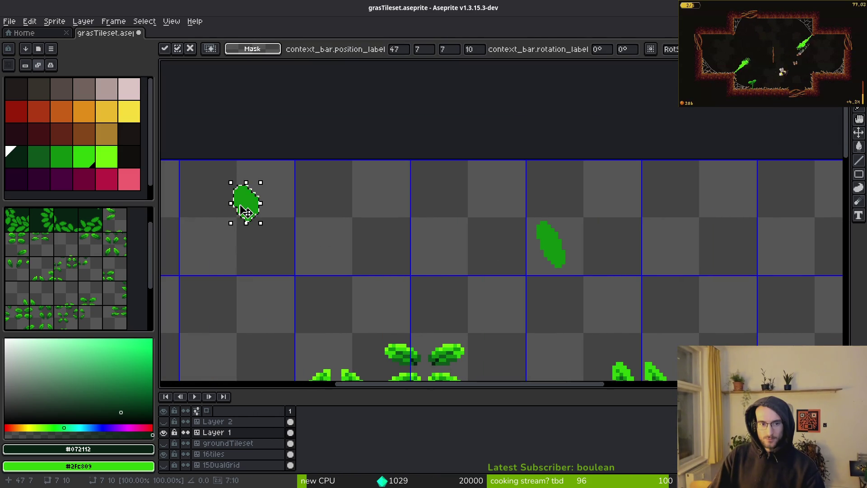
pyautogui.moveTo(252, 203); pyautogui.dragTo(503, 253)
pyautogui.click(581, 266)
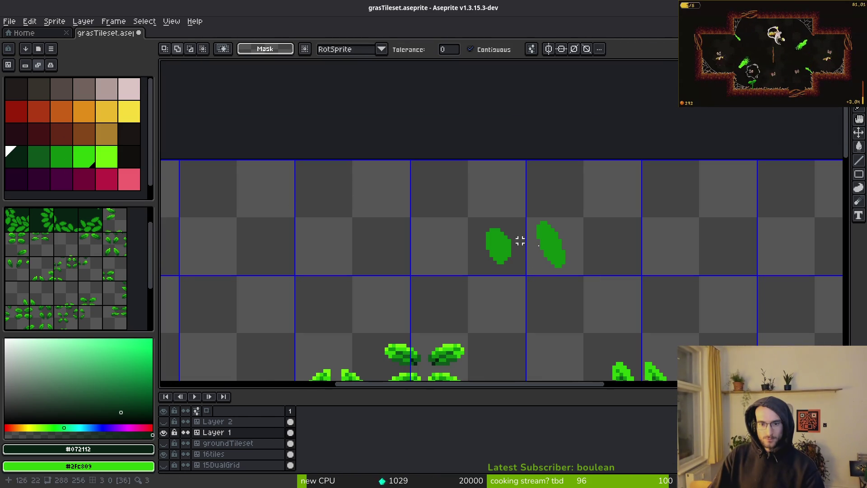
# Bring up the Canvas Size dialog with Ctrl+Alt+C and confirm it
pyautogui.scroll(-1, 427, 226)
pyautogui.scroll(1, 549, 248)
pyautogui.hotkey('ctrl', 'alt', 'c')
pyautogui.moveTo(383, 192); pyautogui.dragTo(555, 277)
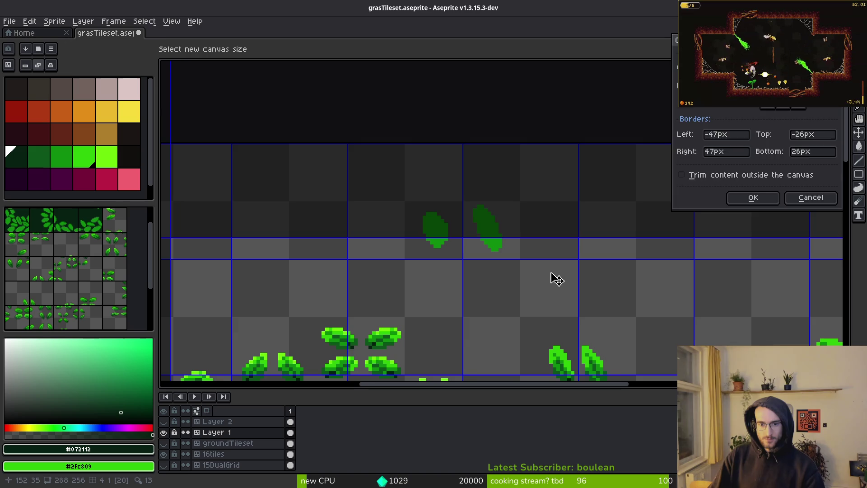
pyautogui.press('Return')
pyautogui.scroll(-3, 521, 271)
pyautogui.scroll(-3, 471, 291)
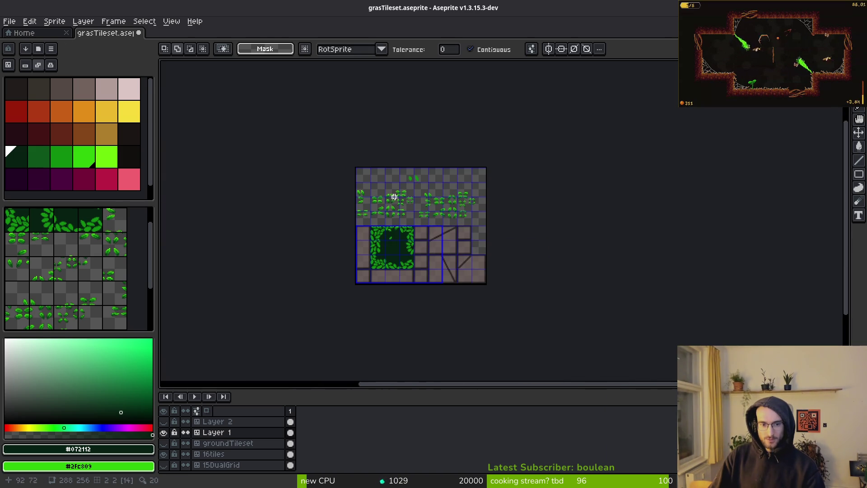
pyautogui.scroll(10, 417, 218)
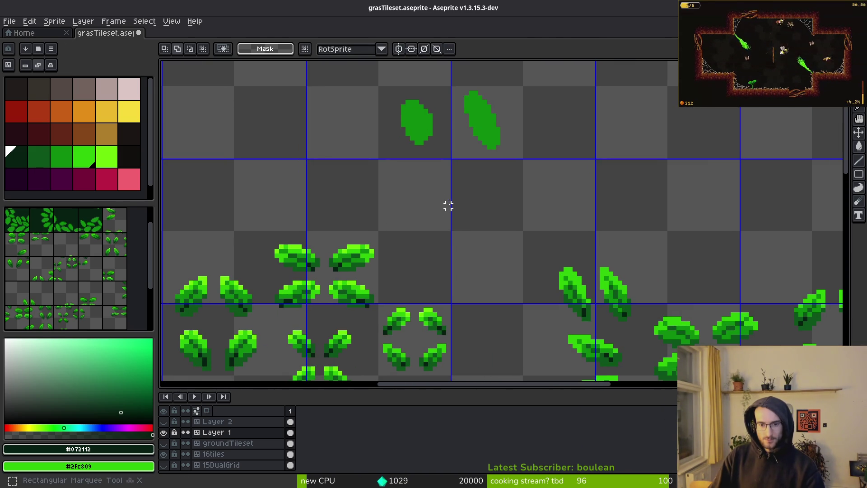